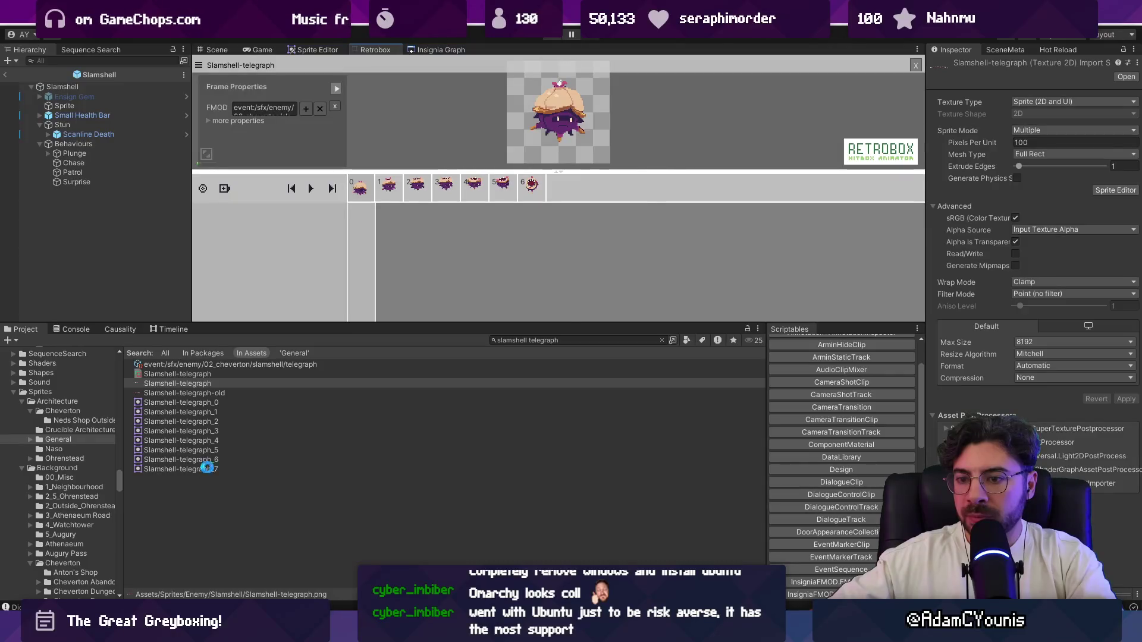
Add a new box track to the Slamshell-telegraph animation and set its type to Hurt
{"action": "left_click", "coordinate": [393, 190]}
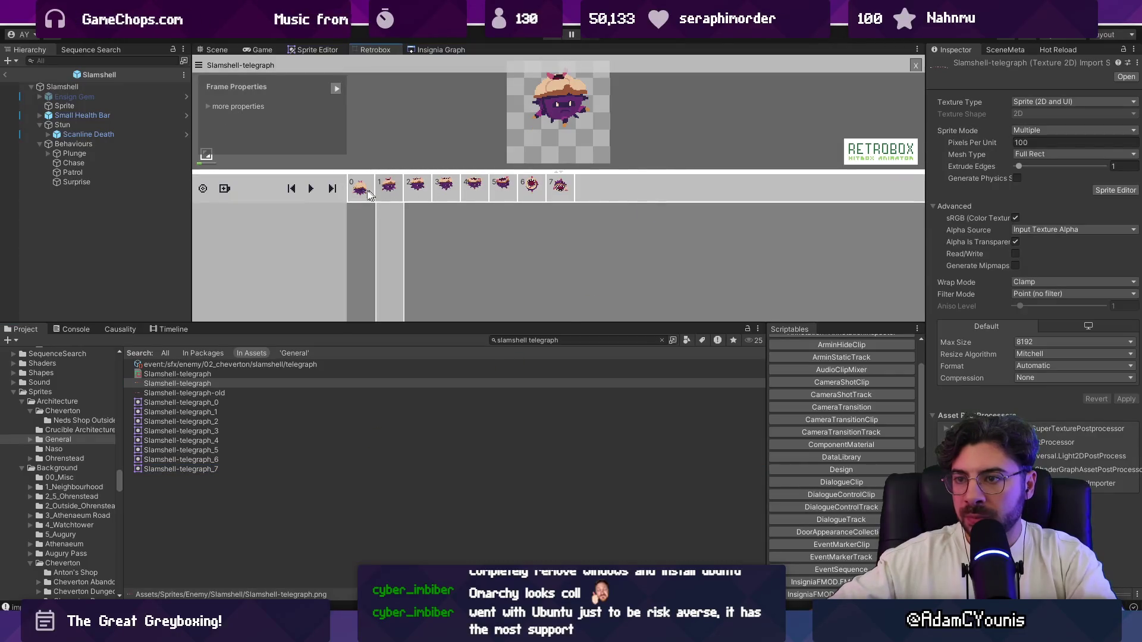
{"action": "left_click", "coordinate": [229, 189]}
{"action": "left_click", "coordinate": [249, 196]}
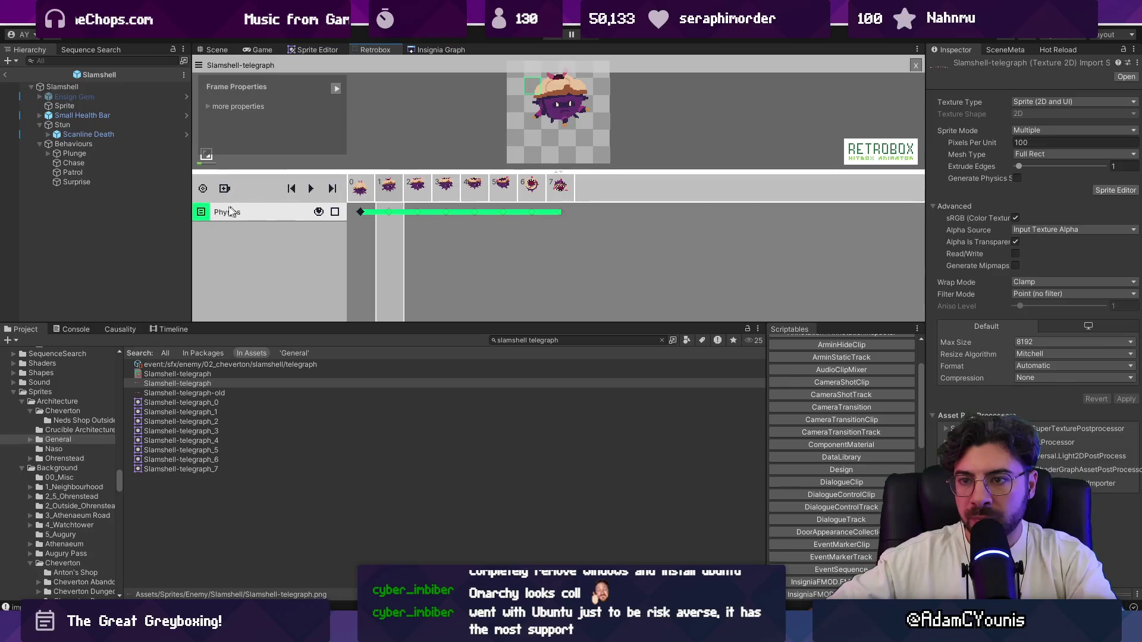
{"action": "left_click", "coordinate": [236, 213]}
{"action": "left_click", "coordinate": [256, 227]}
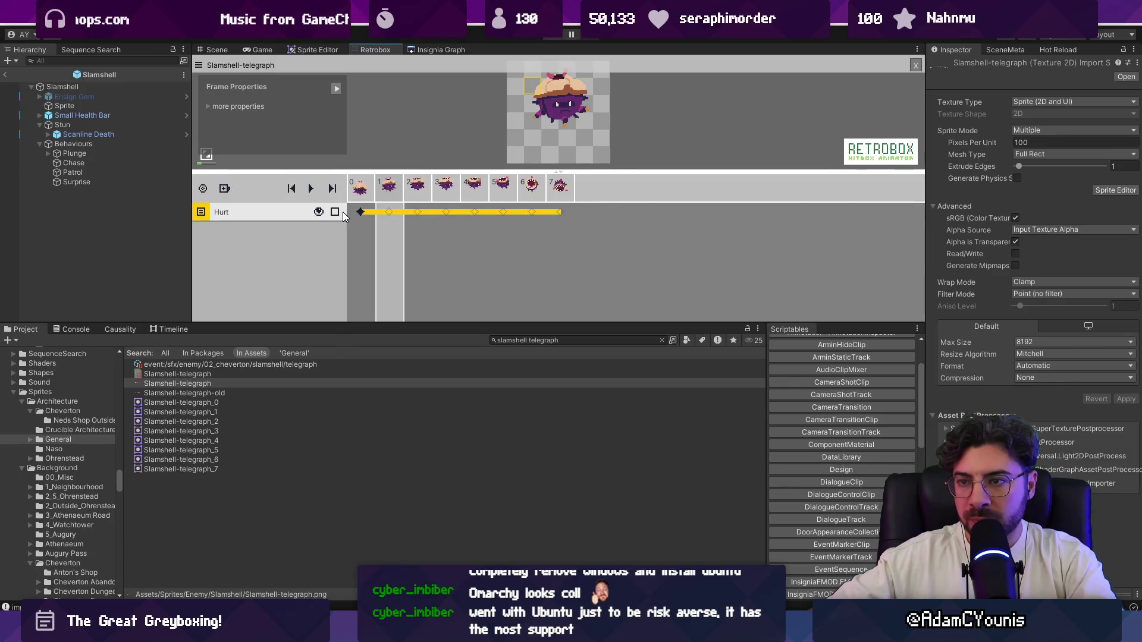
Filter the Project to Slamshell sheet assets and browse to Slamshell-plunge's Hurt box
{"action": "left_click", "coordinate": [550, 340]}
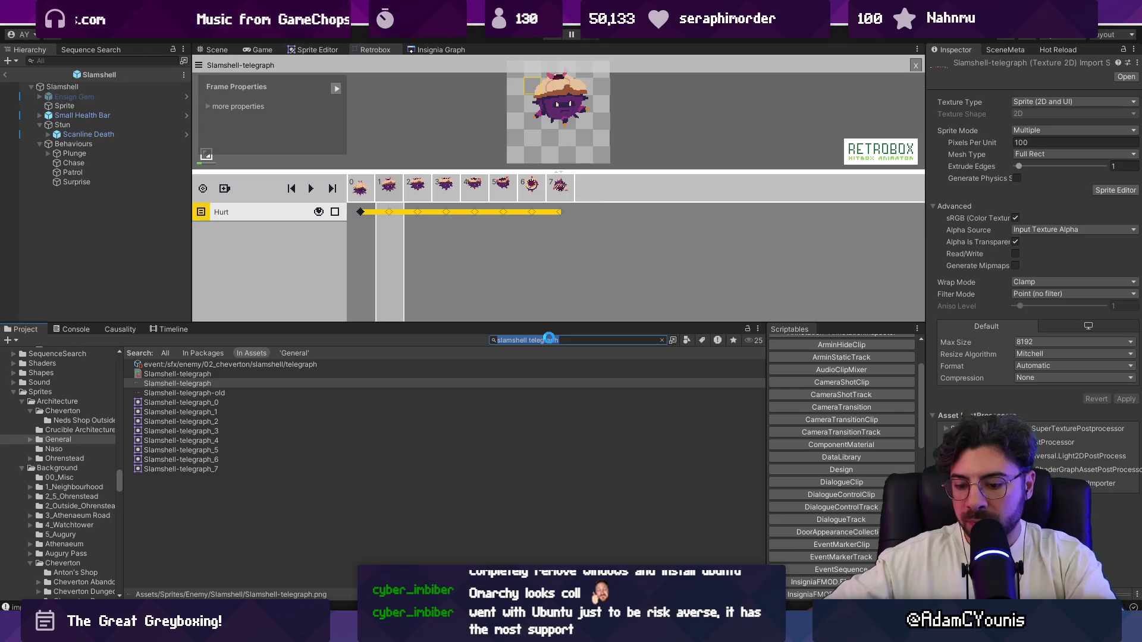
{"action": "type", "text": "t:s"}
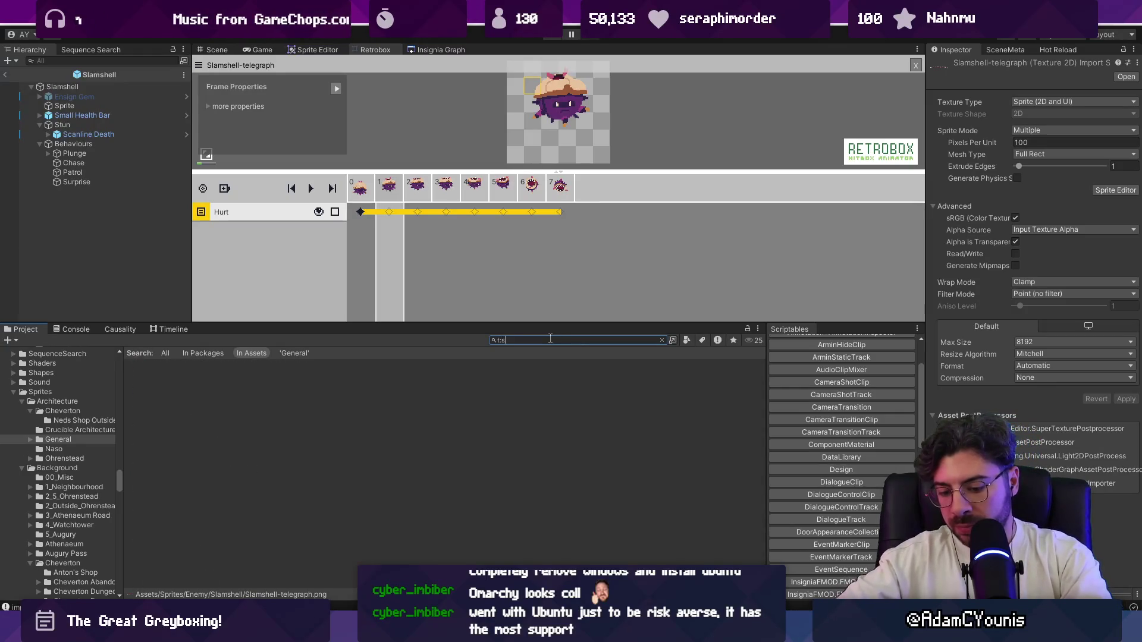
{"action": "type", "text": "heet sla"}
{"action": "type", "text": "mshell"}
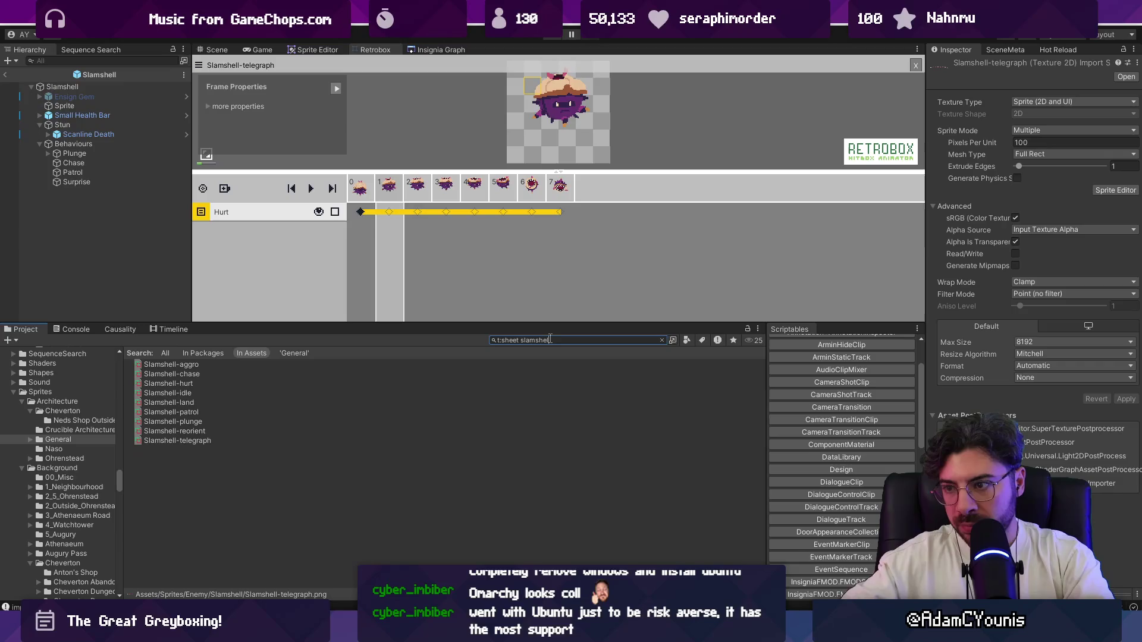
{"action": "key", "text": "Down"}
{"action": "key", "text": "Down"}
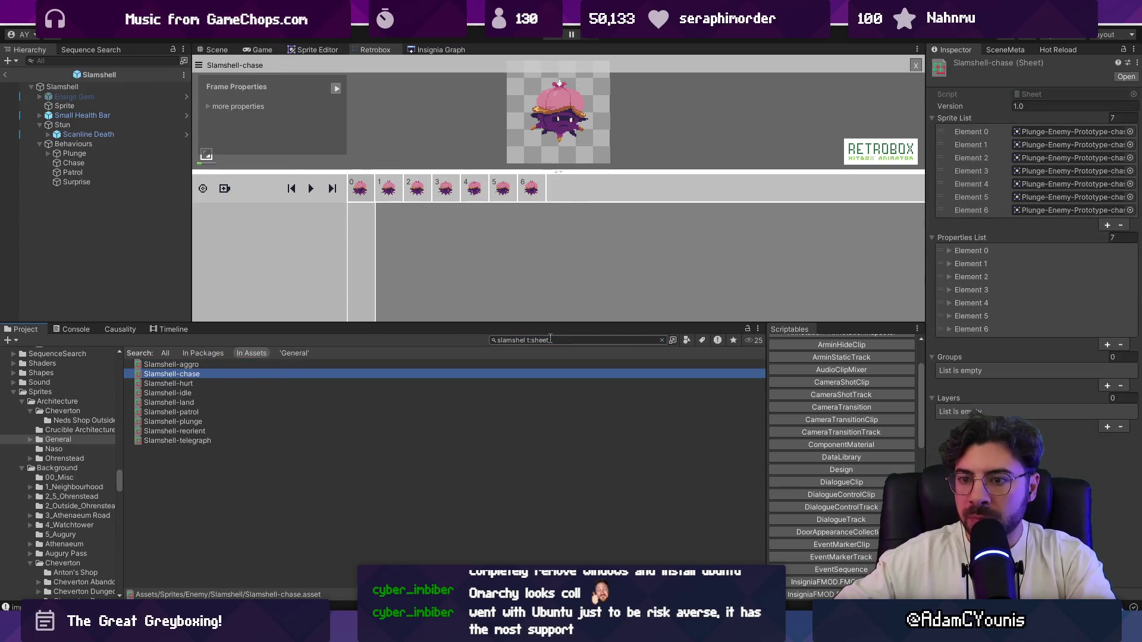
{"action": "key", "text": "Down"}
{"action": "key", "text": "Down"}
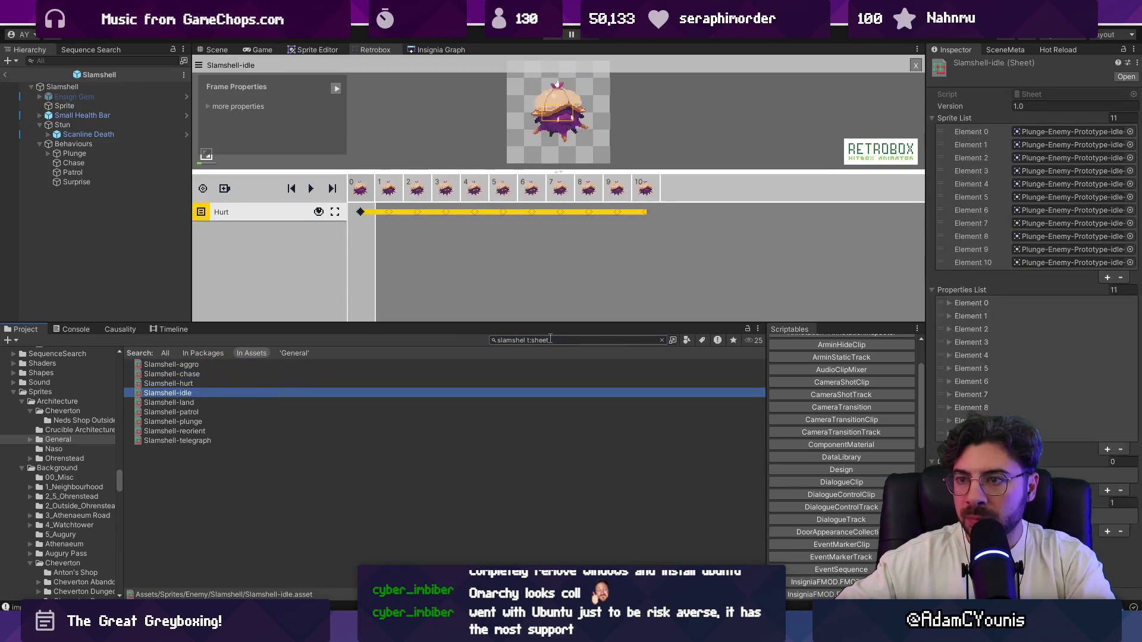
{"action": "key", "text": "Down"}
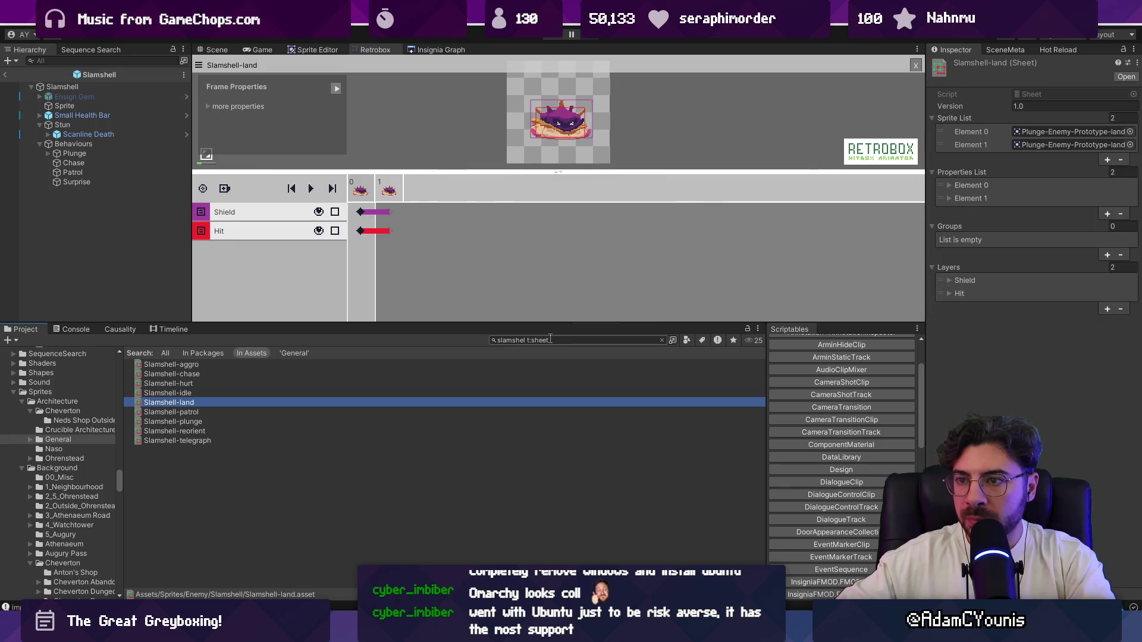
{"action": "key", "text": "Up"}
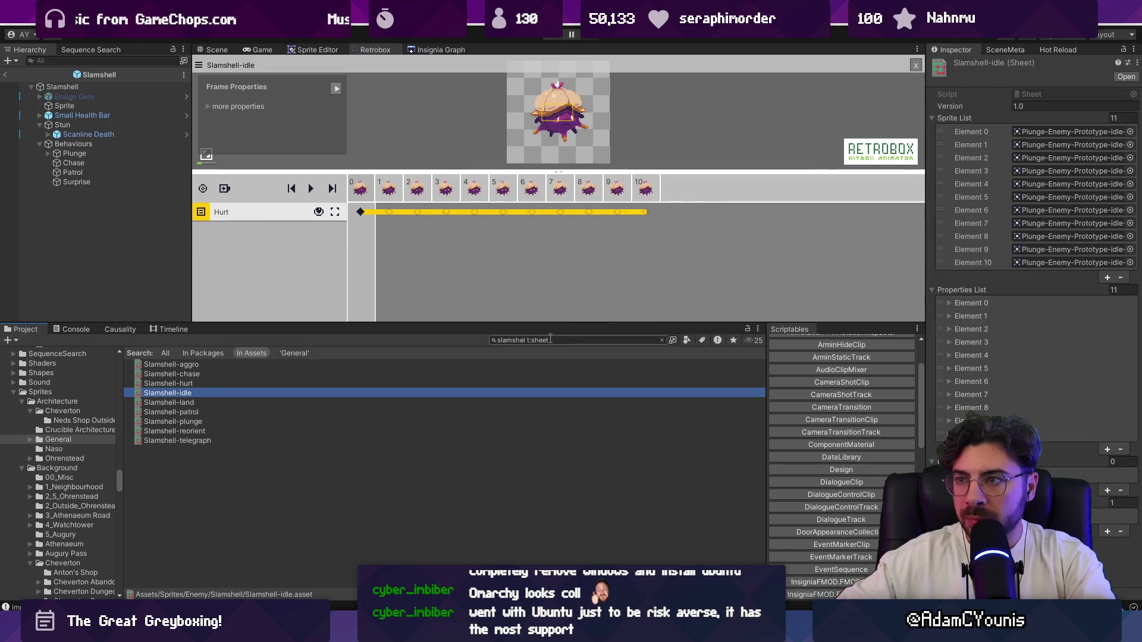
{"action": "key", "text": "Down"}
{"action": "key", "text": "Down"}
{"action": "key", "text": "Down"}
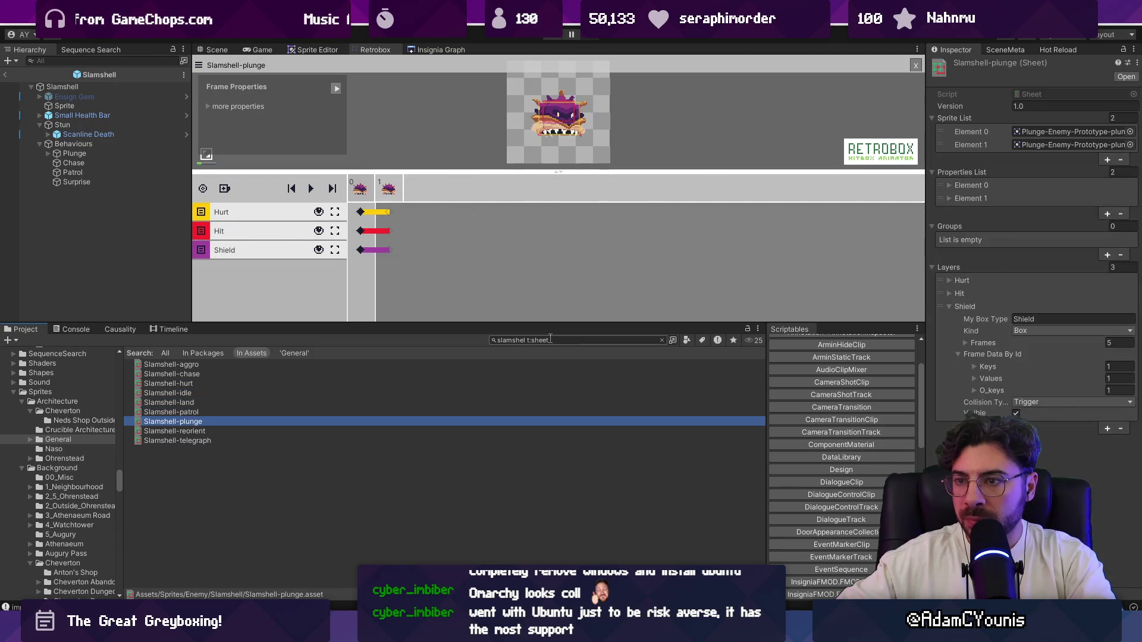
{"action": "left_click", "coordinate": [364, 214]}
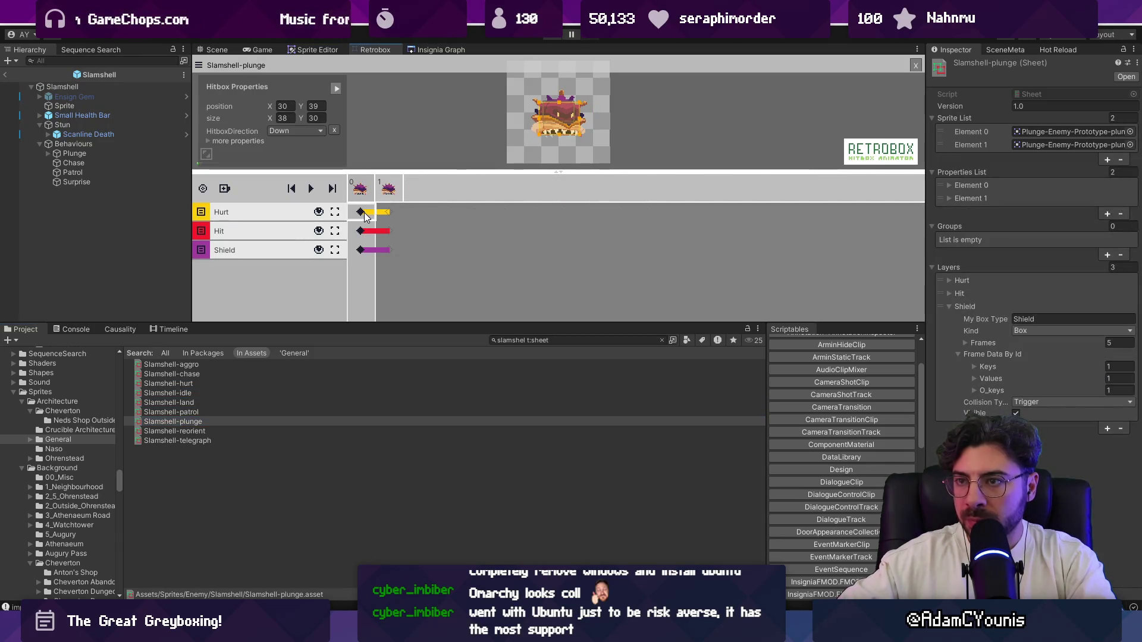
Enlarge the sprite preview, reopen Slamshell-telegraph and select its frame-0 Hurt box
{"action": "left_click_drag", "start_coordinate": [470, 171], "coordinate": [467, 217]}
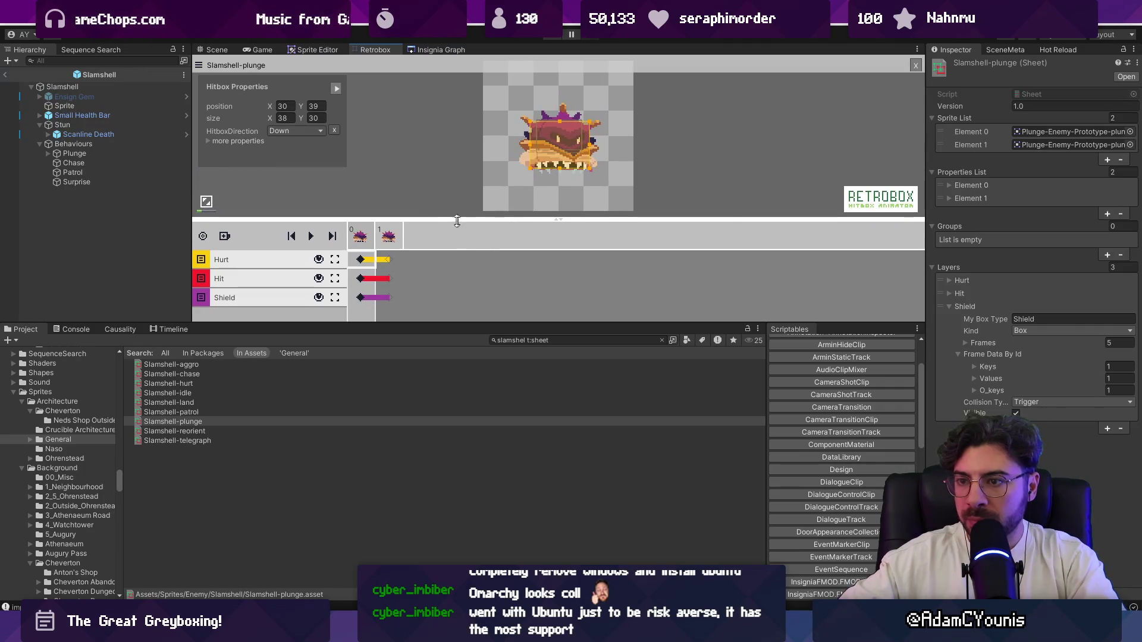
{"action": "left_click", "coordinate": [211, 441]}
{"action": "left_click", "coordinate": [359, 218]}
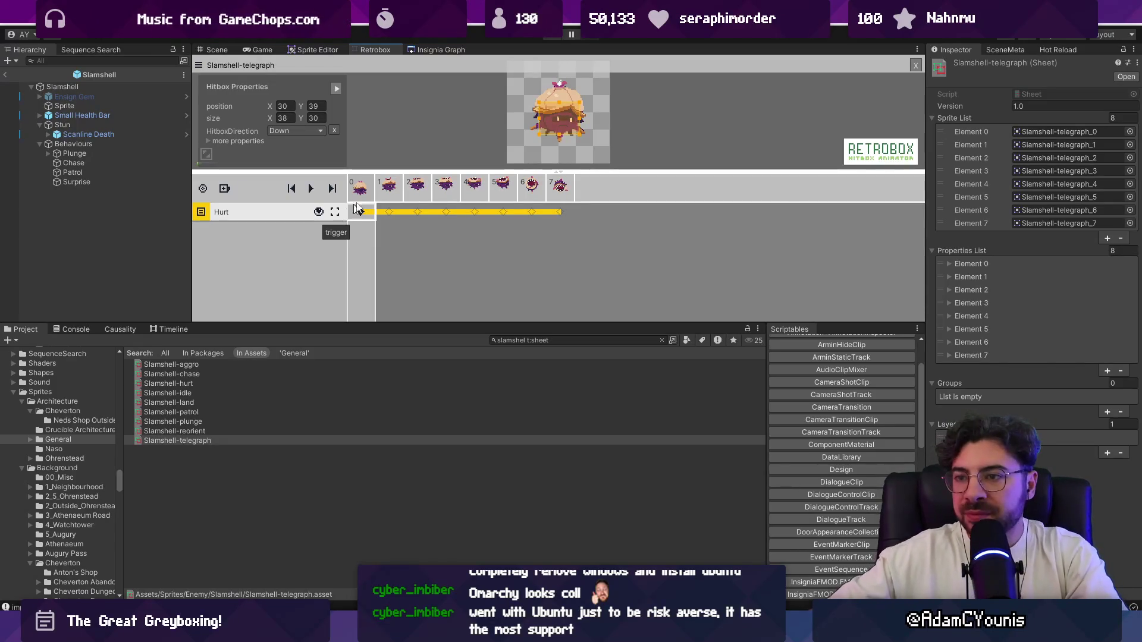
{"action": "key", "text": "space"}
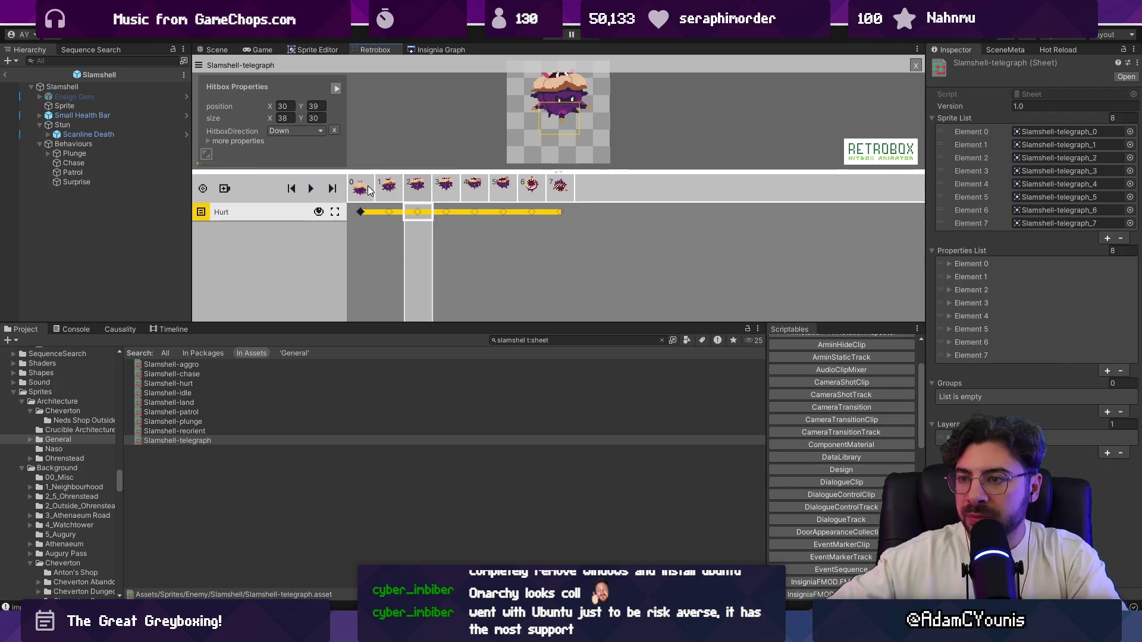
Key the Hurt box on frames 1 and 2, raising frame 2's box over the face
{"action": "left_click", "coordinate": [389, 213]}
{"action": "left_click", "coordinate": [389, 213]}
{"action": "left_click_drag", "start_coordinate": [449, 324], "coordinate": [449, 428]}
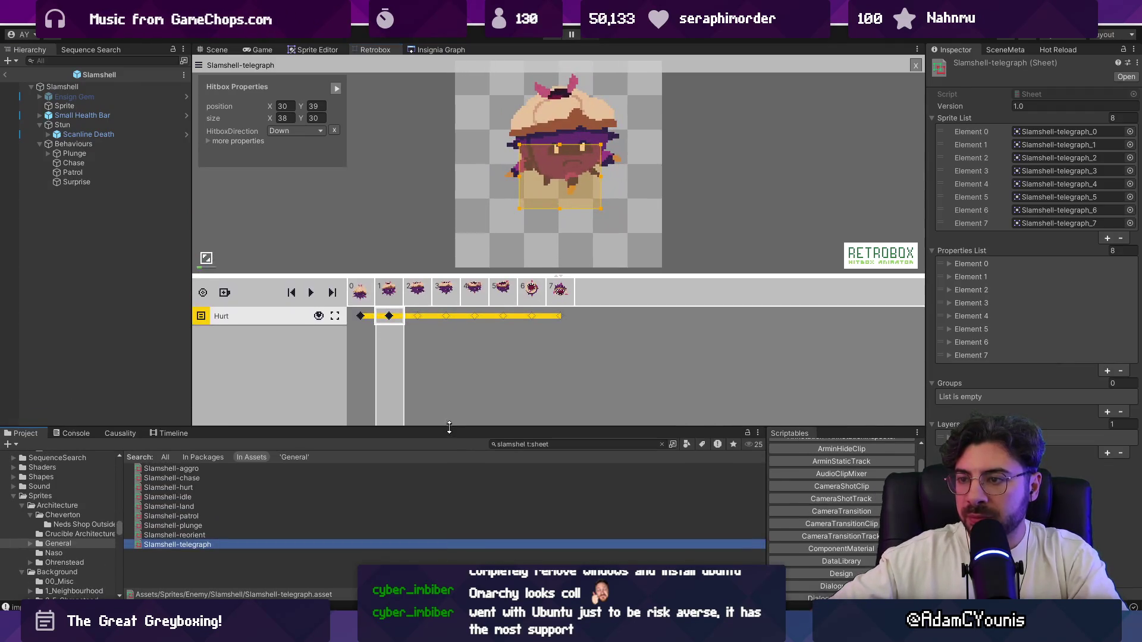
{"action": "left_click", "coordinate": [418, 321]}
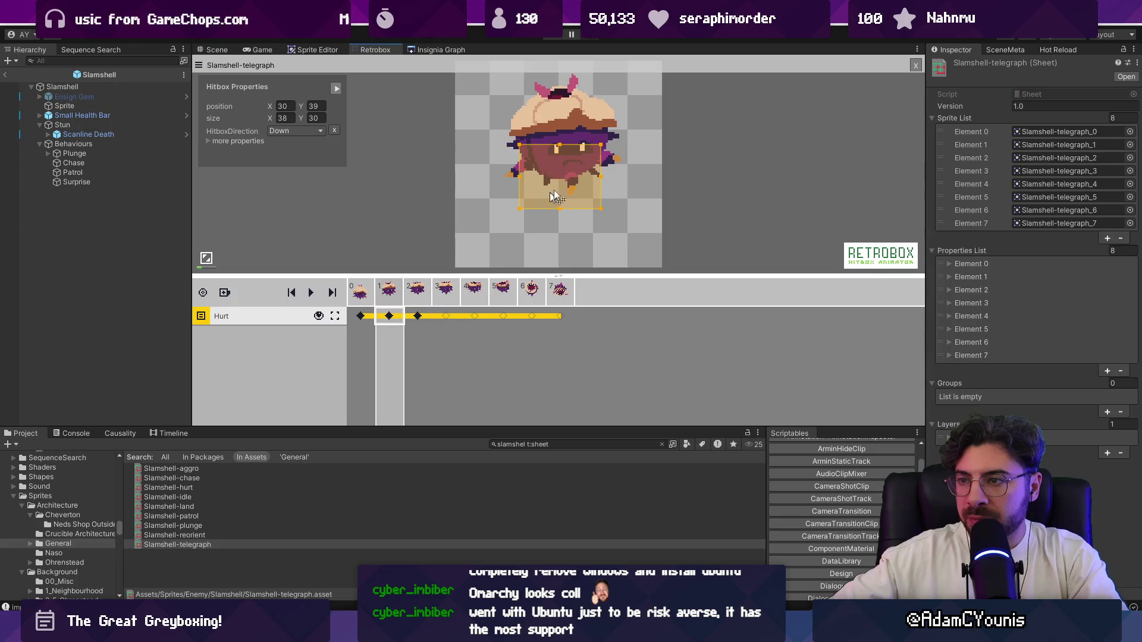
{"action": "left_click_drag", "start_coordinate": [566, 181], "coordinate": [565, 138]}
Key frames 3 and 6, place frame 7's box over the mouth at 30, 29, then open Slamshell-reorient
{"action": "left_click", "coordinate": [446, 316]}
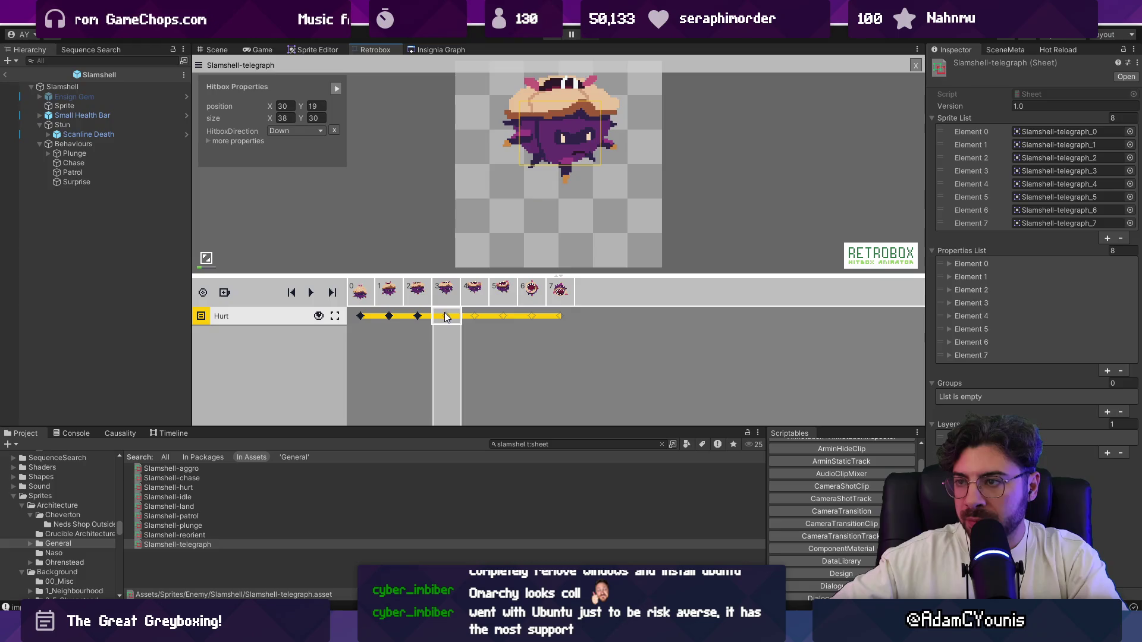
{"action": "left_click", "coordinate": [474, 316]}
{"action": "left_click", "coordinate": [504, 316]}
{"action": "left_click", "coordinate": [532, 316]}
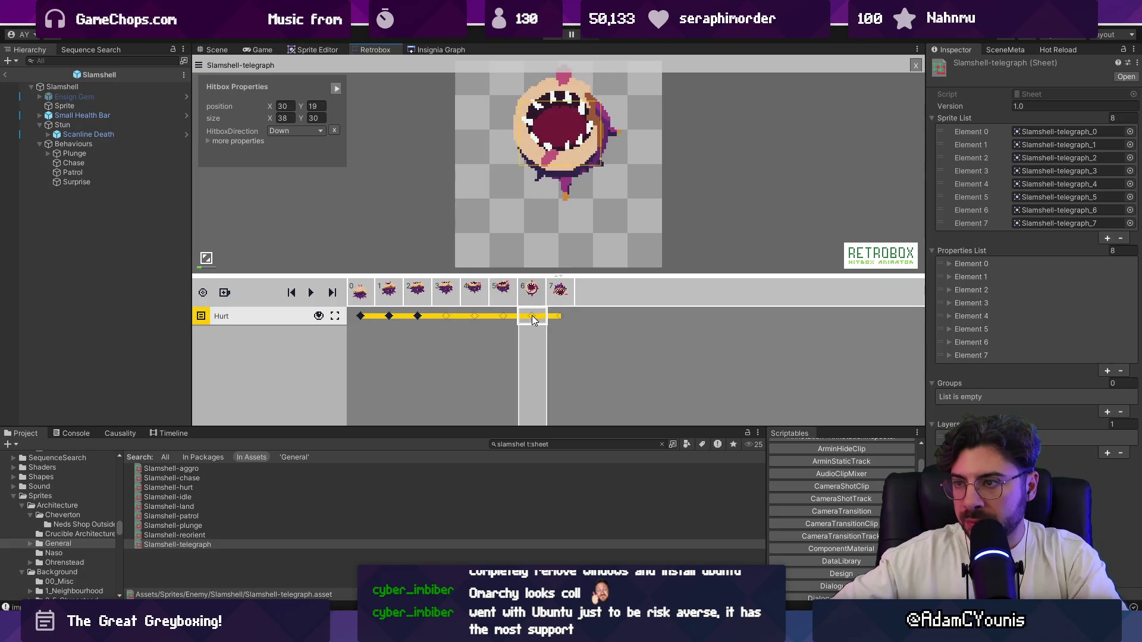
{"action": "left_click", "coordinate": [560, 317]}
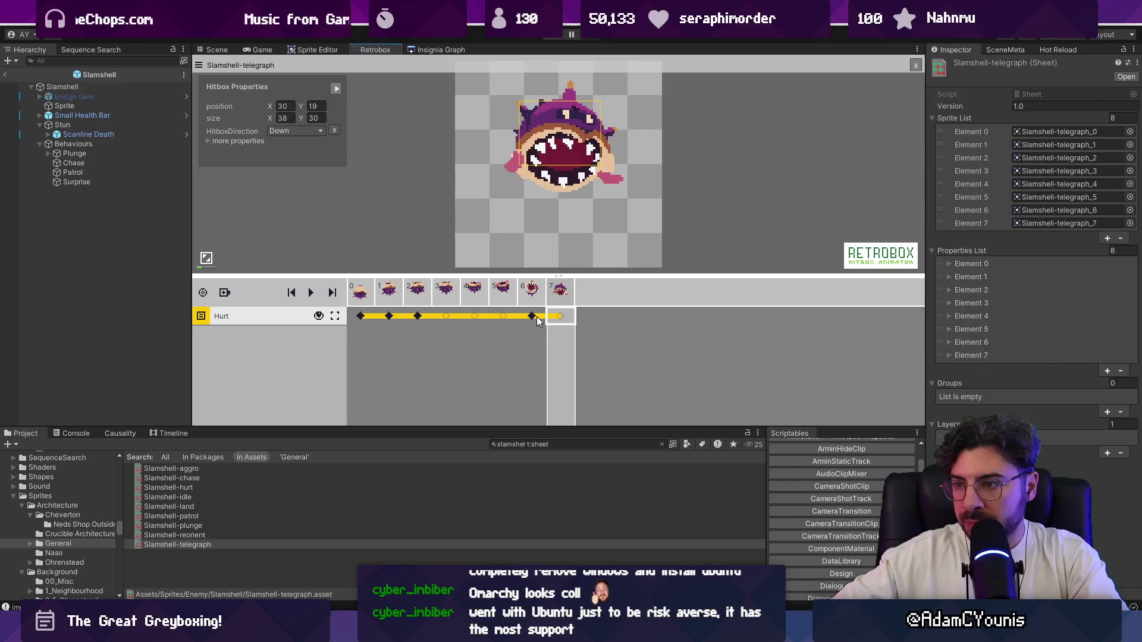
{"action": "left_click", "coordinate": [537, 321]}
{"action": "left_click", "coordinate": [559, 321]}
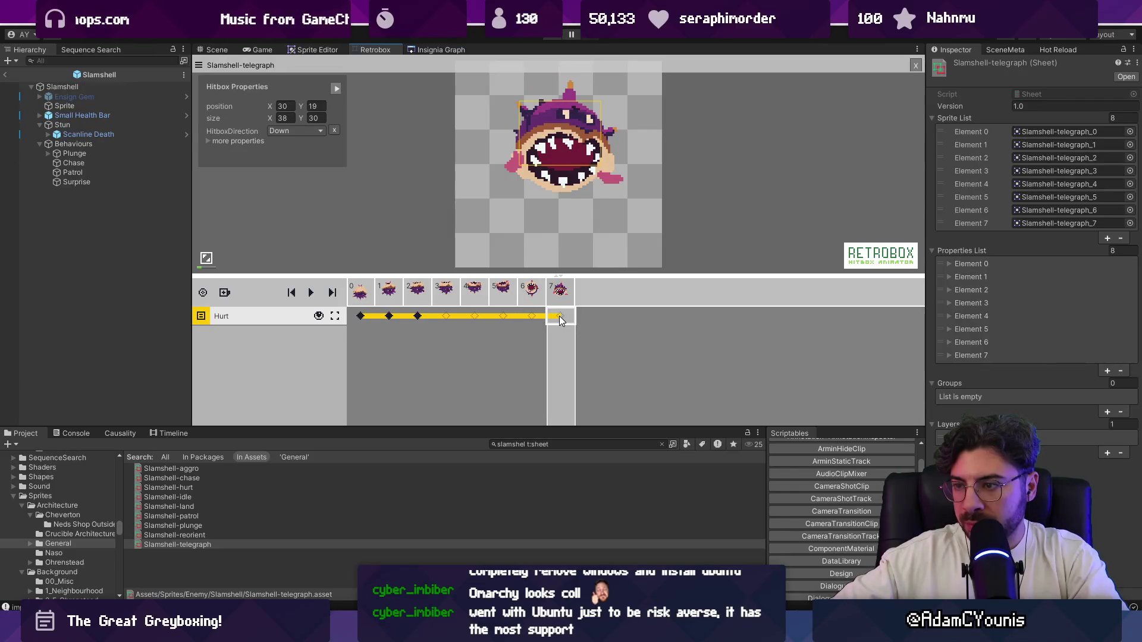
{"action": "left_click_drag", "start_coordinate": [560, 132], "coordinate": [564, 151]}
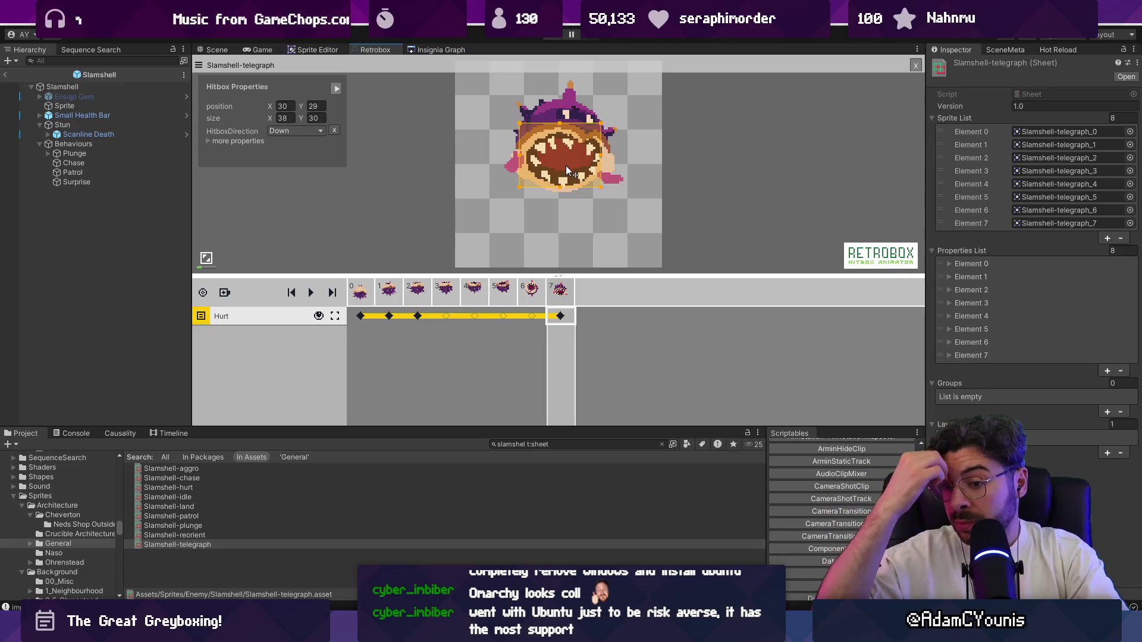
{"action": "left_click", "coordinate": [361, 315]}
{"action": "left_click", "coordinate": [216, 534]}
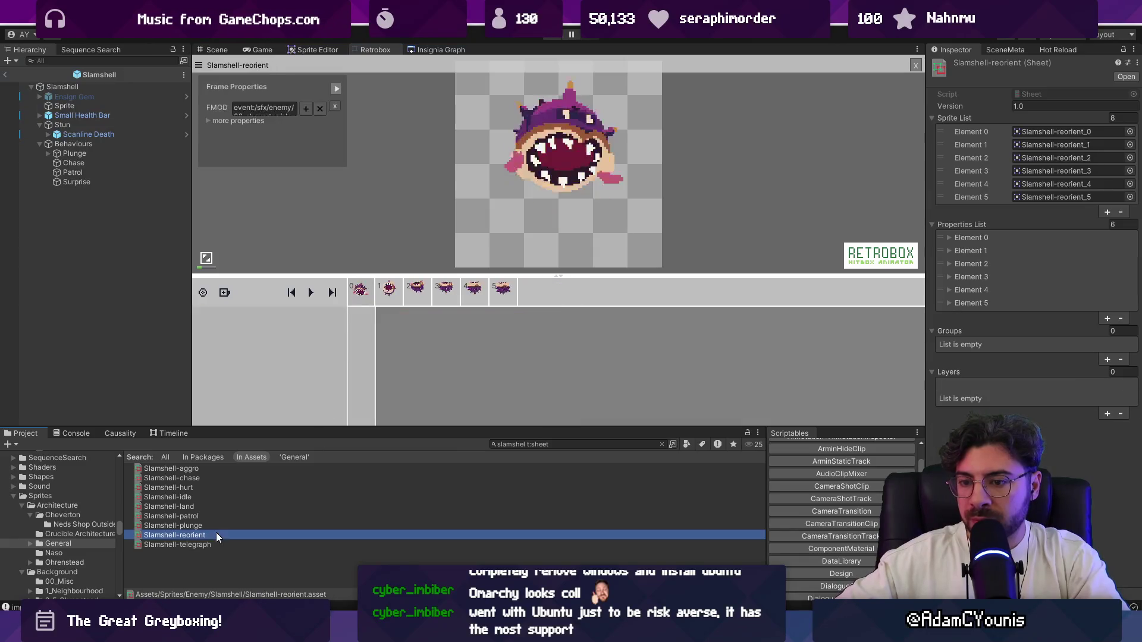
Add a Hurt box track to the reorient sheet, keyed on frame 0 and moved up the sprite
{"action": "left_click", "coordinate": [225, 293]}
{"action": "left_click", "coordinate": [260, 303]}
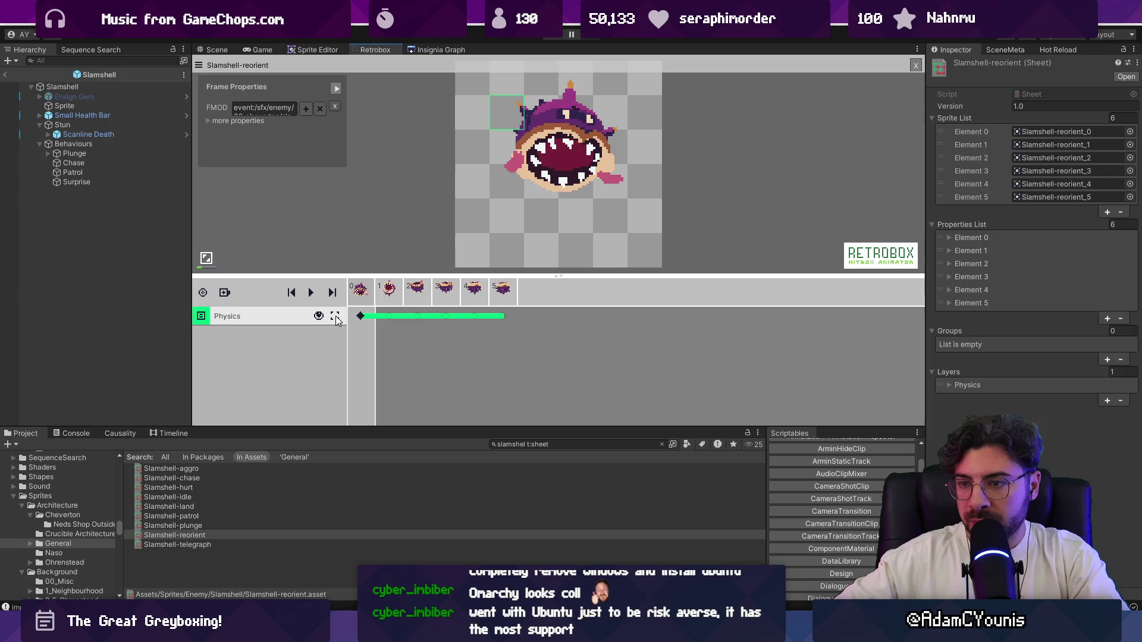
{"action": "left_click", "coordinate": [361, 316]}
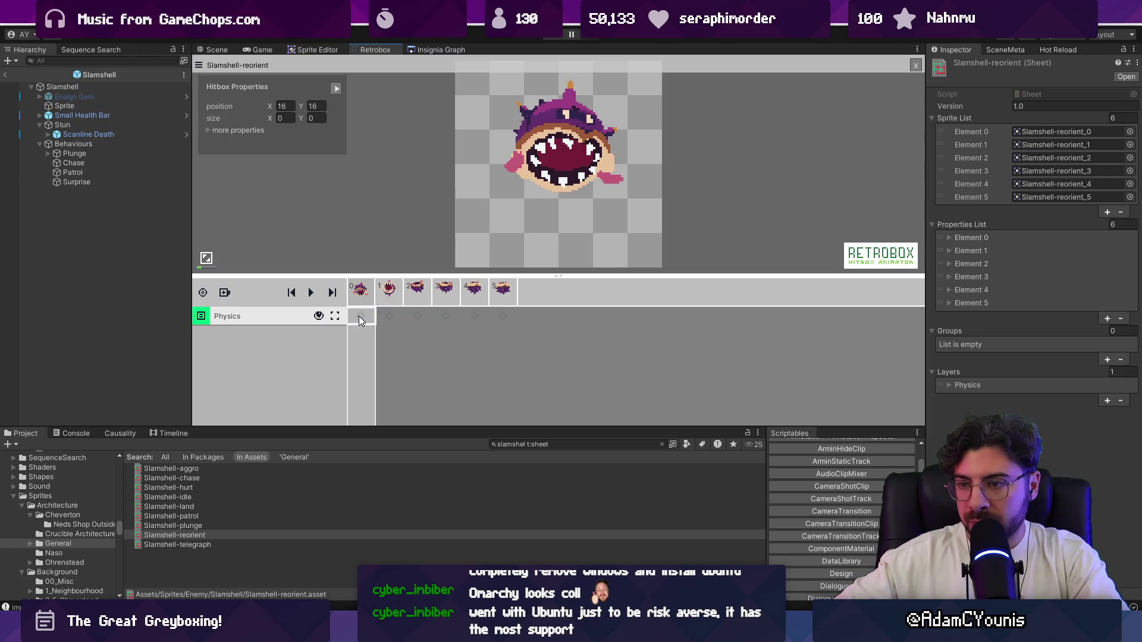
{"action": "left_click", "coordinate": [362, 316]}
{"action": "left_click", "coordinate": [259, 316]}
{"action": "left_click", "coordinate": [291, 336]}
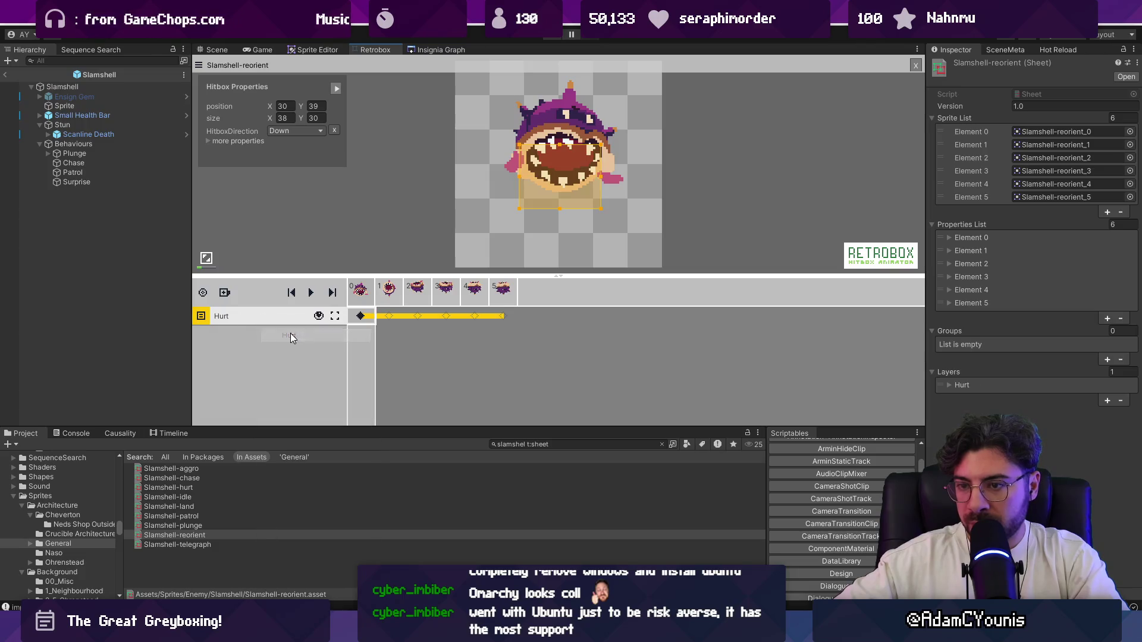
{"action": "left_click_drag", "start_coordinate": [575, 192], "coordinate": [569, 125]}
Add a Hurt keyframe on frame 1 and step through reorient frames 2 to 5
{"action": "left_click", "coordinate": [391, 317]}
{"action": "left_click", "coordinate": [396, 315]}
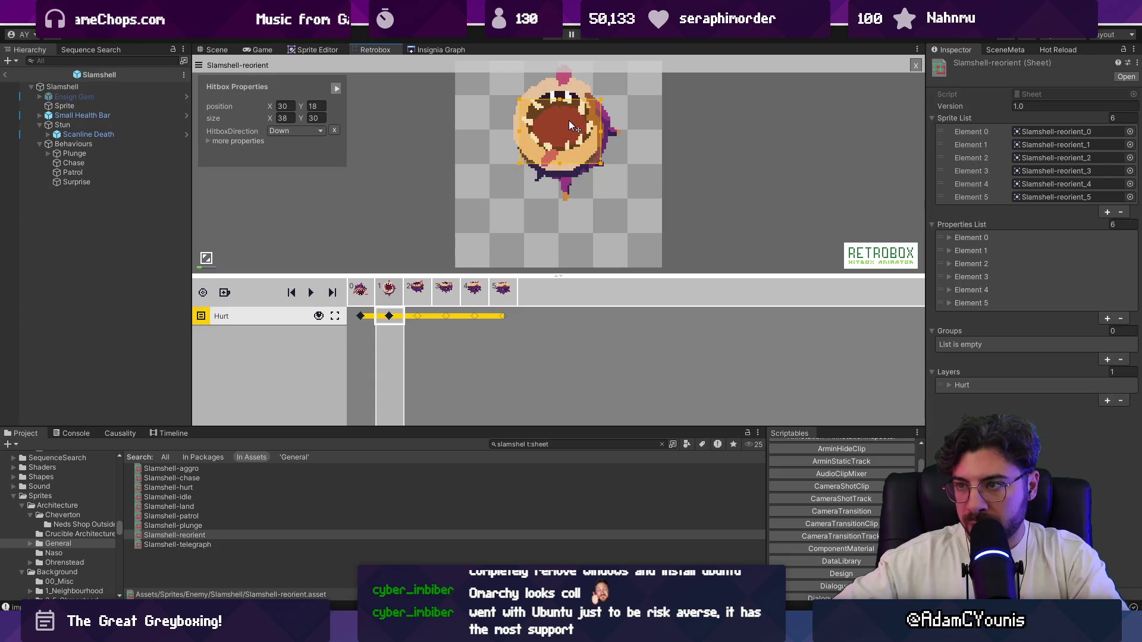
{"action": "left_click", "coordinate": [418, 302]}
{"action": "left_click", "coordinate": [455, 293]}
{"action": "left_click", "coordinate": [476, 294]}
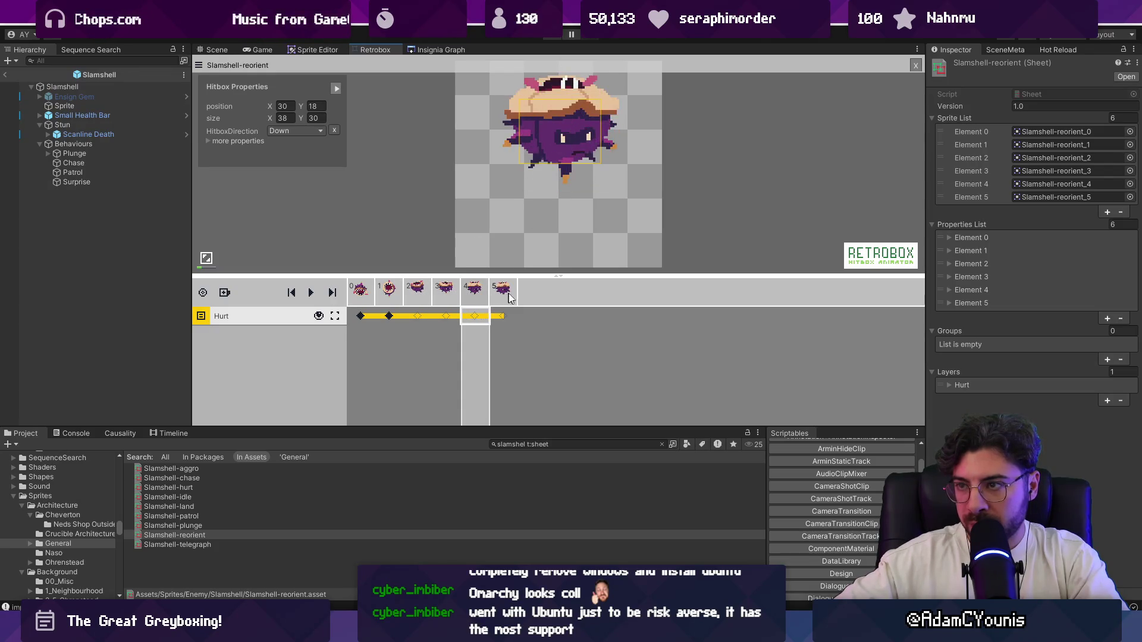
{"action": "left_click", "coordinate": [512, 297]}
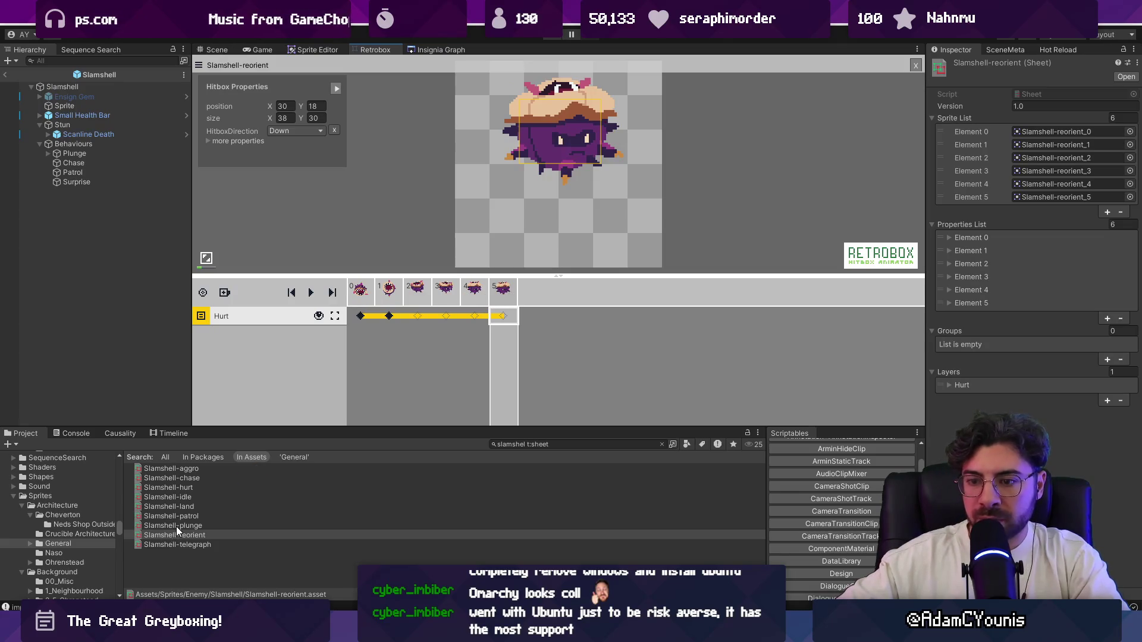
Switch back to the Slamshell-telegraph sheet and select the current frame's hitbox
{"action": "left_click", "coordinate": [176, 526]}
{"action": "left_click", "coordinate": [181, 534]}
{"action": "left_click", "coordinate": [184, 544]}
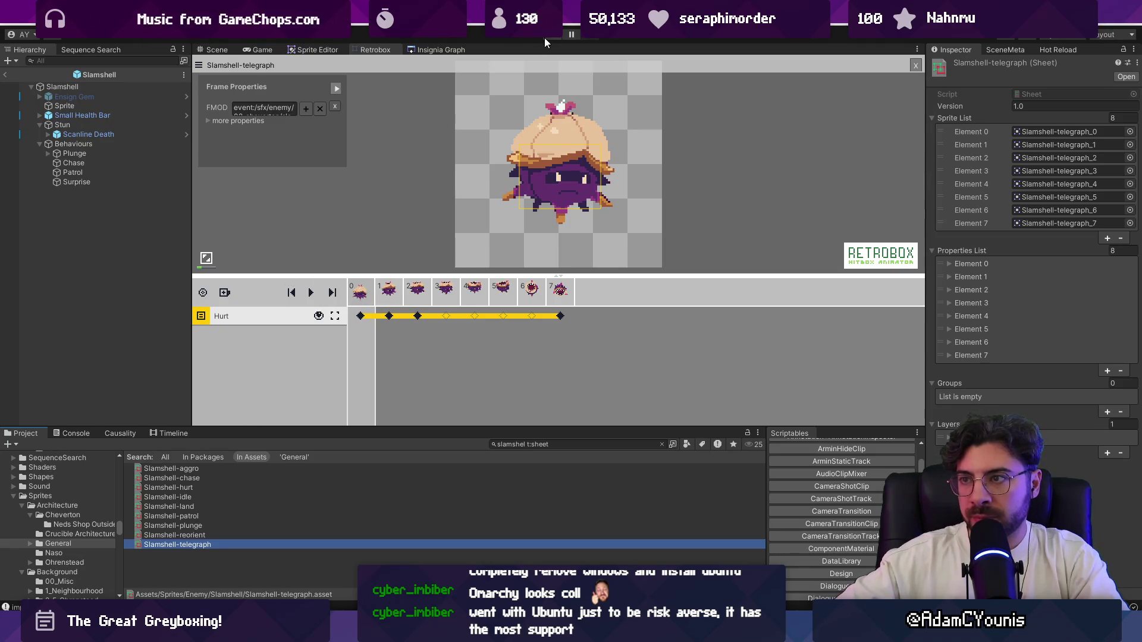
{"action": "left_click", "coordinate": [553, 178]}
Raise frame 1's Hurt box top edge, and stretch frame 2's box up and wider over the spikes
{"action": "left_click_drag", "start_coordinate": [560, 144], "coordinate": [560, 130]}
{"action": "left_click", "coordinate": [399, 298]}
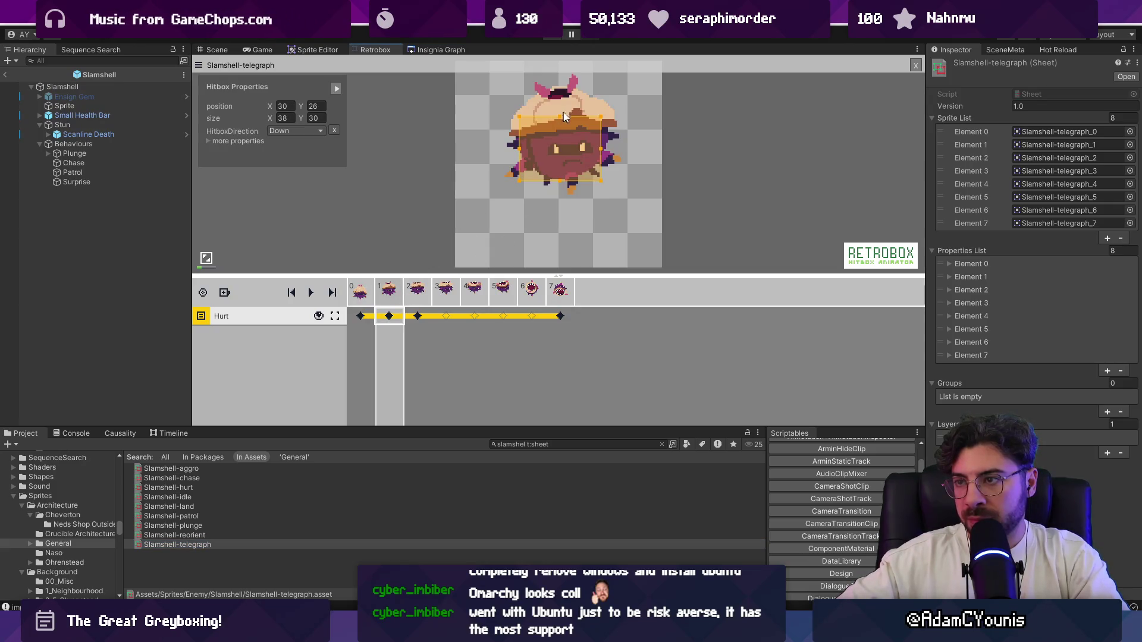
{"action": "left_click", "coordinate": [419, 297]}
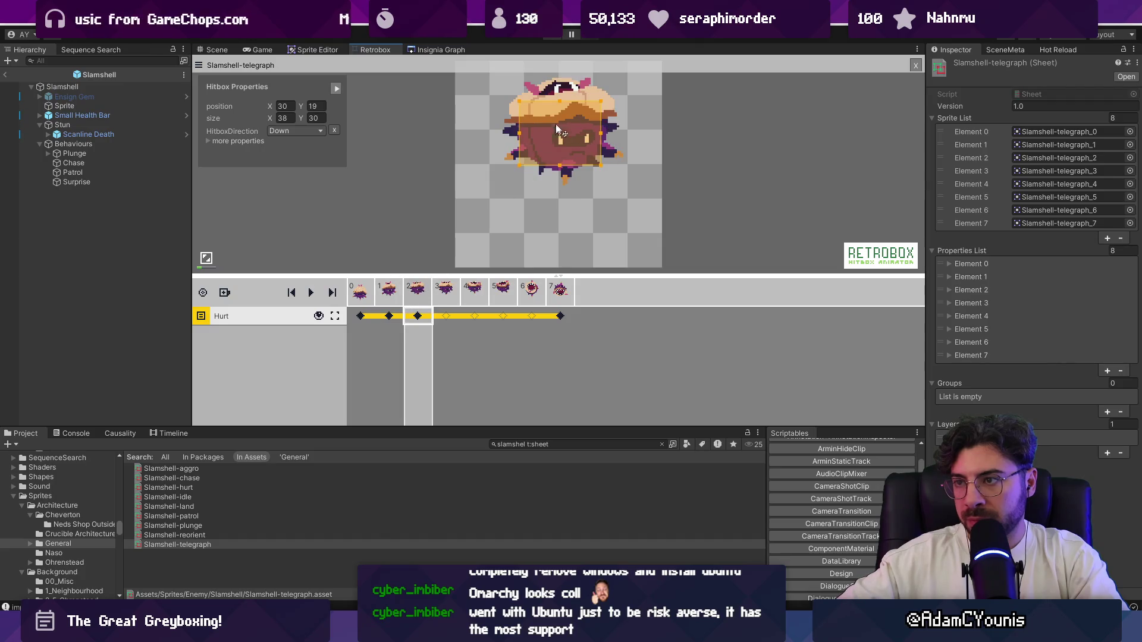
{"action": "left_click_drag", "start_coordinate": [558, 102], "coordinate": [559, 87]}
{"action": "left_click_drag", "start_coordinate": [600, 123], "coordinate": [606, 123]}
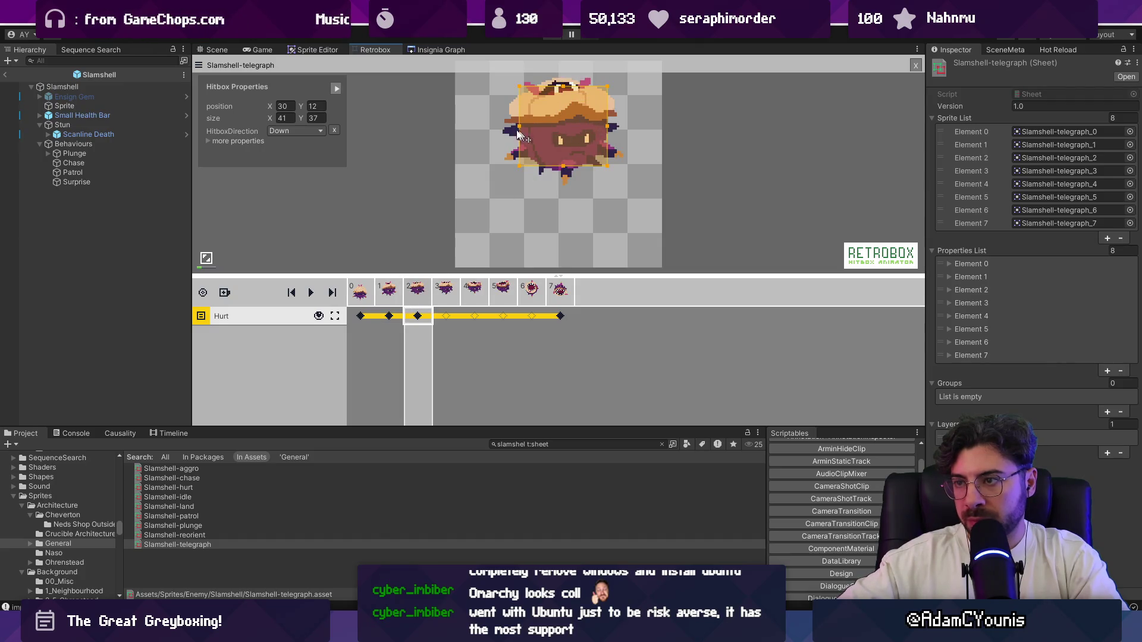
{"action": "left_click_drag", "start_coordinate": [519, 128], "coordinate": [513, 128]}
Widen and heighten frame 0's box, then resize the open-mouth frame's box to 30, 22, 38 × 37
{"action": "left_click", "coordinate": [393, 315]}
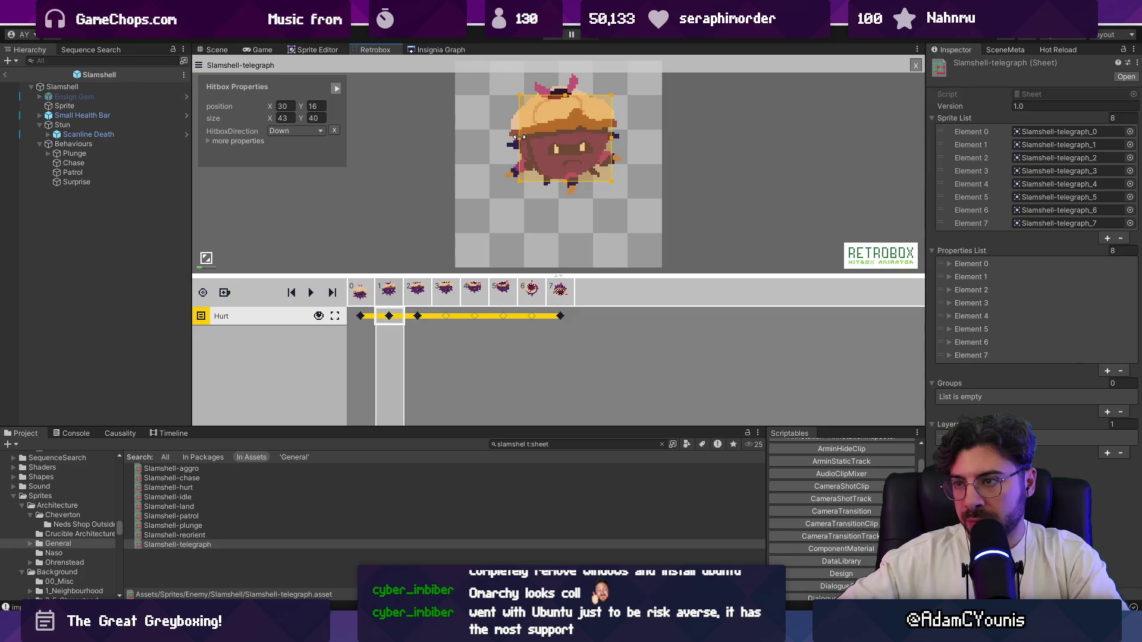
{"action": "key", "text": "Left"}
{"action": "left_click_drag", "start_coordinate": [602, 165], "coordinate": [612, 165]}
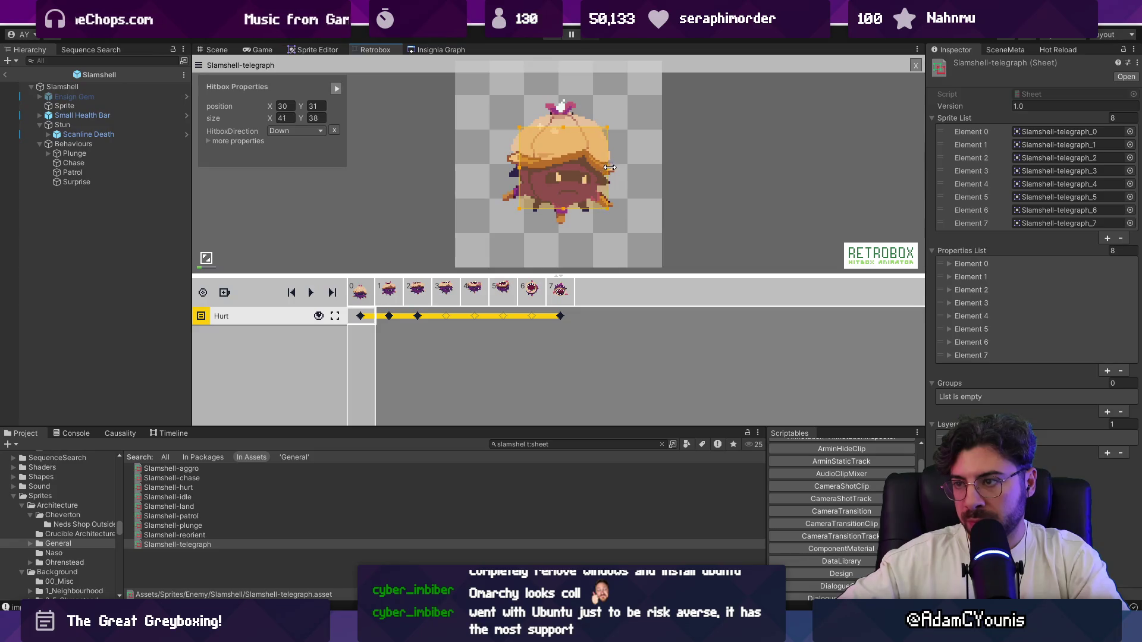
{"action": "left_click_drag", "start_coordinate": [519, 178], "coordinate": [511, 178]}
{"action": "left_click_drag", "start_coordinate": [565, 129], "coordinate": [564, 116]}
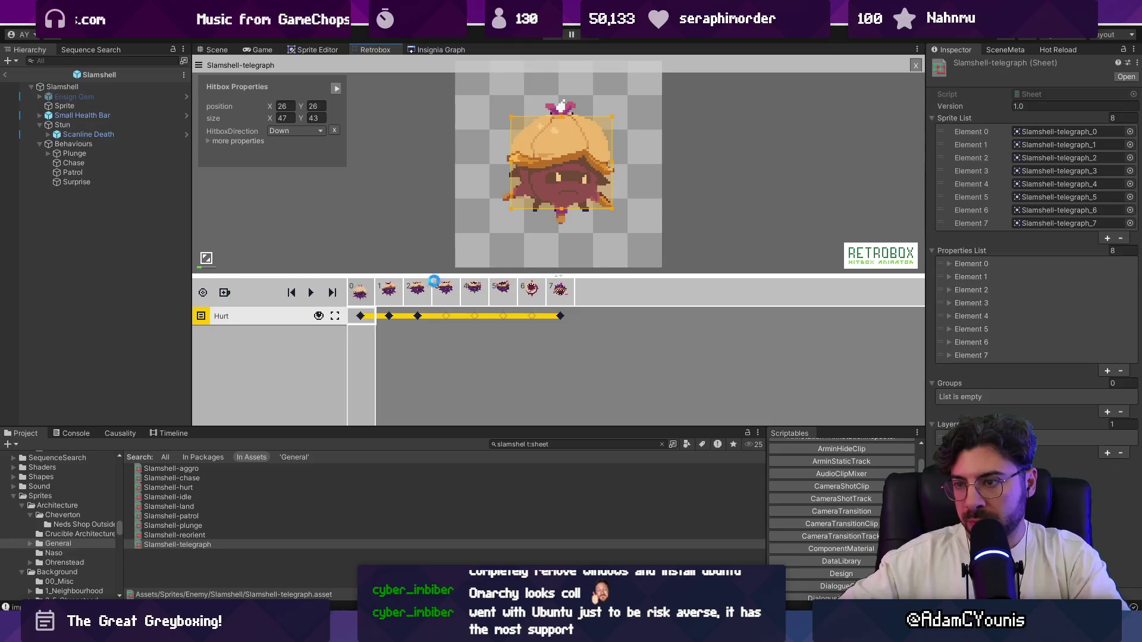
{"action": "key", "text": "Right"}
{"action": "key", "text": "Right"}
{"action": "key", "text": "Right"}
{"action": "key", "text": "Right"}
{"action": "key", "text": "Right"}
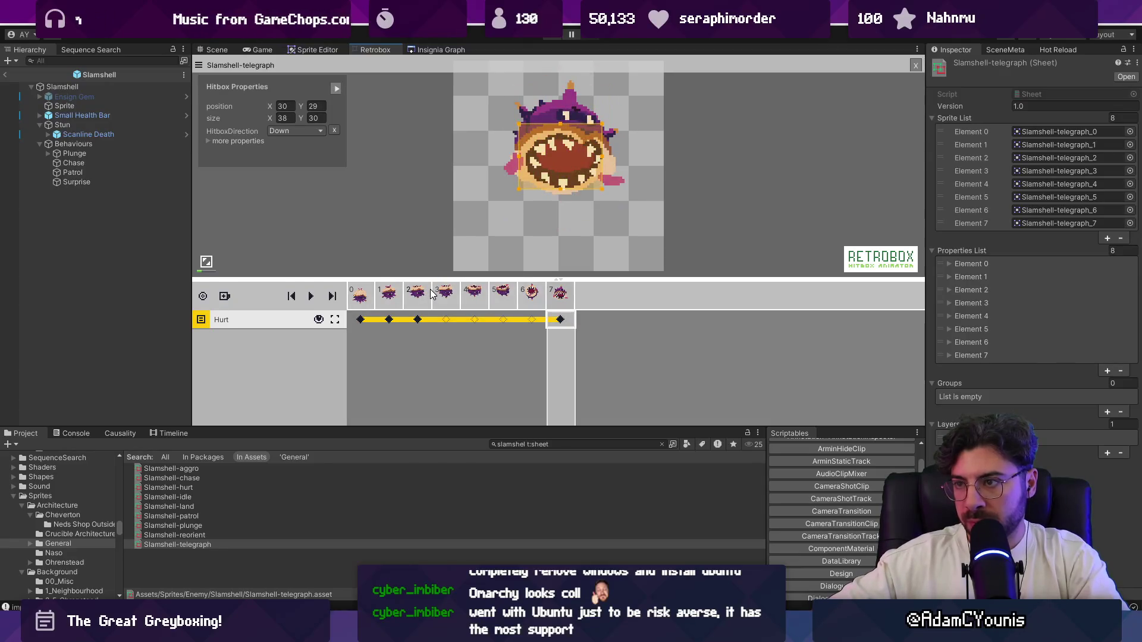
{"action": "left_click_drag", "start_coordinate": [558, 123], "coordinate": [564, 109]}
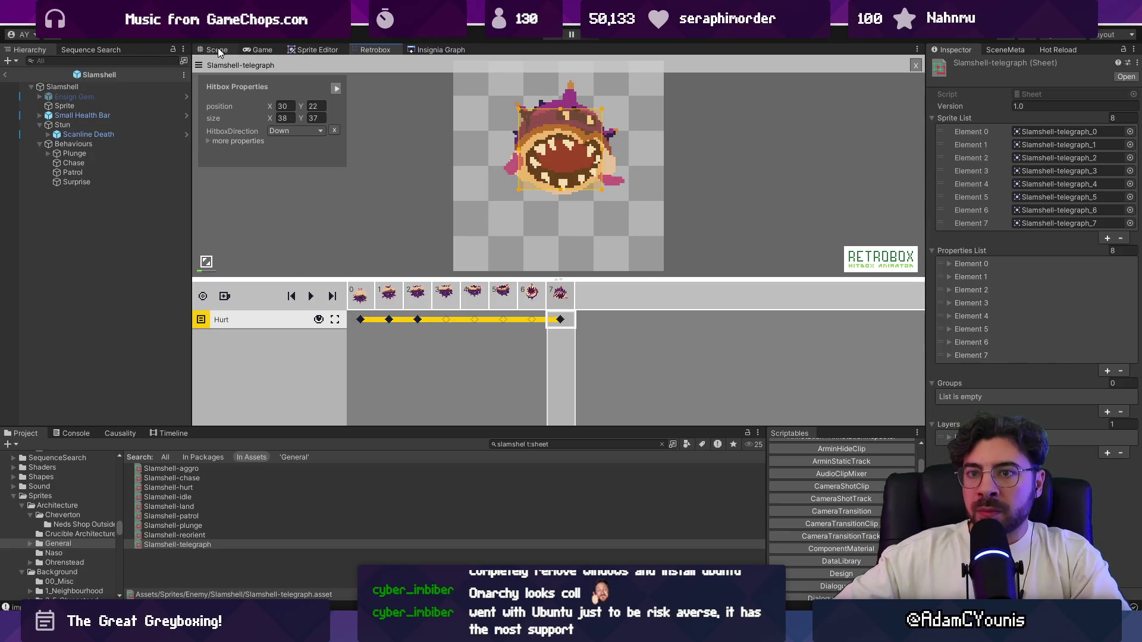
Inspect the Plunge behaviour's children and settings, locating its grounded loop sprite sheet
{"action": "left_click", "coordinate": [115, 154]}
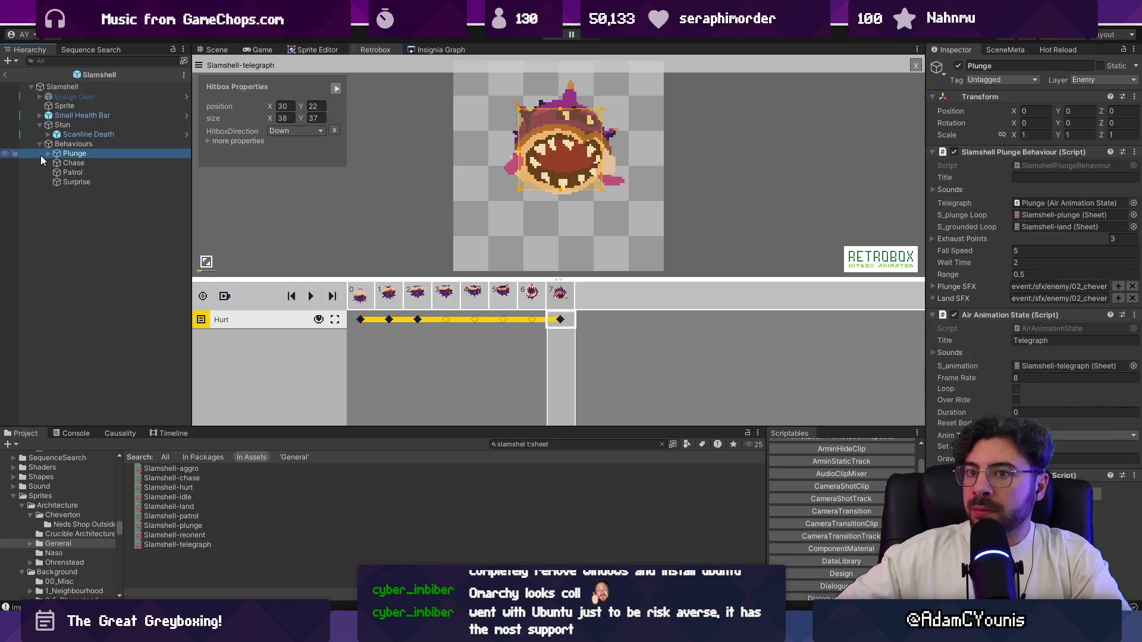
{"action": "left_click", "coordinate": [47, 153]}
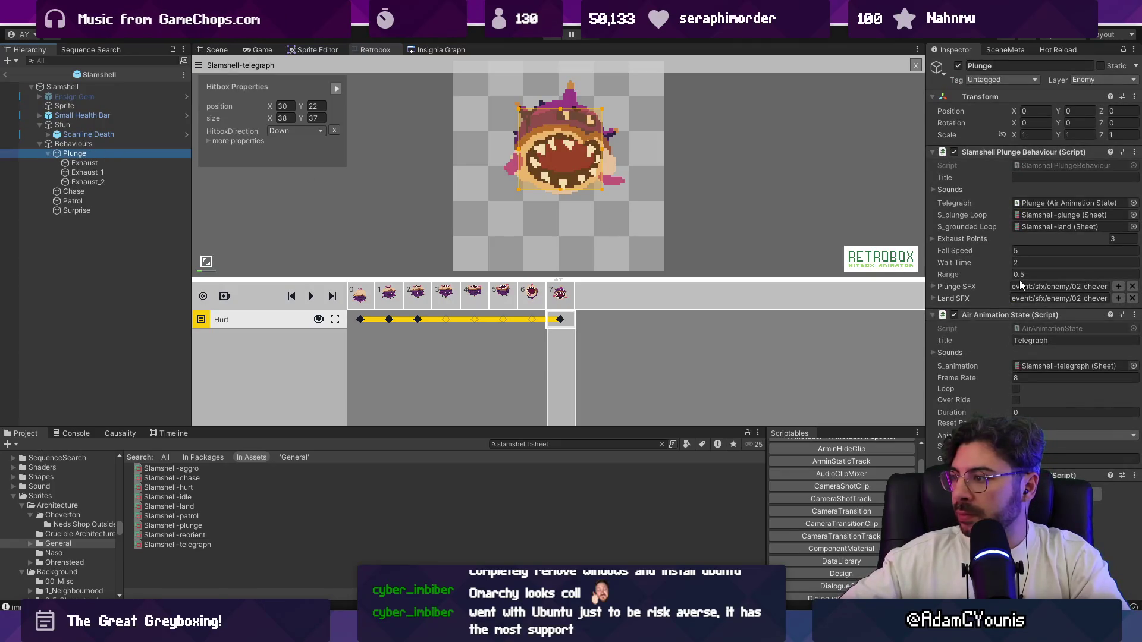
{"action": "left_click", "coordinate": [963, 475]}
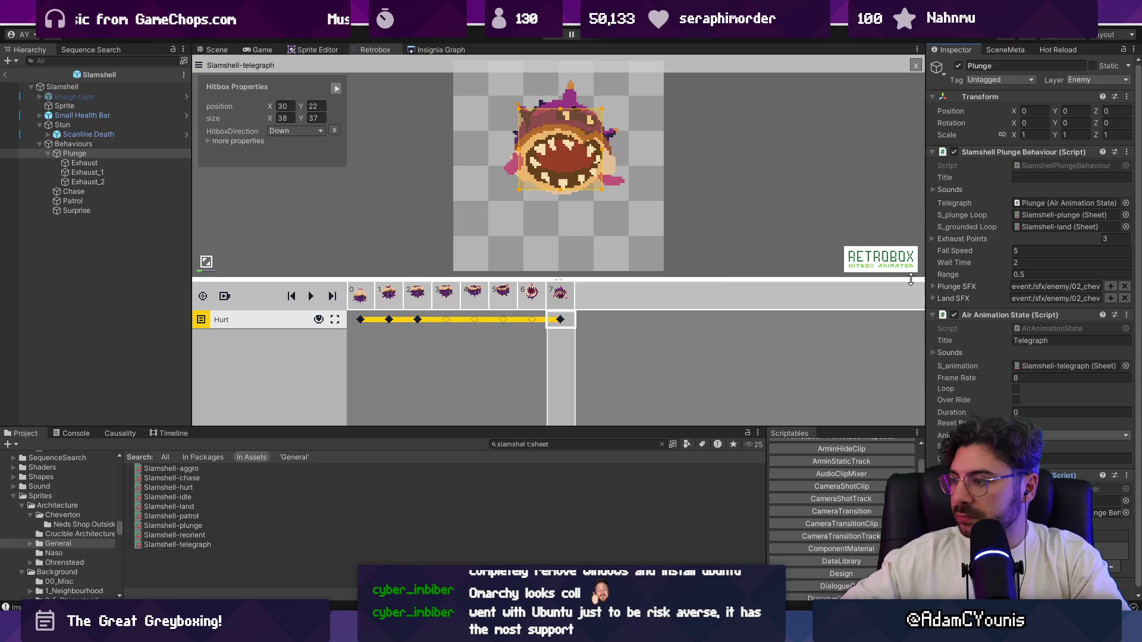
{"action": "left_click", "coordinate": [1059, 226]}
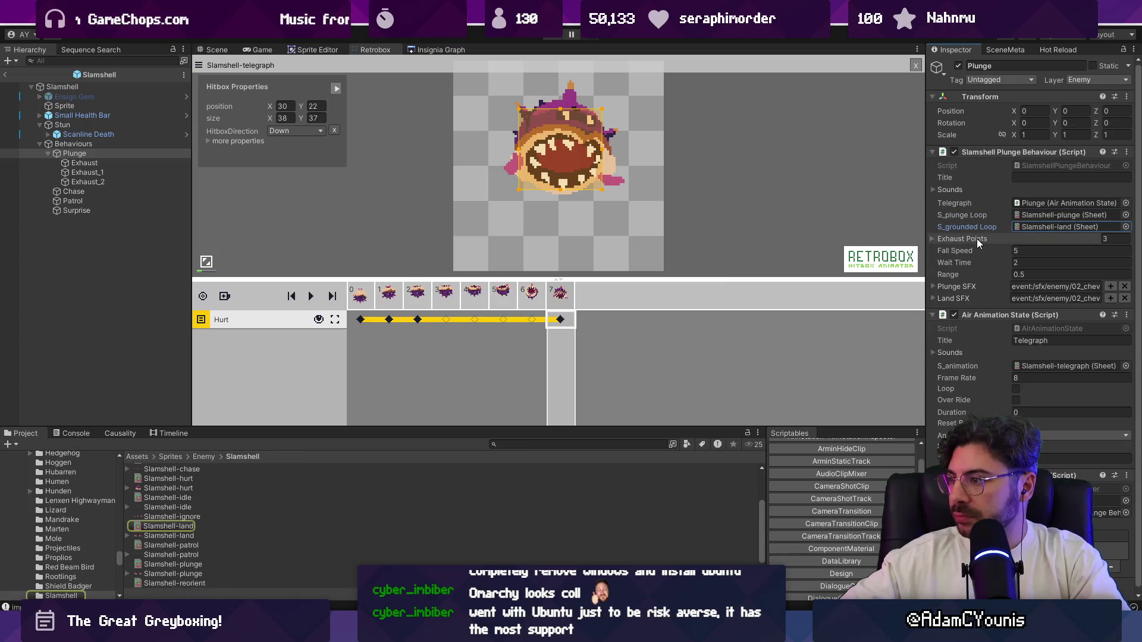
From the root Slamshell script, locate the S_reorient sheet and open Slamshell-reorient in the animator
{"action": "left_click", "coordinate": [88, 145]}
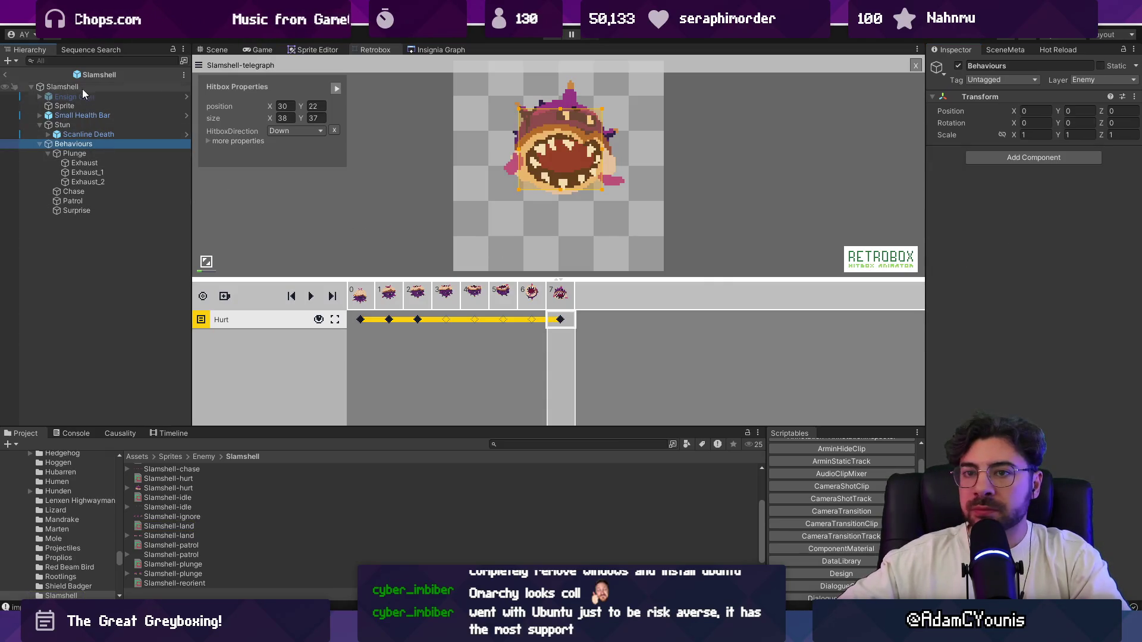
{"action": "left_click", "coordinate": [62, 86]}
{"action": "left_click", "coordinate": [986, 204]}
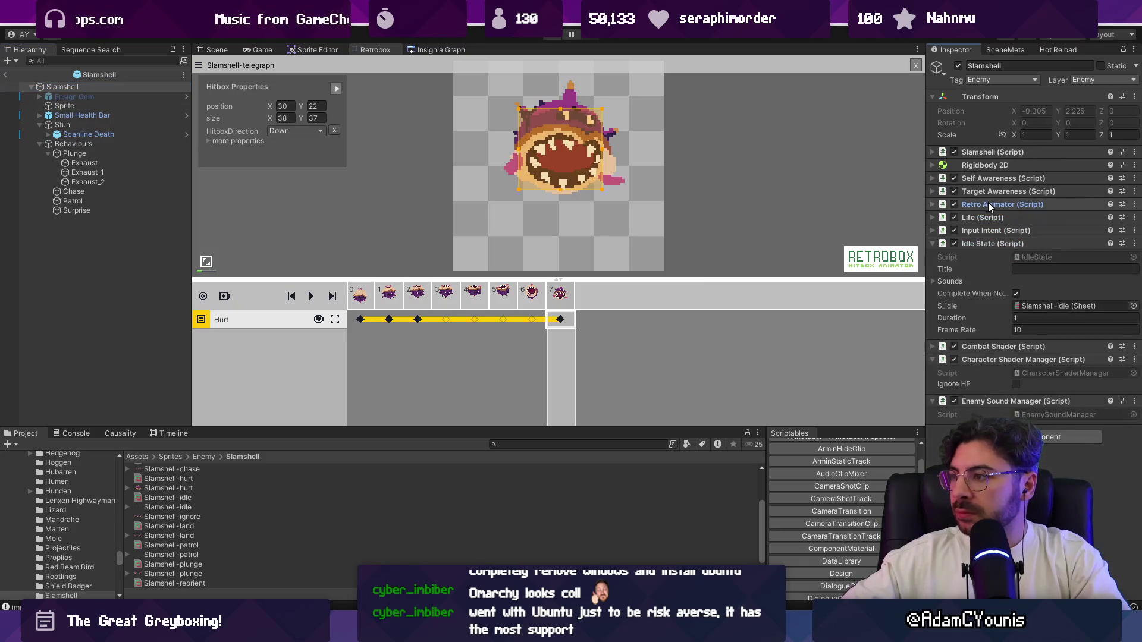
{"action": "left_click", "coordinate": [1001, 153]}
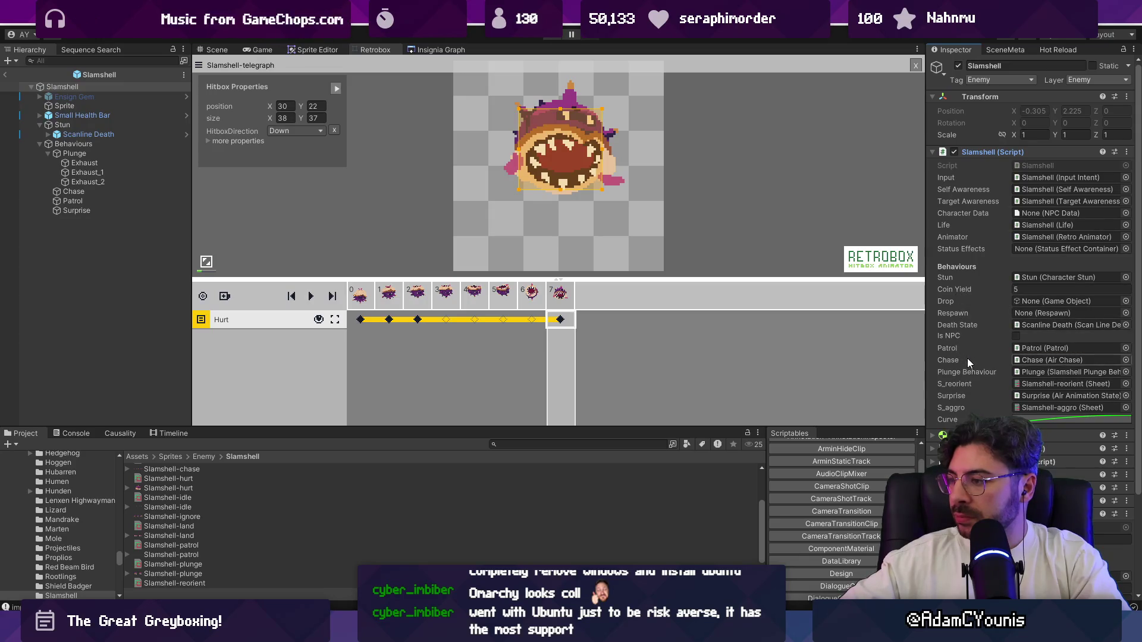
{"action": "left_click", "coordinate": [1057, 385]}
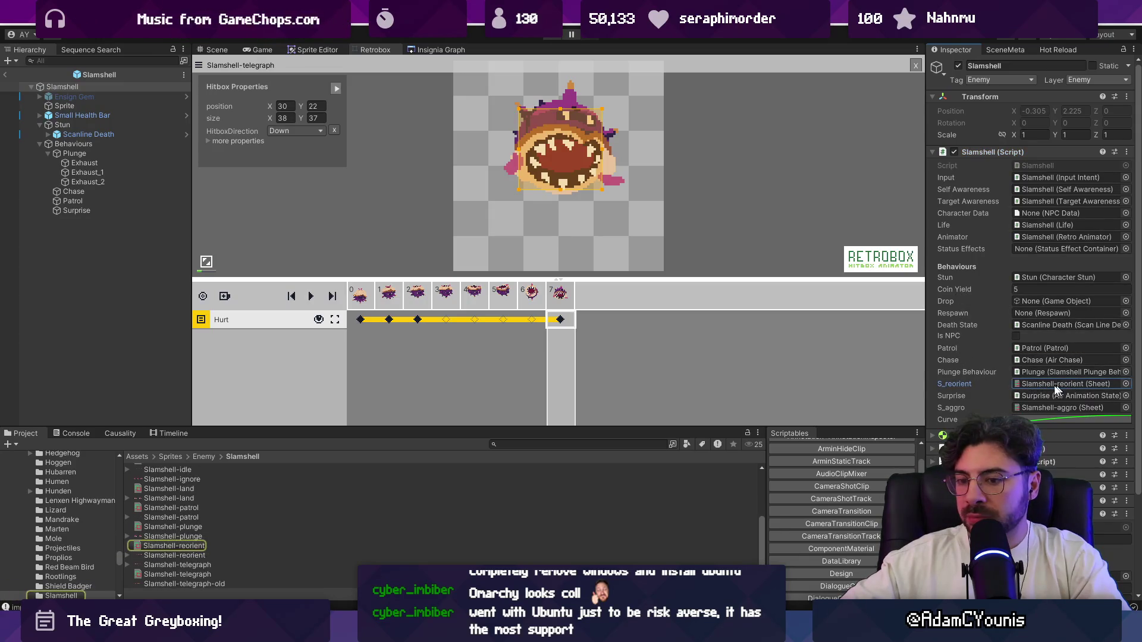
{"action": "left_click", "coordinate": [191, 546]}
{"action": "left_click", "coordinate": [369, 308]}
{"action": "key", "text": "space"}
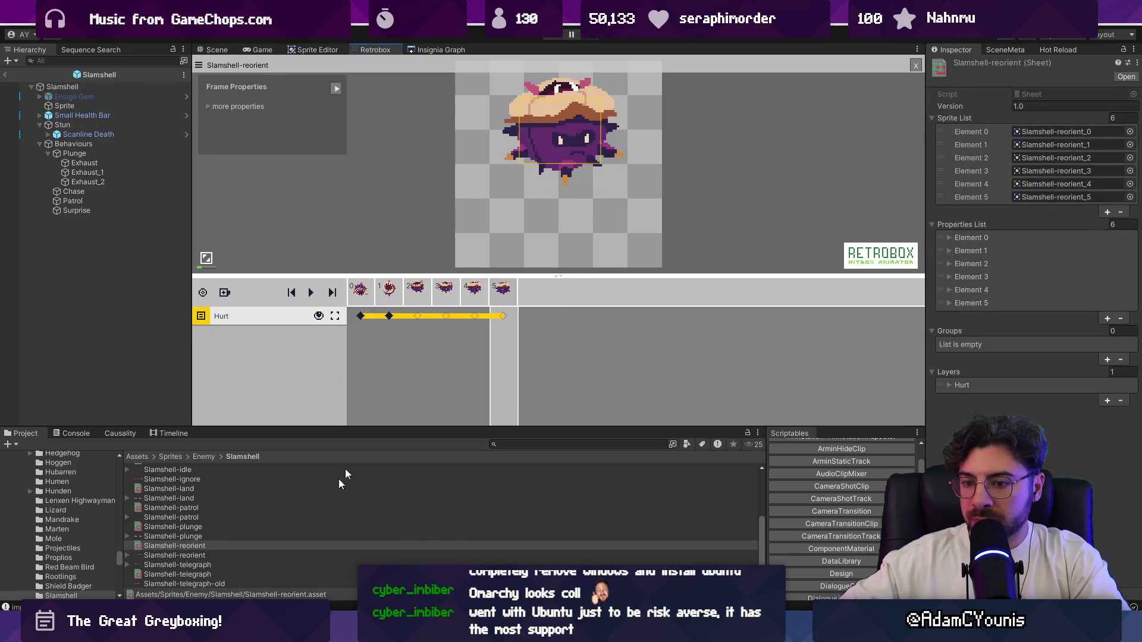
{"action": "left_click", "coordinate": [201, 550]}
Slice Slamshell-reorient's last two poses into sprites 6 and 7, 96 px wide, and apply
{"action": "left_click", "coordinate": [145, 556]}
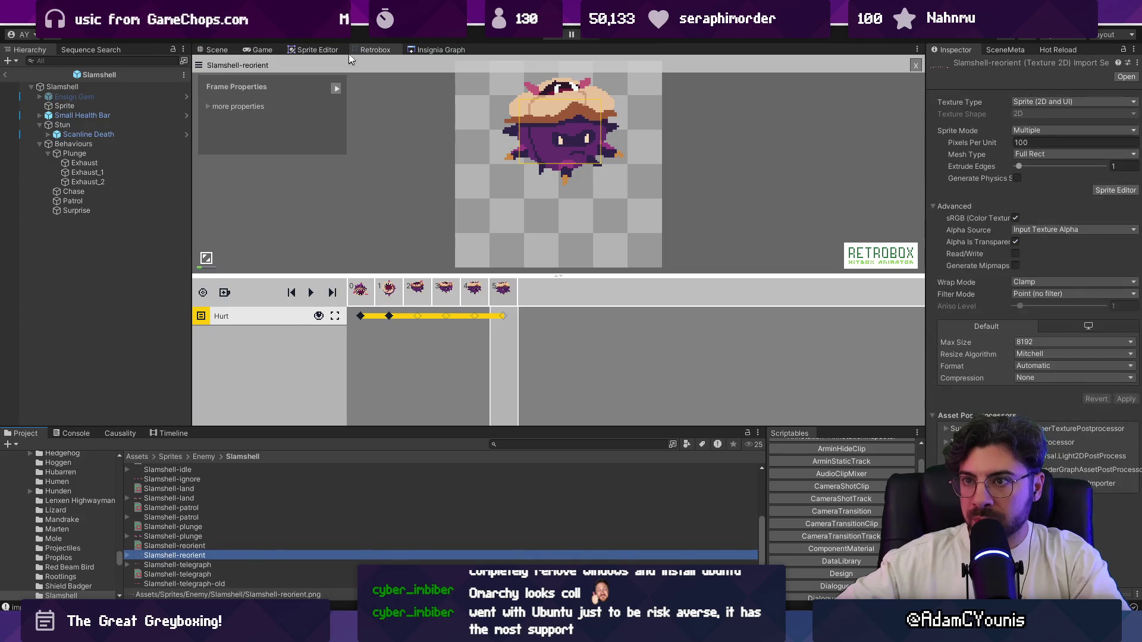
{"action": "left_click", "coordinate": [331, 51]}
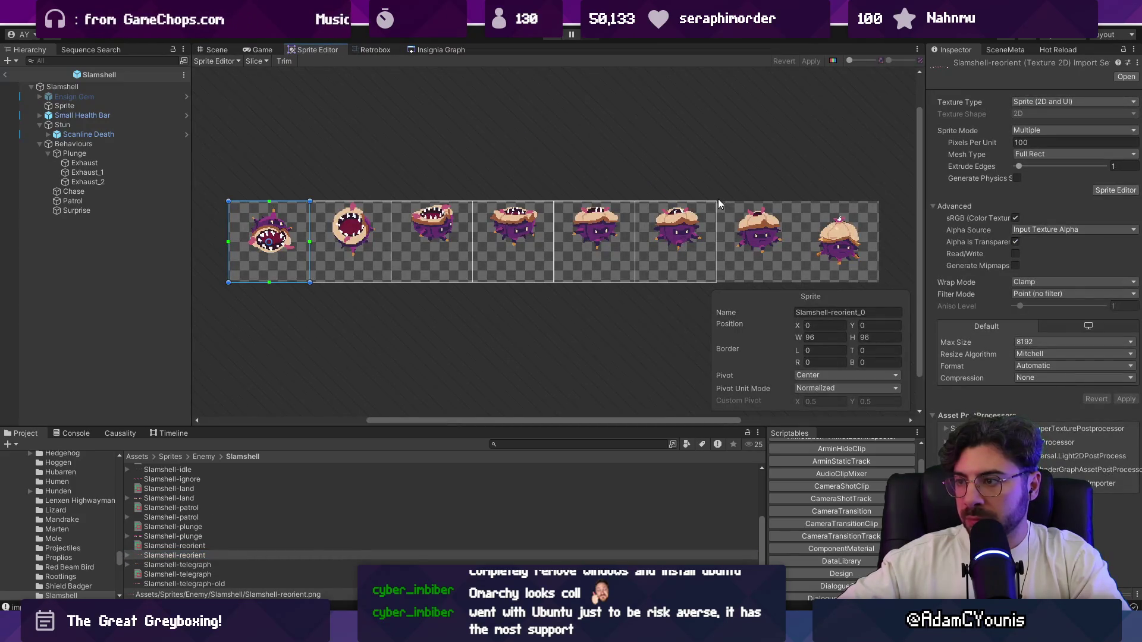
{"action": "left_click_drag", "start_coordinate": [720, 198], "coordinate": [797, 294]}
{"action": "left_click_drag", "start_coordinate": [774, 258], "coordinate": [775, 258]}
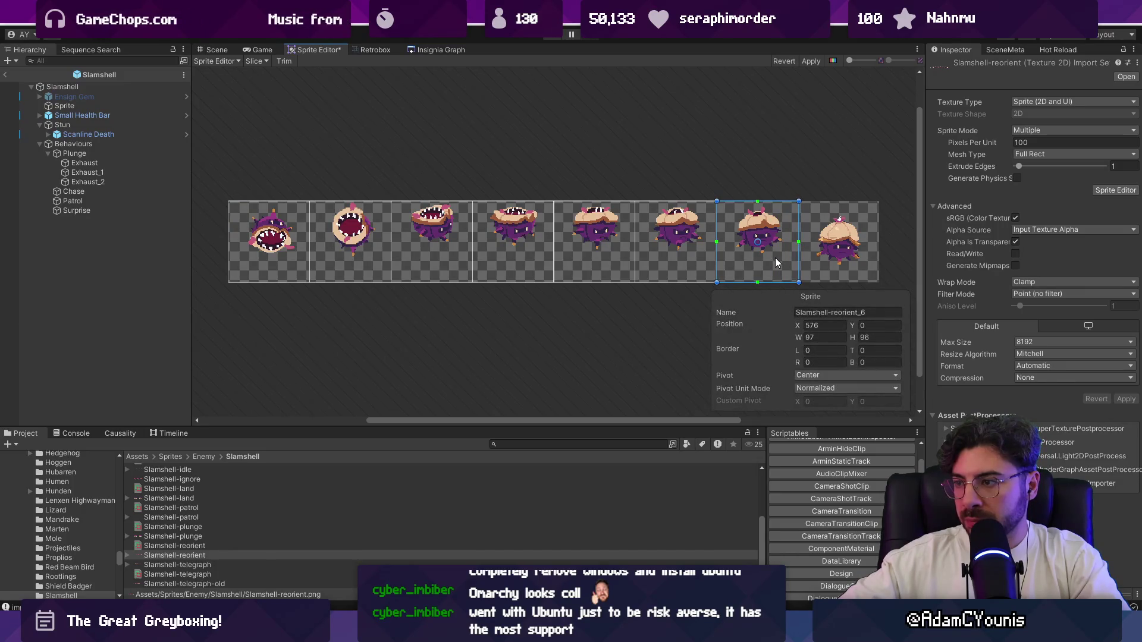
{"action": "left_click", "coordinate": [820, 336]}
{"action": "type", "text": "9"}
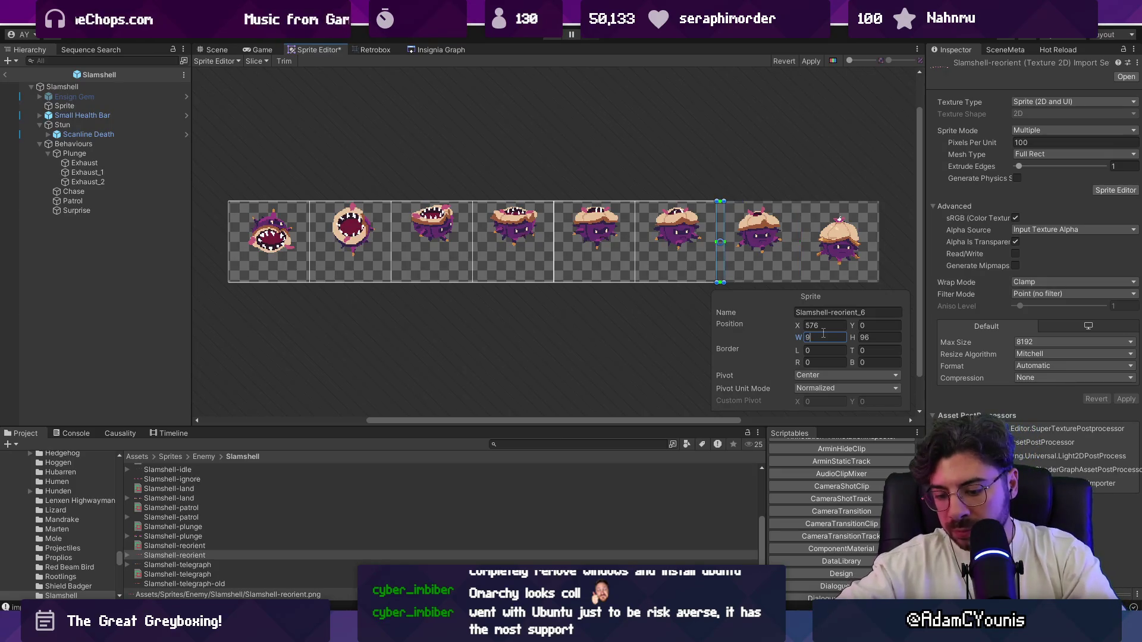
{"action": "mouse_move", "coordinate": [914, 209]}
{"action": "left_mouse_down"}
{"action": "mouse_move", "coordinate": [850, 302]}
{"action": "mouse_move", "coordinate": [798, 333]}
{"action": "left_mouse_up"}
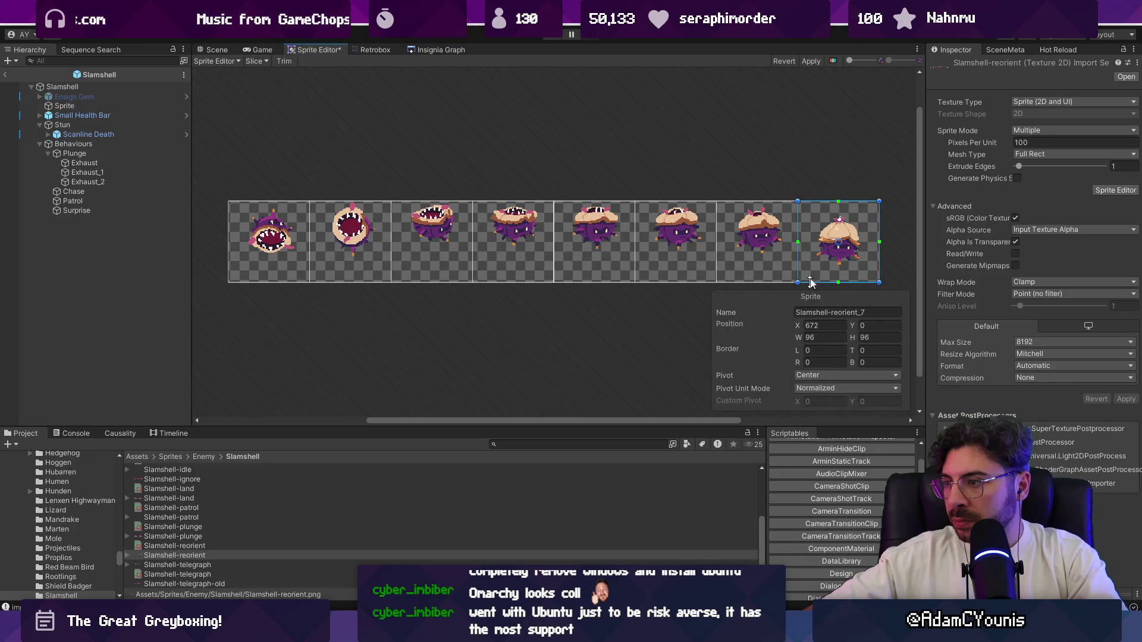
{"action": "left_click", "coordinate": [810, 62]}
Add Slamshell-reorient_7 as the final frame of the reorient animation
{"action": "left_click", "coordinate": [380, 51]}
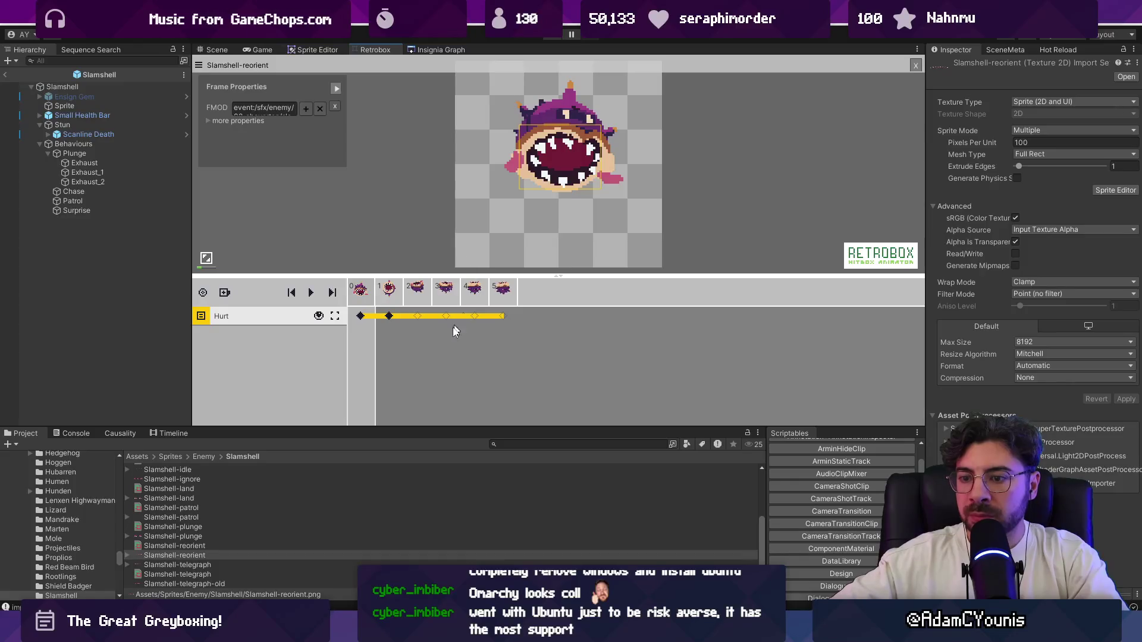
{"action": "left_click", "coordinate": [127, 555]}
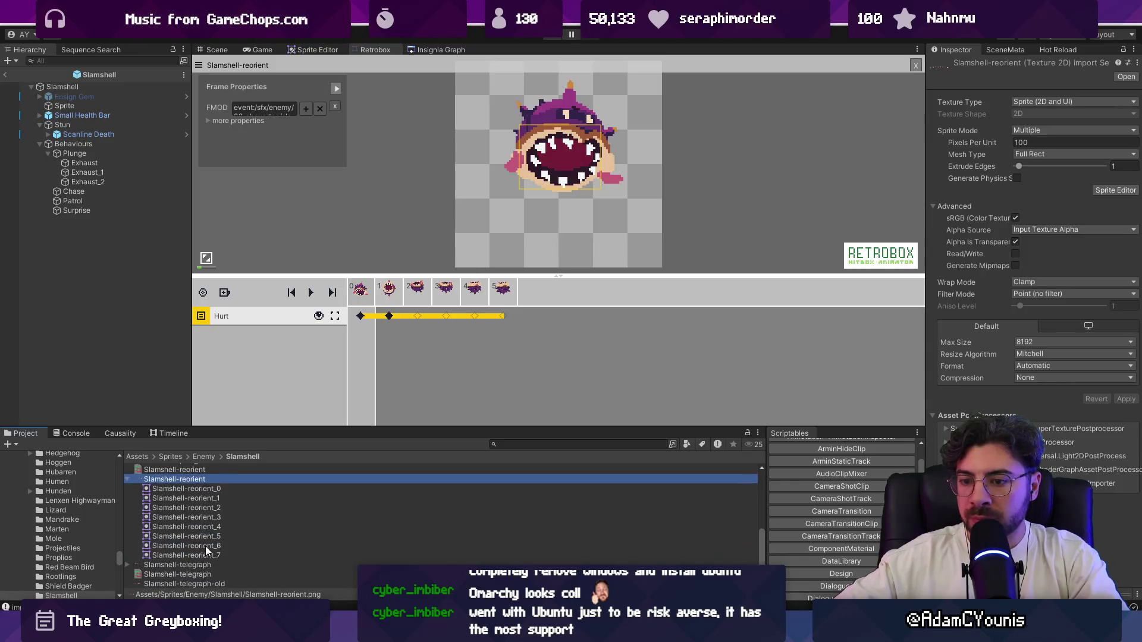
{"action": "mouse_move", "coordinate": [223, 572]}
{"action": "left_mouse_down"}
{"action": "mouse_move", "coordinate": [629, 324]}
{"action": "mouse_move", "coordinate": [595, 296]}
{"action": "left_mouse_up"}
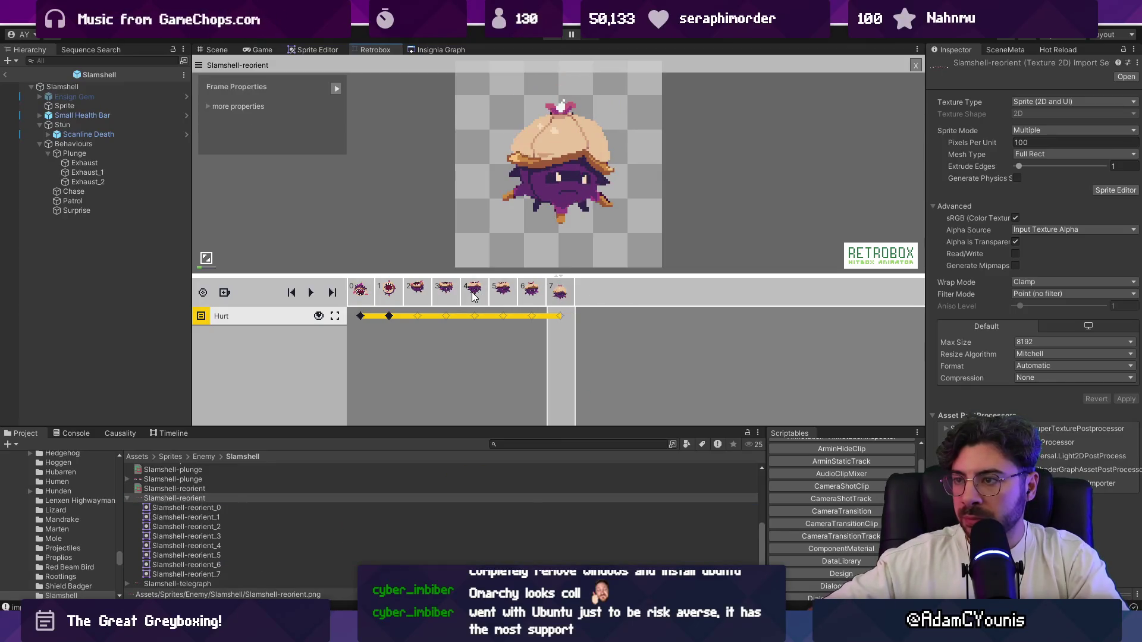
Key frame 7's Hurt box at 28, 28 with size 42 × 40, then return to the forest scene
{"action": "left_click", "coordinate": [560, 318]}
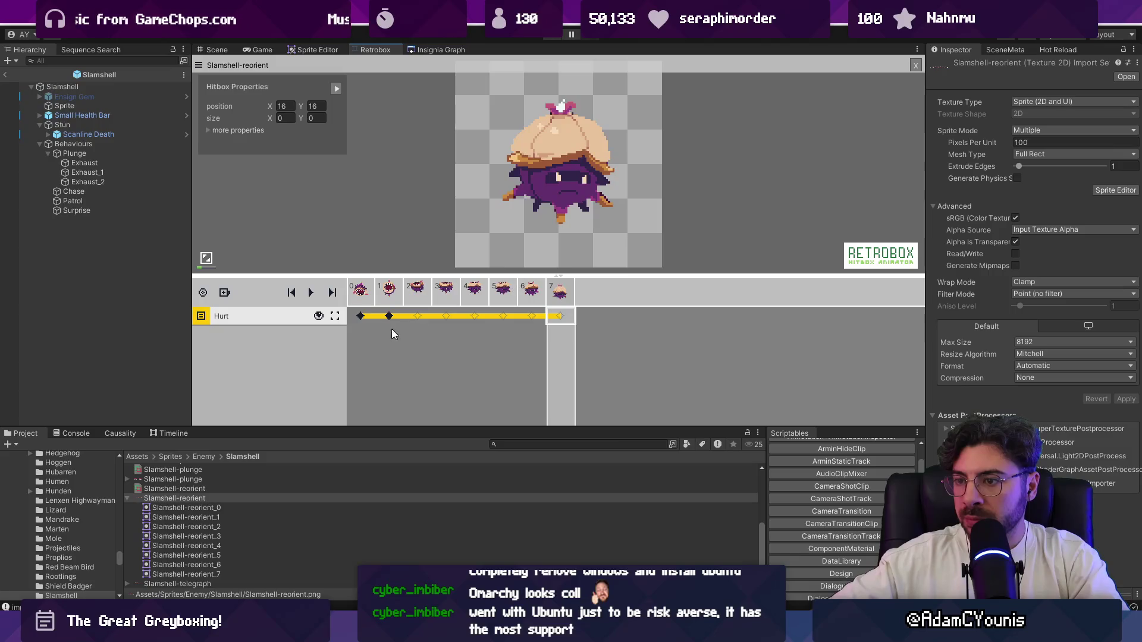
{"action": "left_click", "coordinate": [569, 320]}
{"action": "left_click_drag", "start_coordinate": [558, 177], "coordinate": [521, 127]}
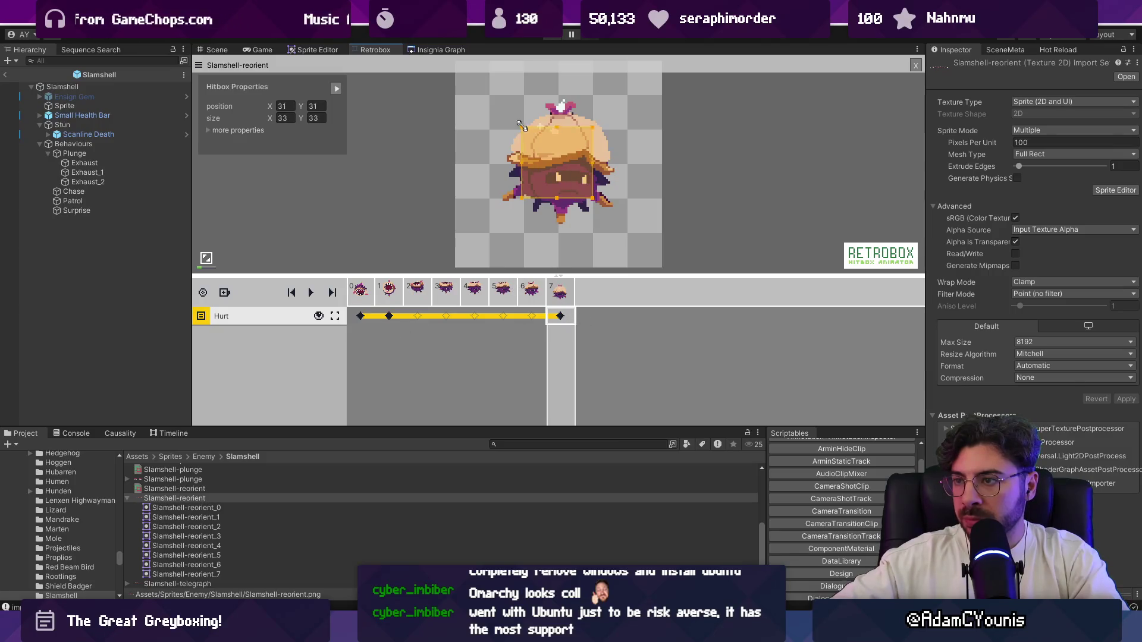
{"action": "left_click_drag", "start_coordinate": [592, 199], "coordinate": [600, 202]}
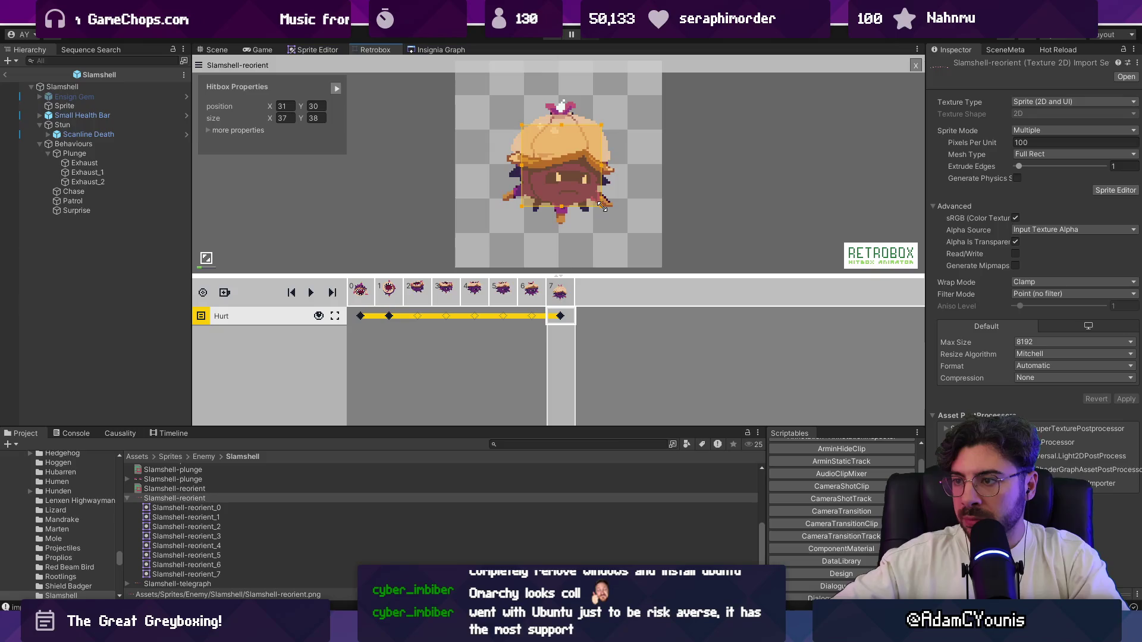
{"action": "left_click_drag", "start_coordinate": [521, 126], "coordinate": [506, 113]}
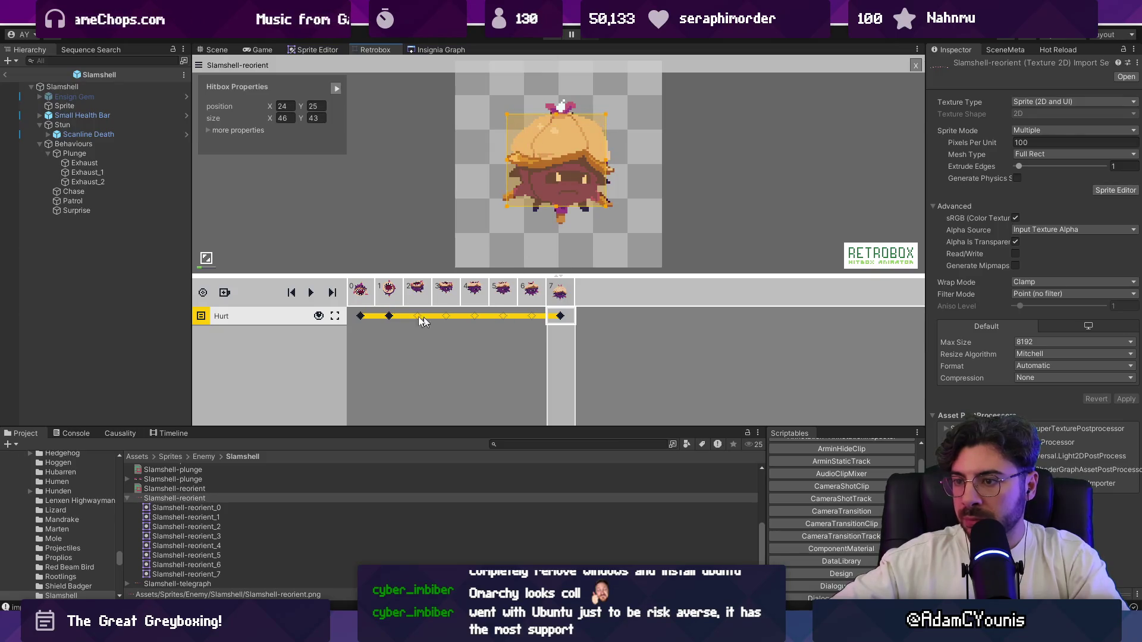
{"action": "left_click", "coordinate": [389, 317]}
{"action": "left_click", "coordinate": [561, 318]}
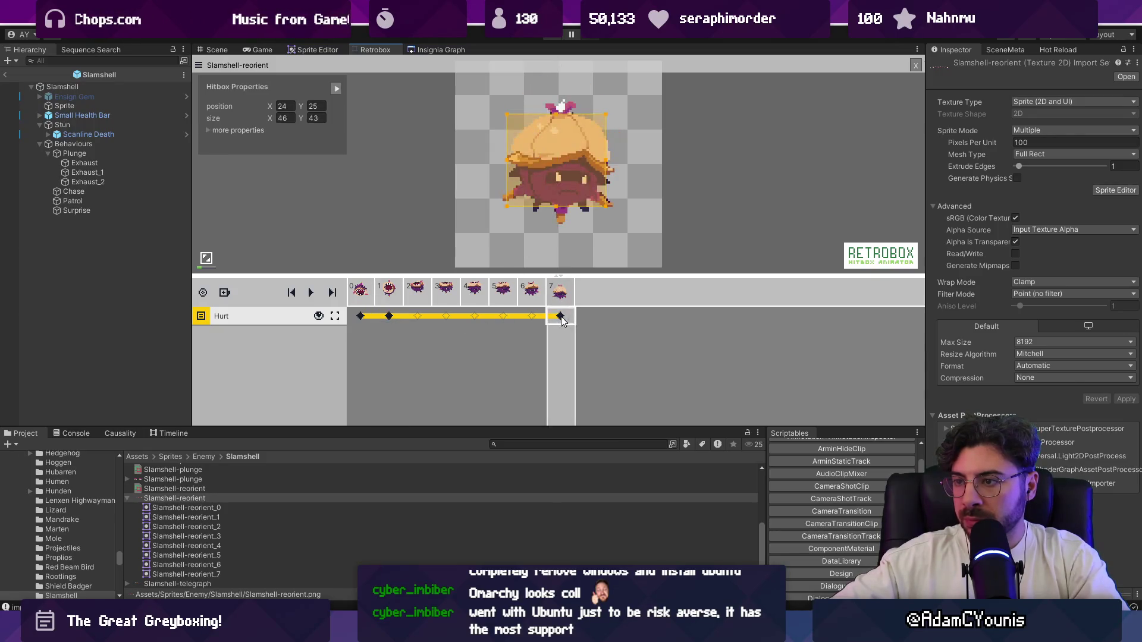
{"action": "mouse_move", "coordinate": [556, 164]}
{"action": "left_mouse_down"}
{"action": "mouse_move", "coordinate": [572, 172]}
{"action": "mouse_move", "coordinate": [572, 204]}
{"action": "left_mouse_up"}
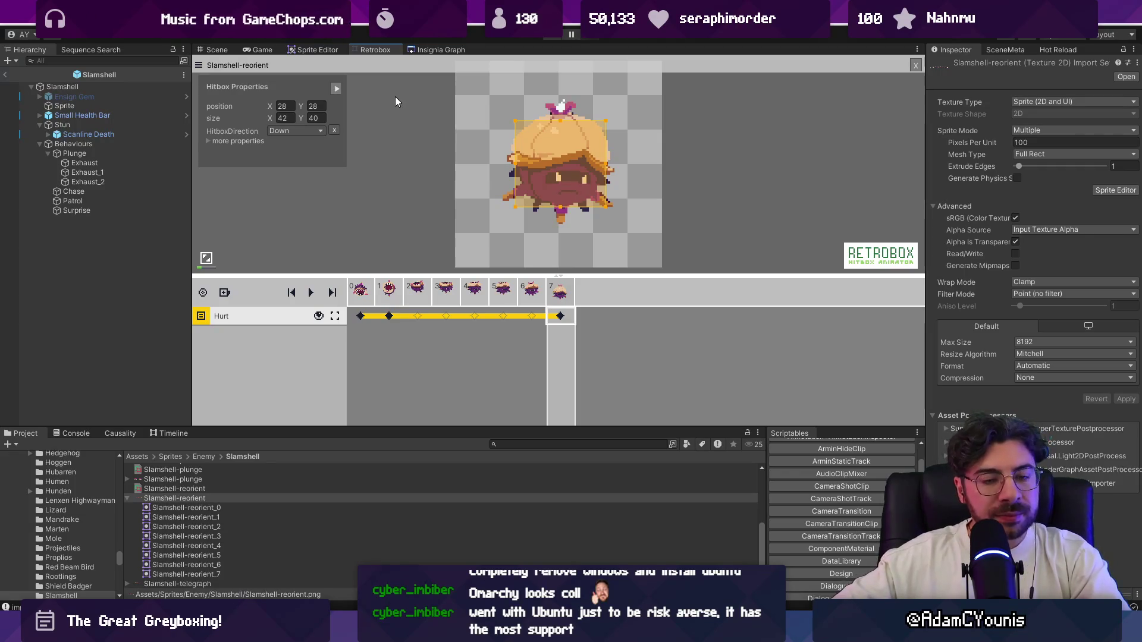
{"action": "left_click", "coordinate": [8, 76]}
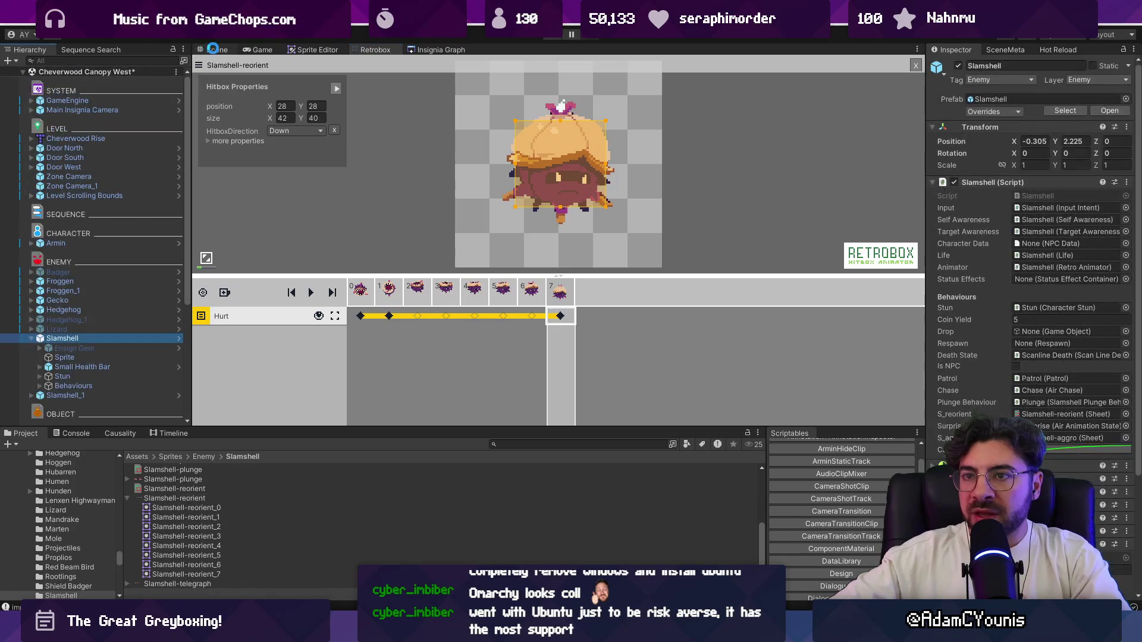
Start play mode and delete the Froggen enemy from the running level
{"action": "left_click", "coordinate": [551, 37]}
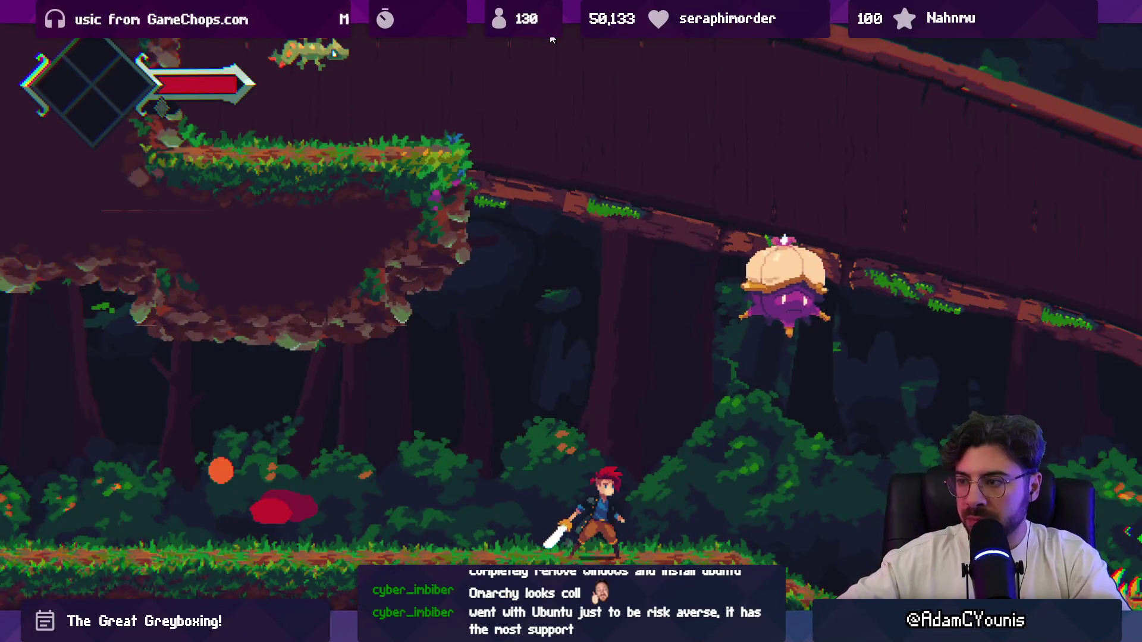
{"action": "key", "text": "shift+space"}
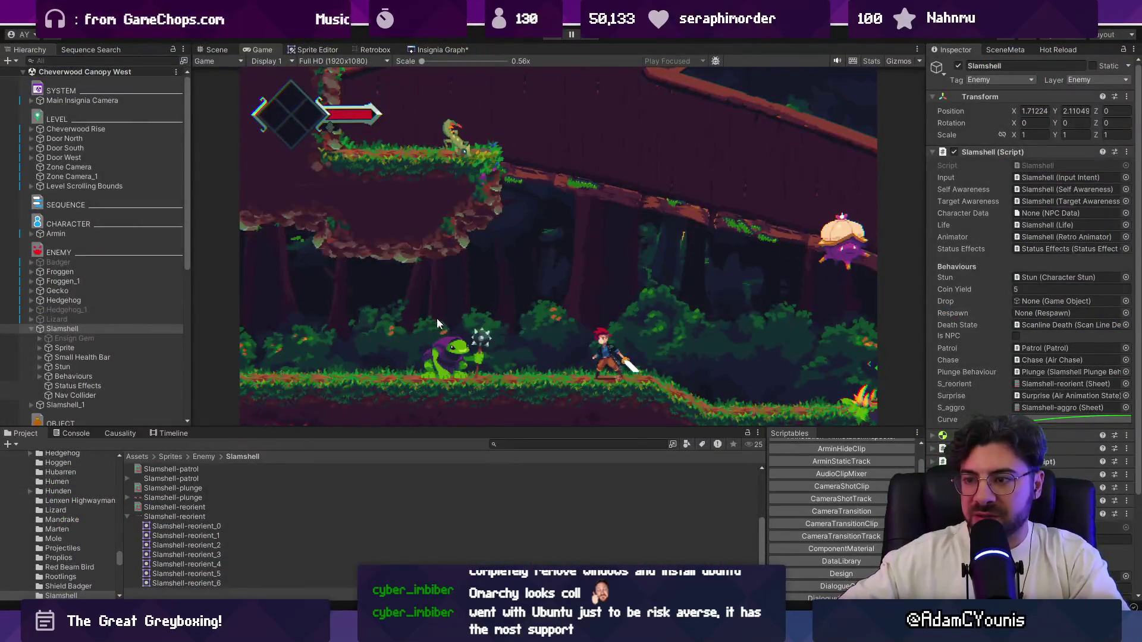
{"action": "key", "text": "ctrl+1"}
{"action": "left_click", "coordinate": [416, 268]}
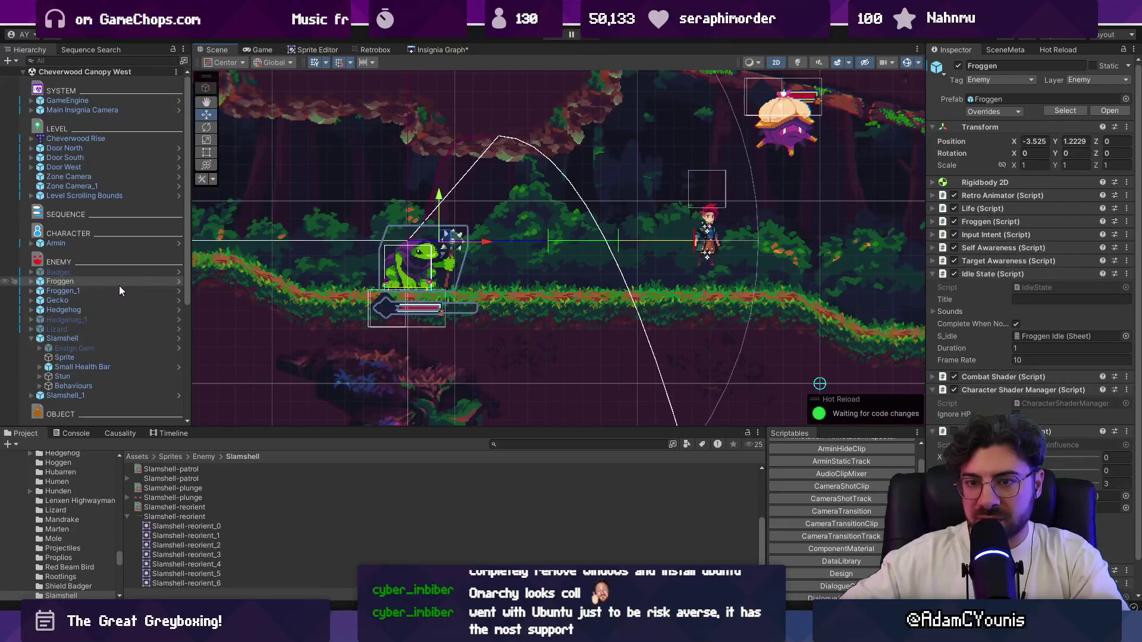
{"action": "key", "text": "Delete"}
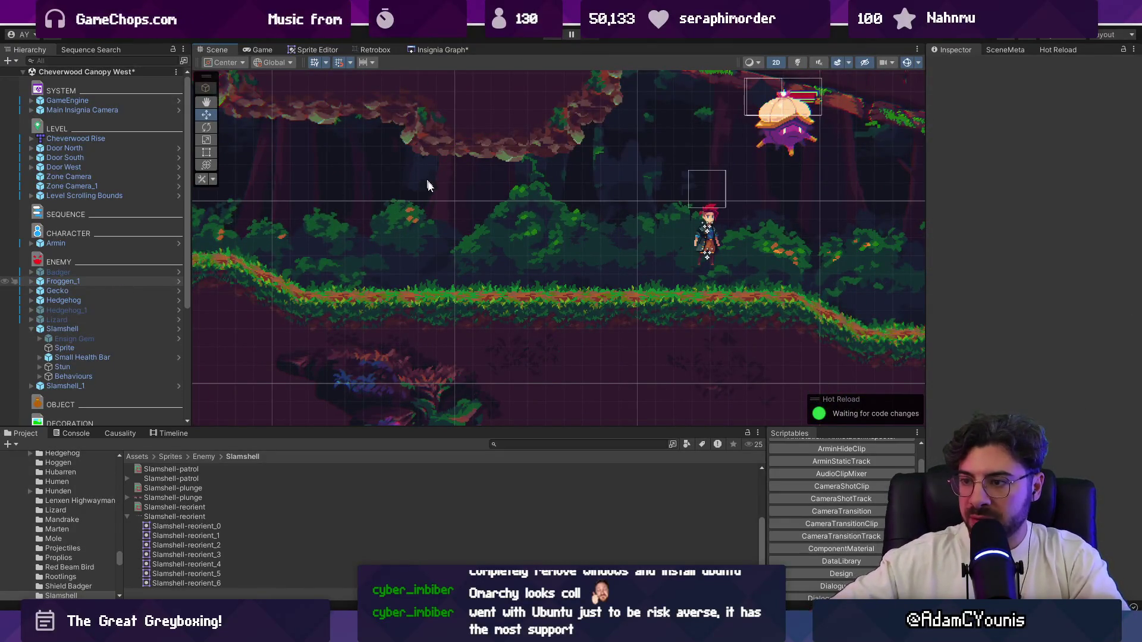
Play full-screen, move the hero to the Slamshell and defeat it with an upward strike, then pause
{"action": "key", "text": "ctrl+2"}
{"action": "key", "text": "shift+space"}
{"action": "key", "text": "Right"}
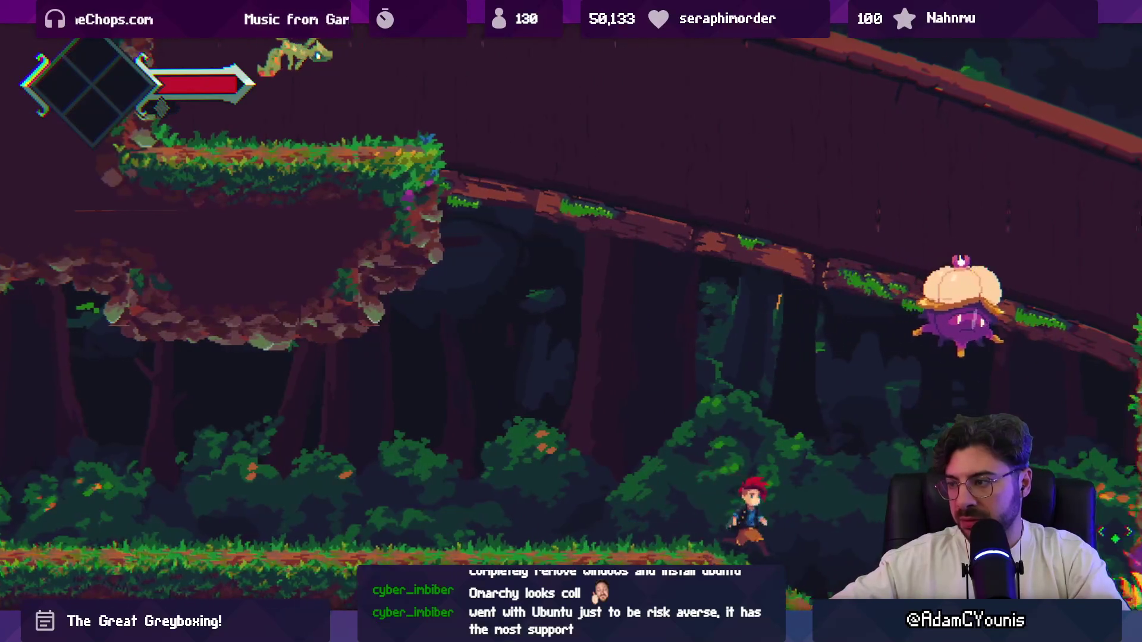
{"action": "key", "text": "Left"}
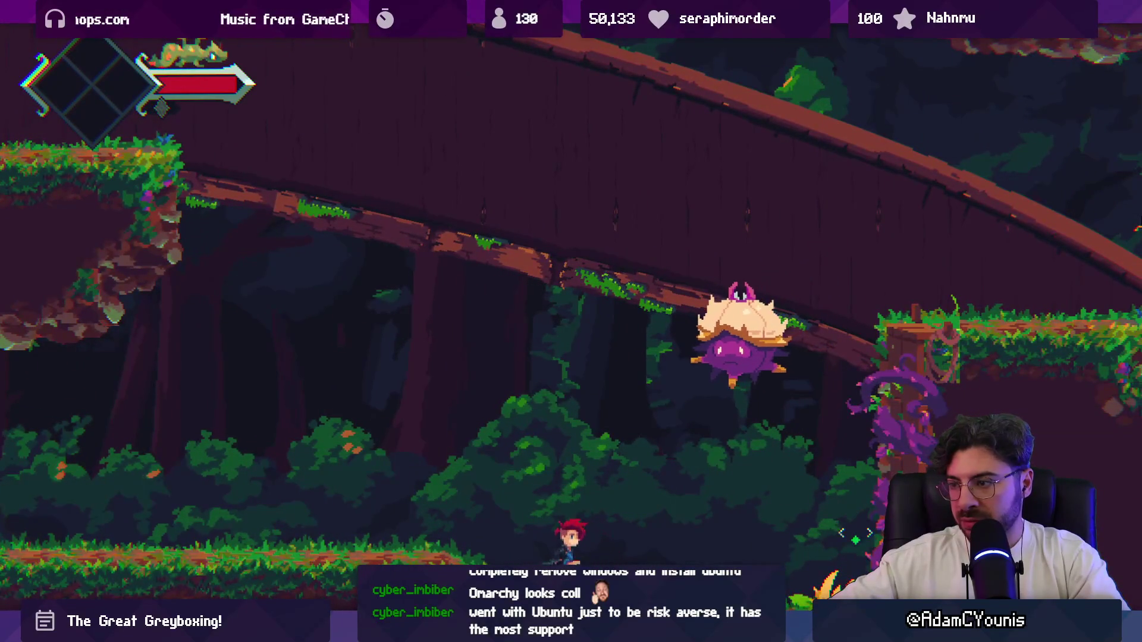
{"action": "key", "text": "Right"}
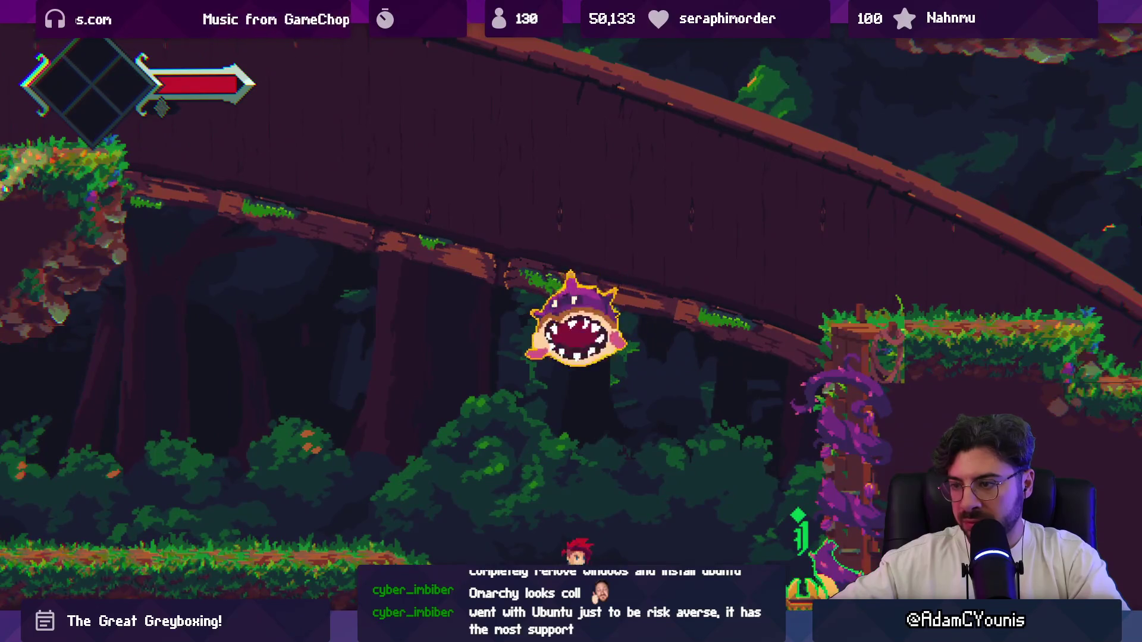
{"action": "key", "text": "x"}
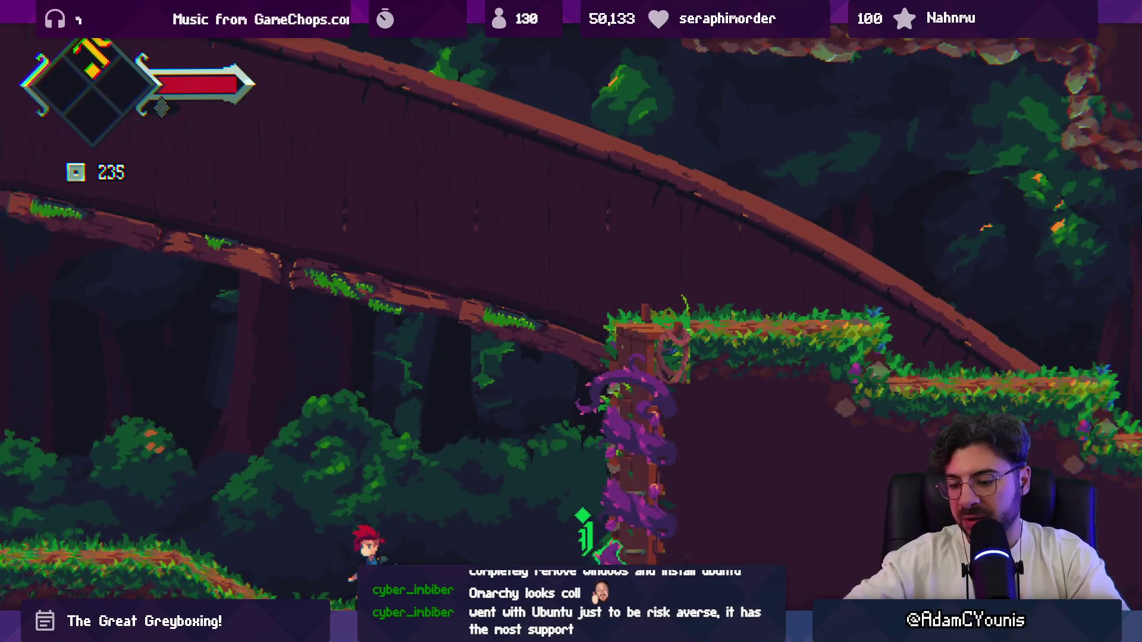
{"action": "key", "text": "shift+space"}
{"action": "left_click", "coordinate": [569, 35]}
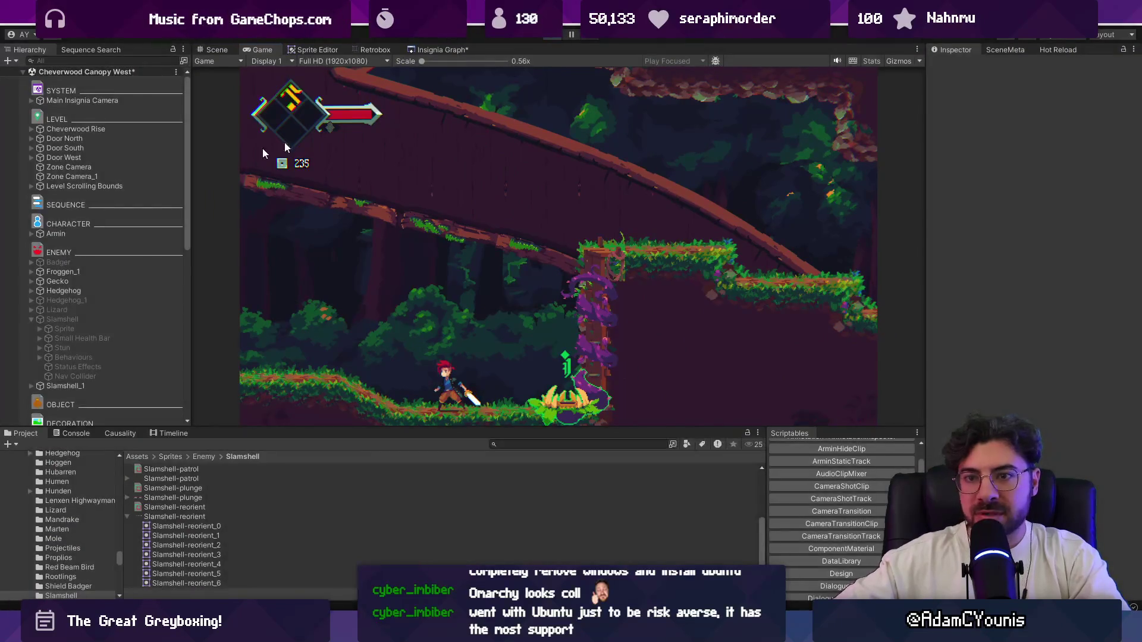
{"action": "scroll", "coordinate": [131, 319], "scroll_direction": "down", "scroll_amount": 2}
{"action": "scroll", "coordinate": [119, 273], "scroll_direction": "up", "scroll_amount": 2}
In the Slamshell prefab, set Plunge's telegraph animation frame rate to 12 and save
{"action": "left_click", "coordinate": [158, 186]}
{"action": "left_click", "coordinate": [179, 187]}
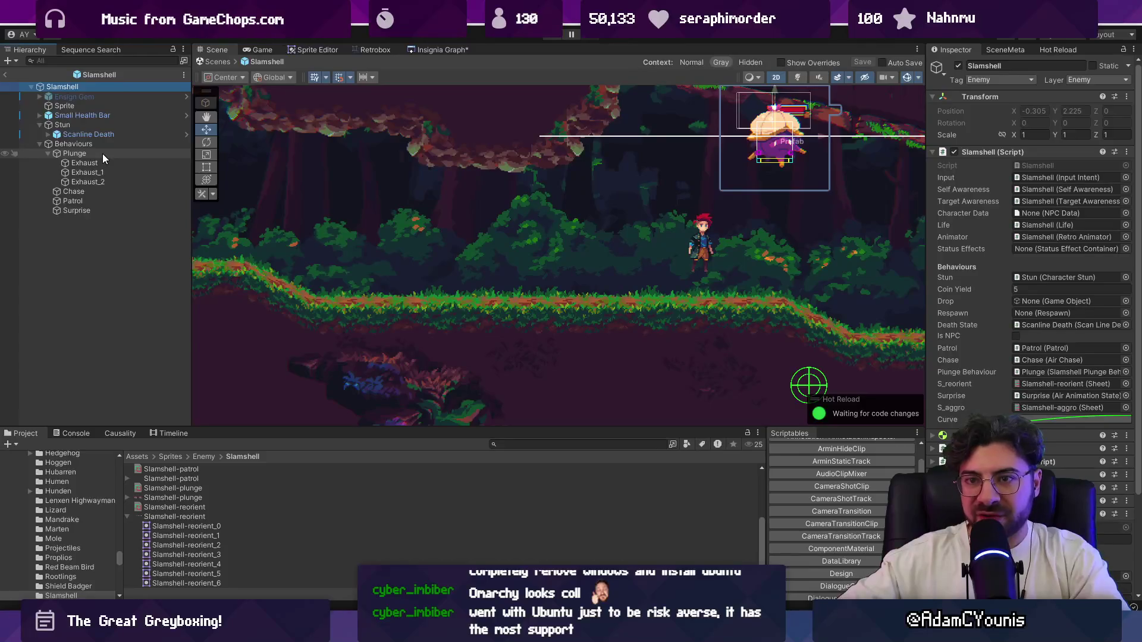
{"action": "left_click", "coordinate": [59, 154]}
{"action": "left_click", "coordinate": [49, 153]}
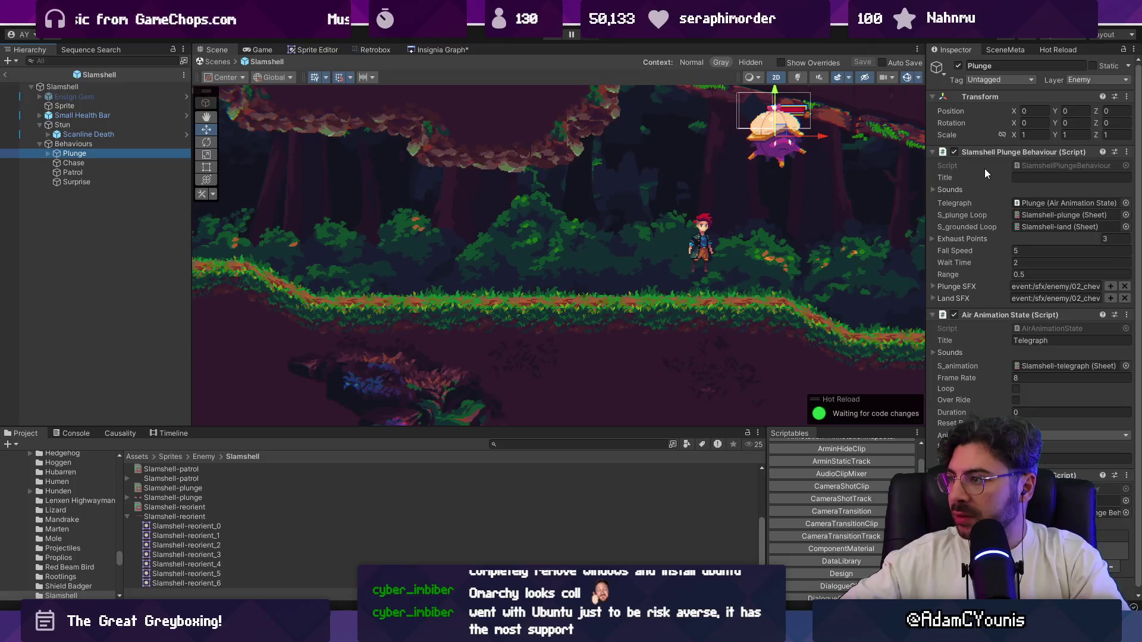
{"action": "scroll", "coordinate": [993, 335], "scroll_direction": "down", "scroll_amount": 1}
{"action": "left_click", "coordinate": [1040, 373]}
{"action": "type", "text": "1012"}
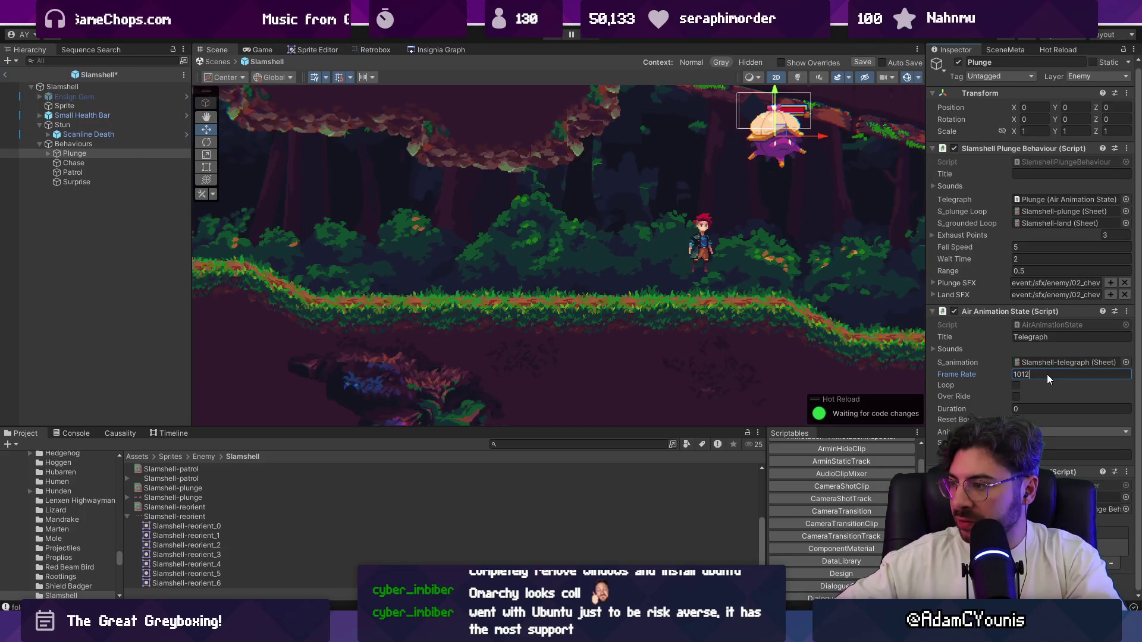
{"action": "key", "text": "ctrl+a"}
{"action": "type", "text": "12"}
{"action": "key", "text": "ctrl+s"}
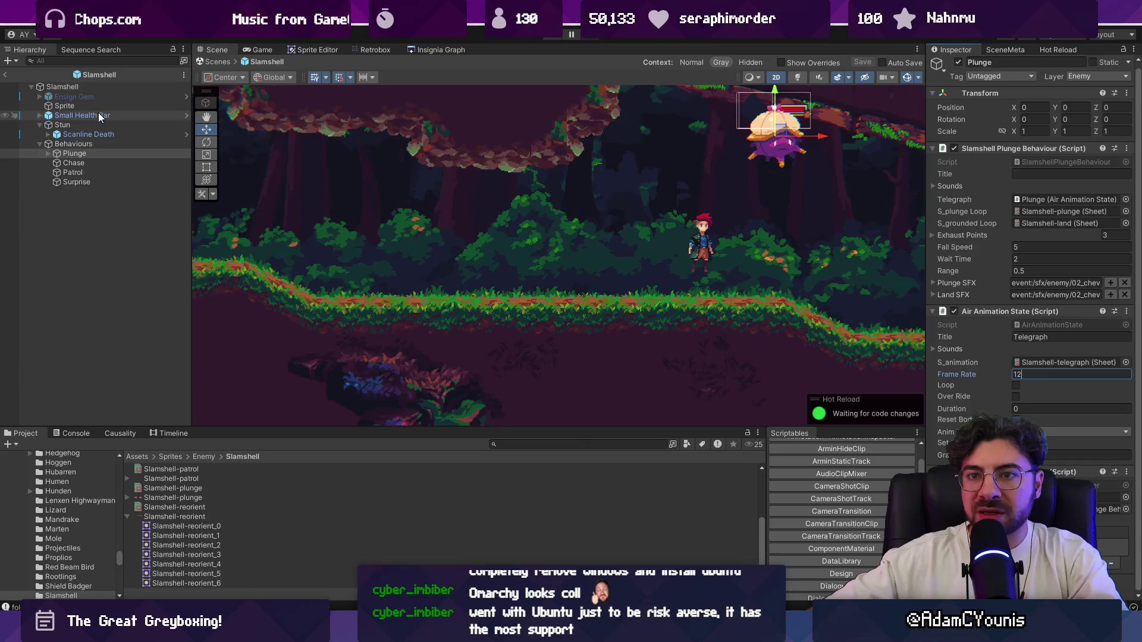
Locate the reorient sheet from the root Slamshell, then open Slamshell.cs in the code editor
{"action": "left_click", "coordinate": [92, 88]}
{"action": "left_click", "coordinate": [1054, 377]}
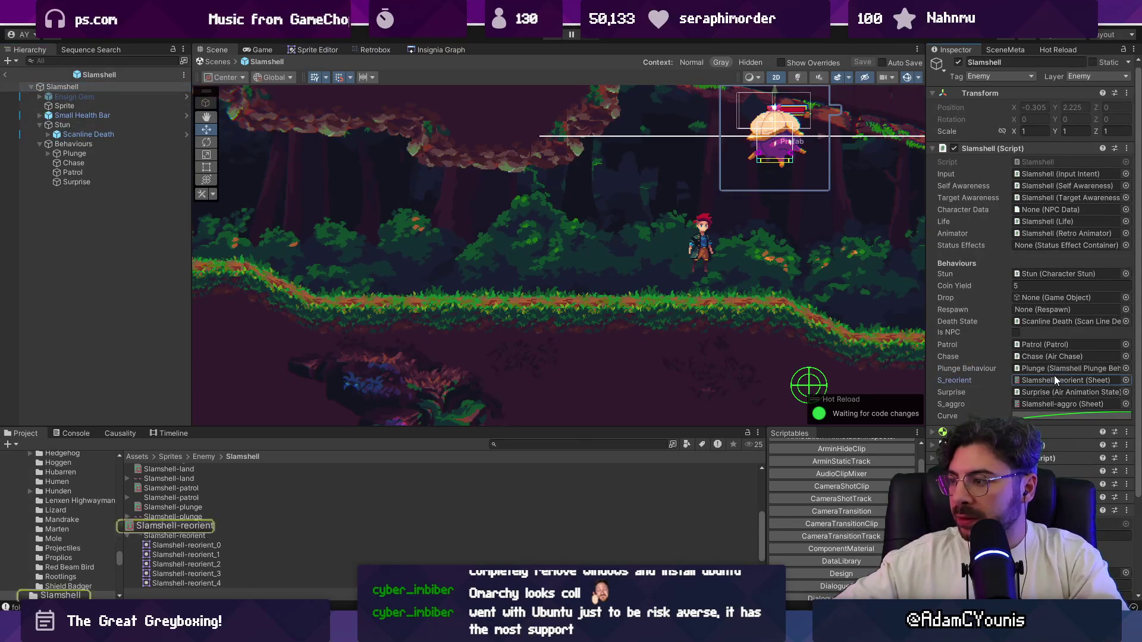
{"action": "left_click", "coordinate": [1042, 163]}
{"action": "double_click", "coordinate": [1043, 162]}
Search Slamshell.cs for risingState and step through its usages
{"action": "key", "text": "ctrl+p"}
{"action": "key", "text": "Escape"}
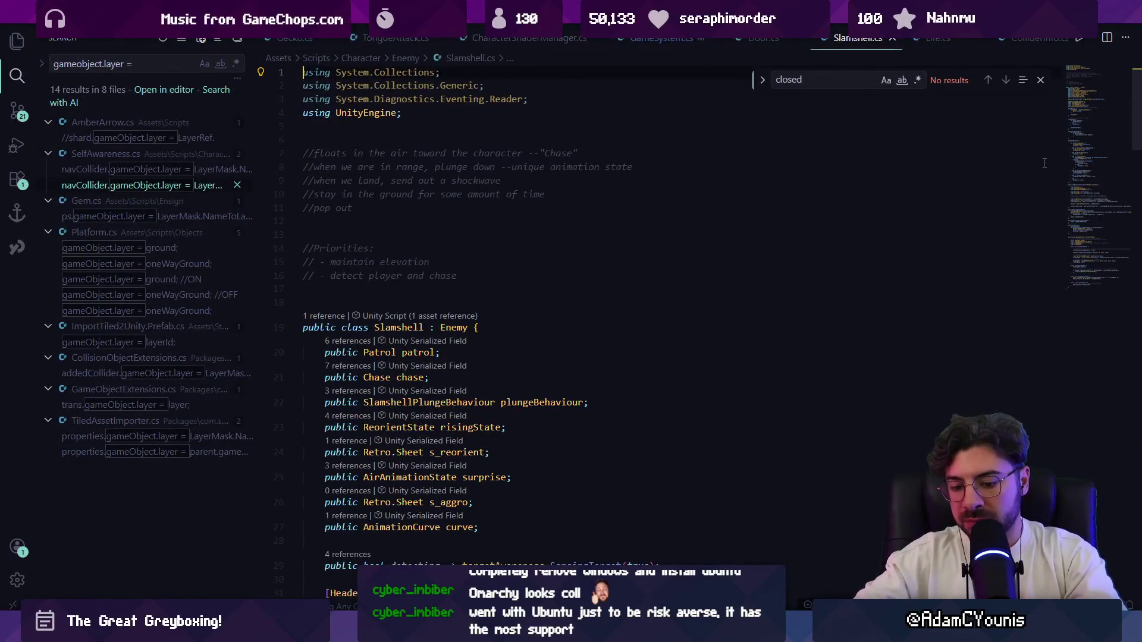
{"action": "key", "text": "ctrl+f"}
{"action": "type", "text": "reoriewnt"}
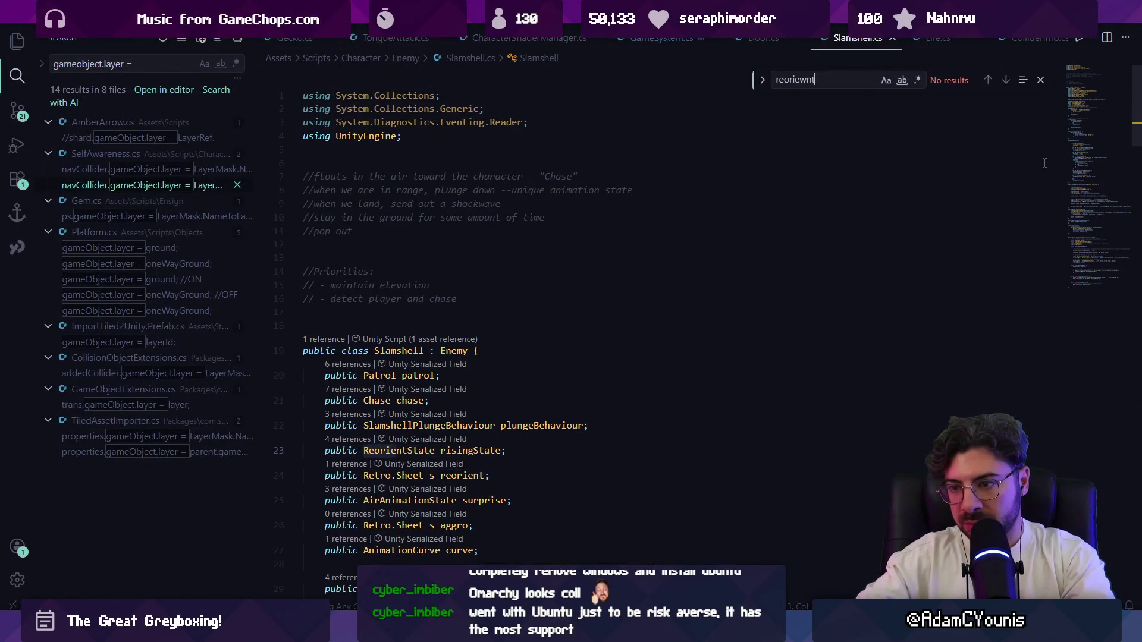
{"action": "key", "text": "BackSpace"}
{"action": "key", "text": "BackSpace"}
{"action": "key", "text": "BackSpace"}
{"action": "type", "text": "isi"}
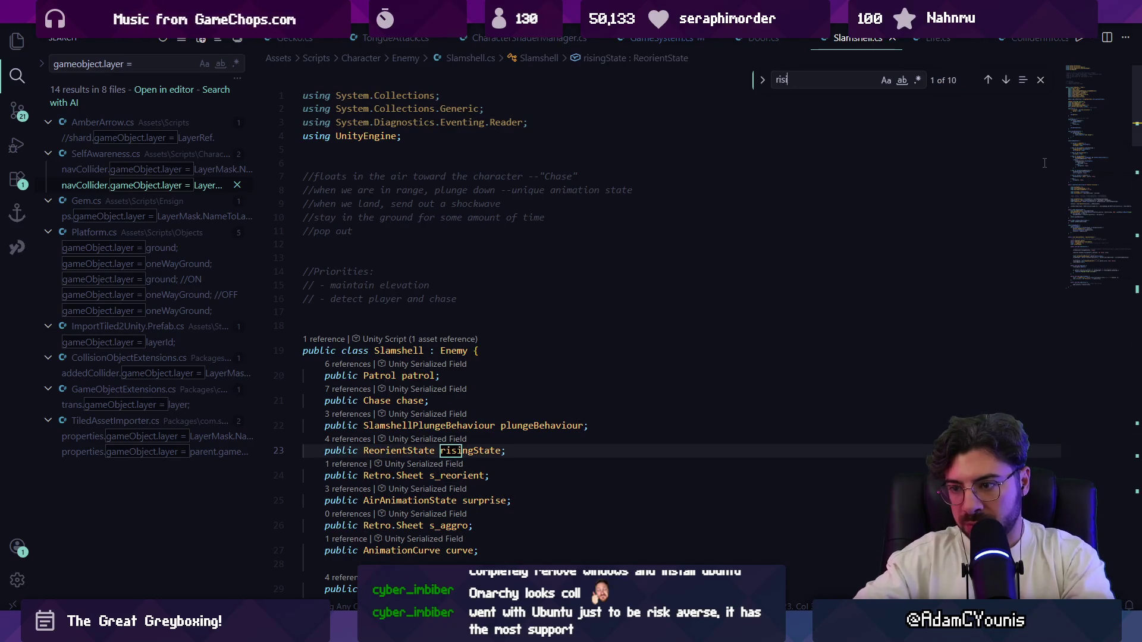
{"action": "type", "text": "ngstate"}
{"action": "key", "text": "Return"}
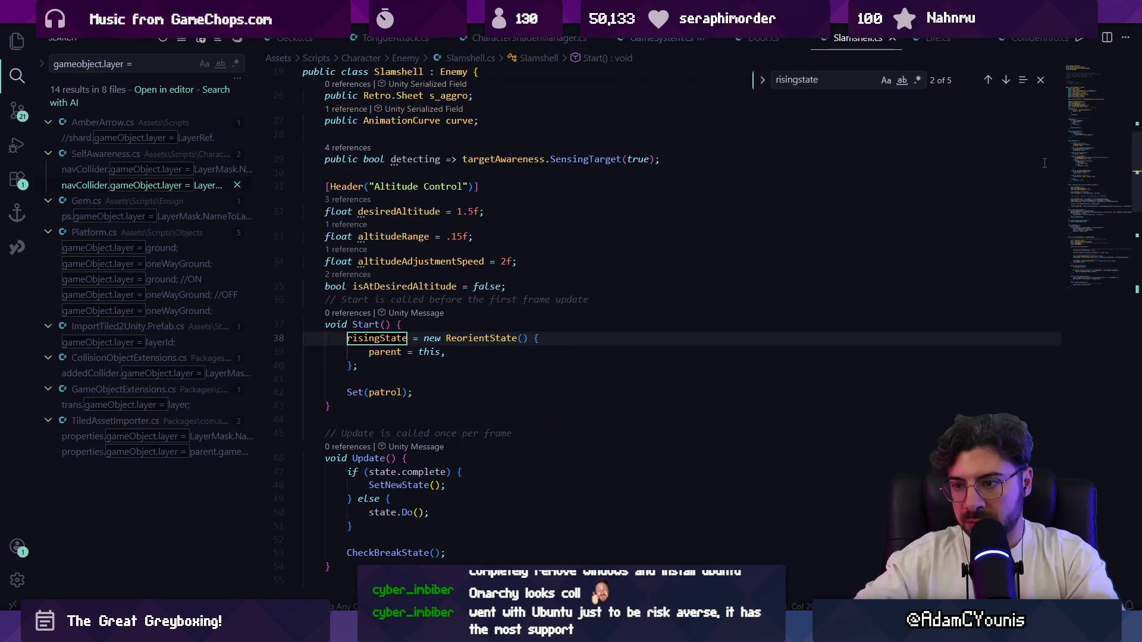
{"action": "key", "text": "Return"}
{"action": "key", "text": "Return"}
{"action": "key", "text": "Return"}
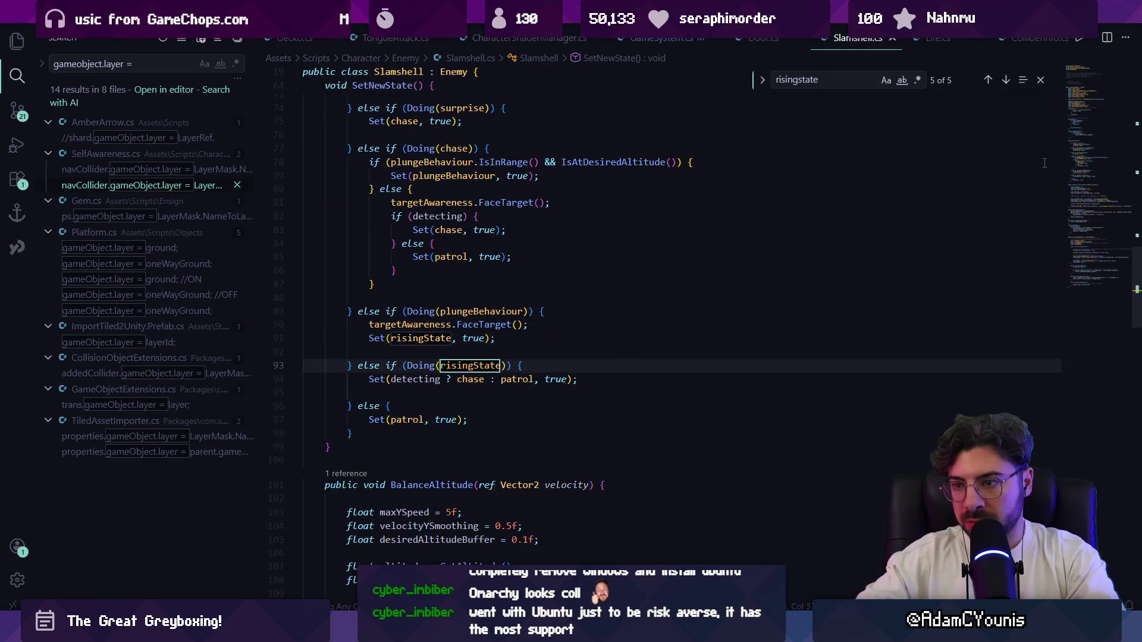
{"action": "key", "text": "Escape"}
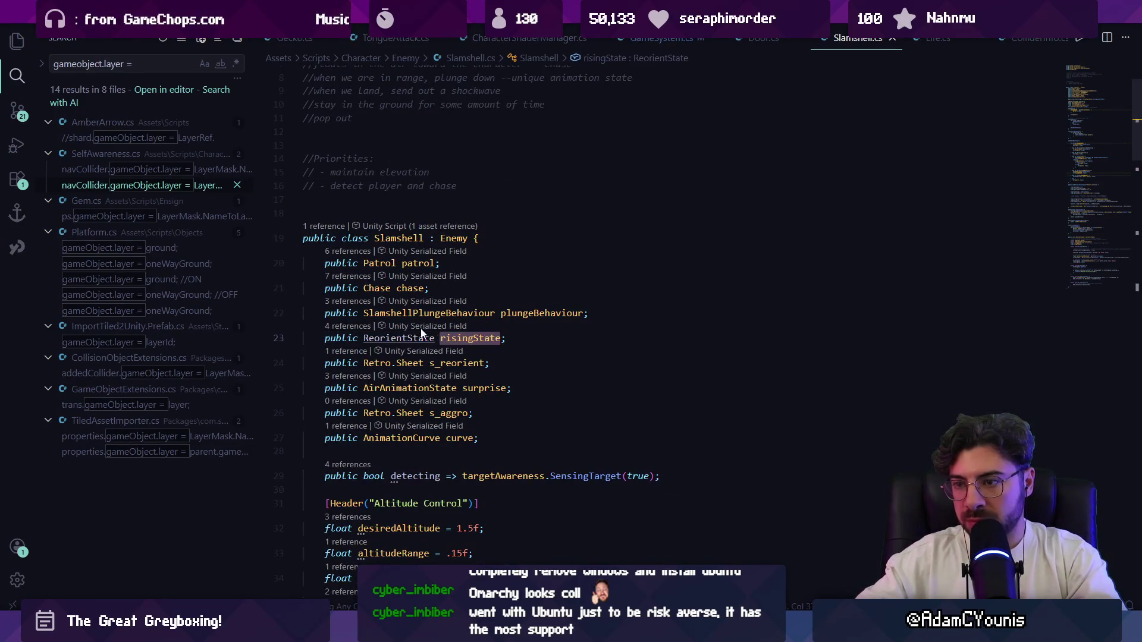
In ReorientState's Enter(), change the animator.Play frame rate from 10 to 12 and save
{"action": "left_click", "coordinate": [422, 338], "text": "ctrl"}
{"action": "scroll", "coordinate": [422, 336], "scroll_direction": "down", "scroll_amount": 5}
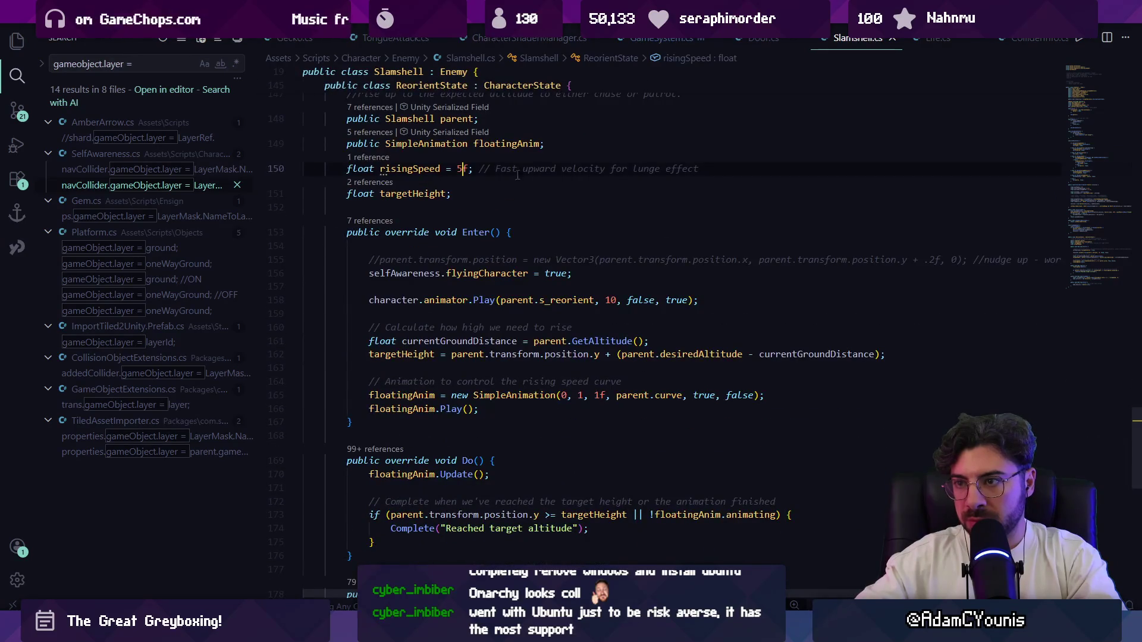
{"action": "scroll", "coordinate": [510, 172], "scroll_direction": "down", "scroll_amount": 2}
{"action": "left_click", "coordinate": [619, 239]}
{"action": "type", "text": "2"}
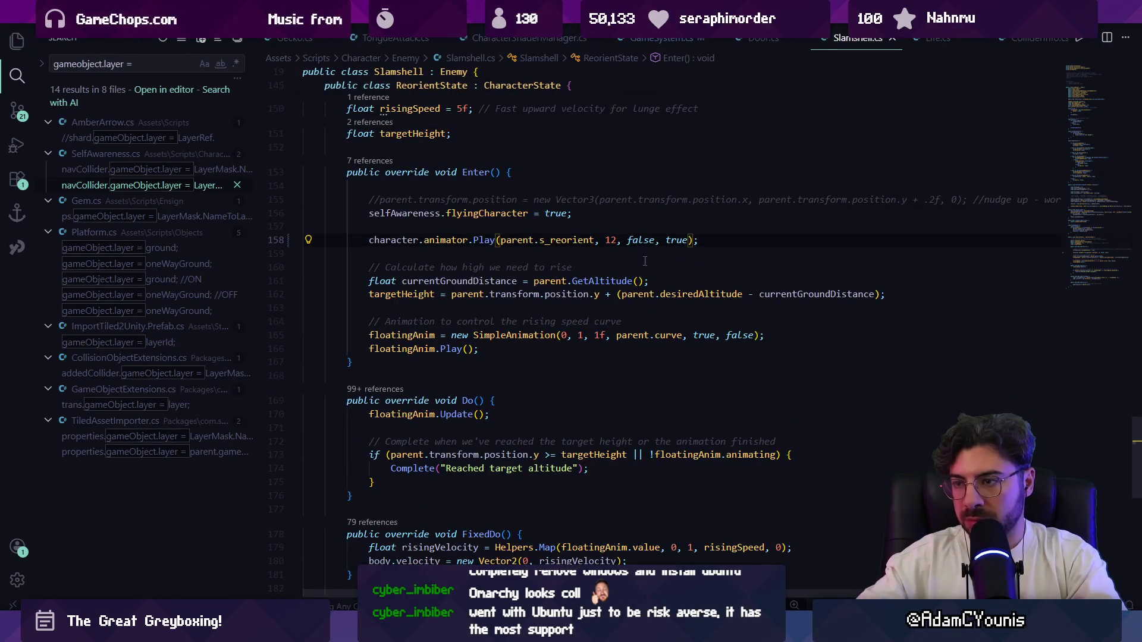
{"action": "key", "text": "alt+Tab"}
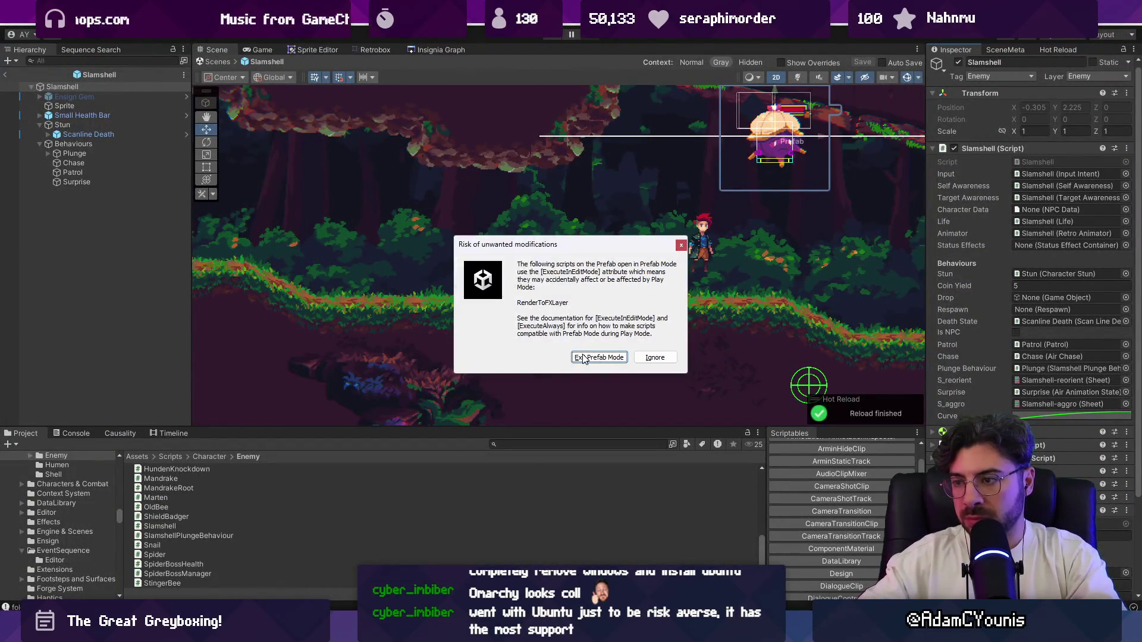
Dismiss the modification warning and play-test the updated Slamshell twice, then stop Play mode
{"action": "key", "text": "Escape"}
{"action": "key", "text": "ctrl+p"}
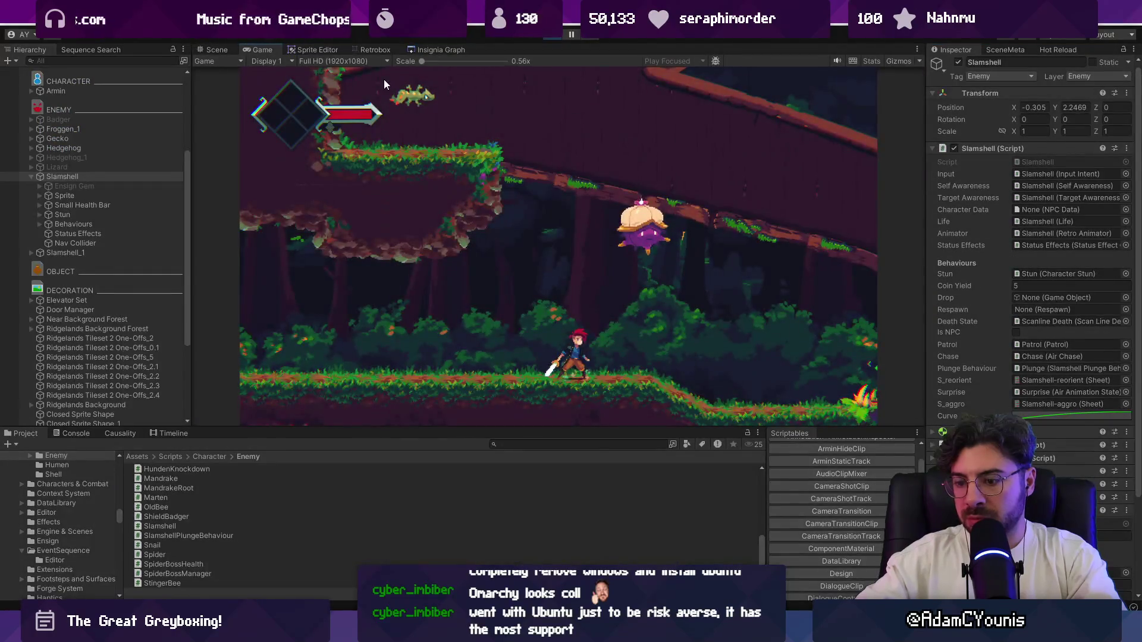
{"action": "key", "text": "shift+space"}
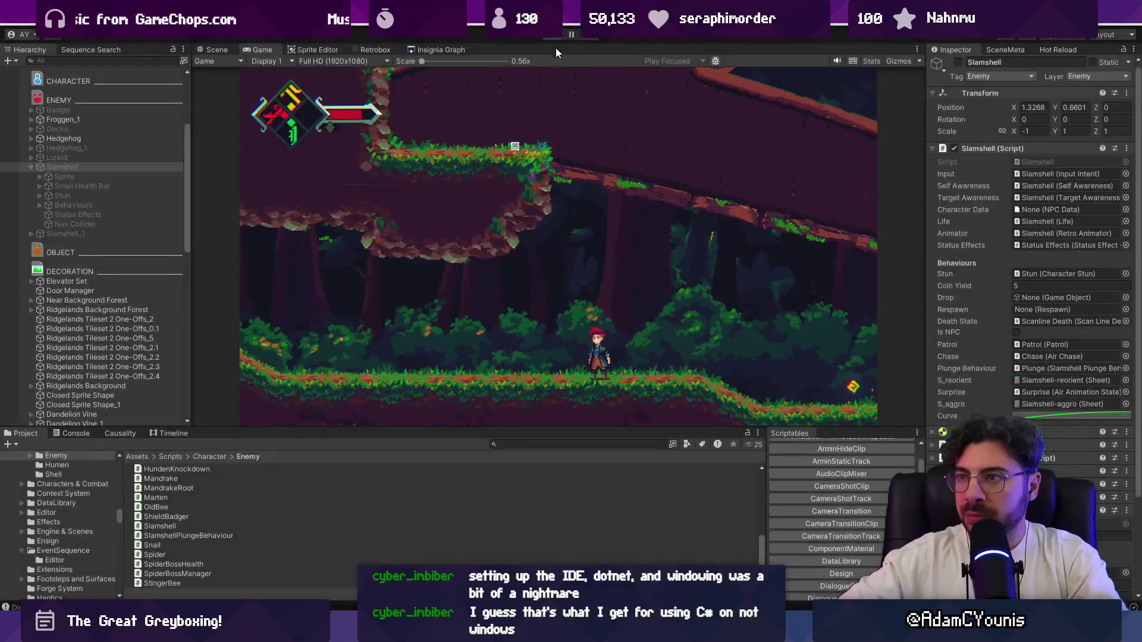
{"action": "key", "text": "ctrl+p"}
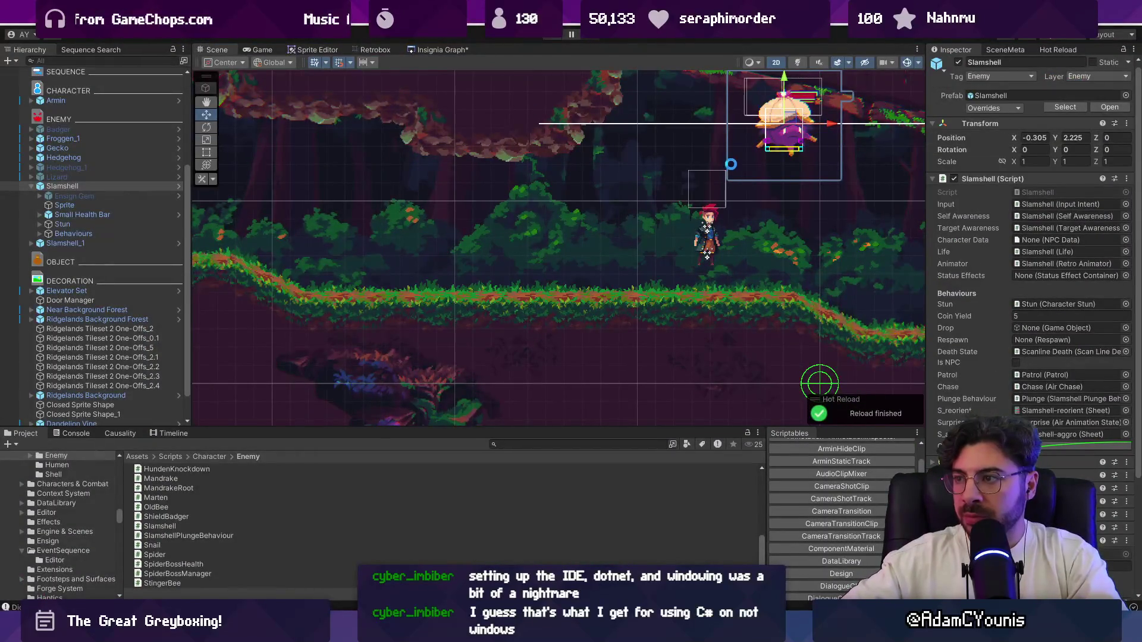
{"action": "key", "text": "f"}
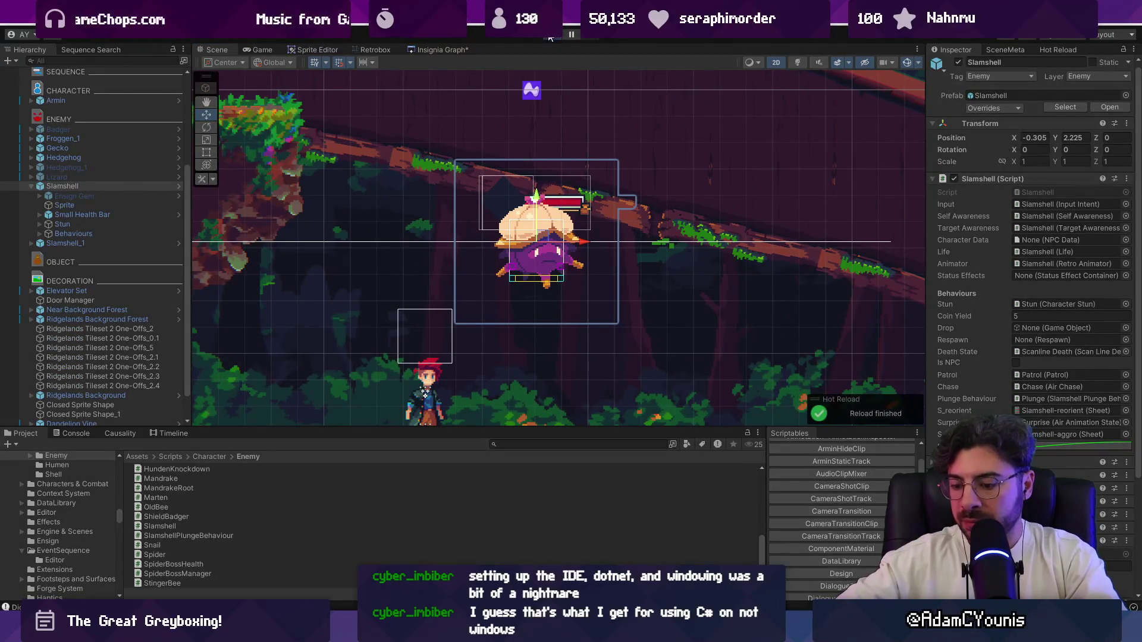
{"action": "left_click", "coordinate": [550, 36]}
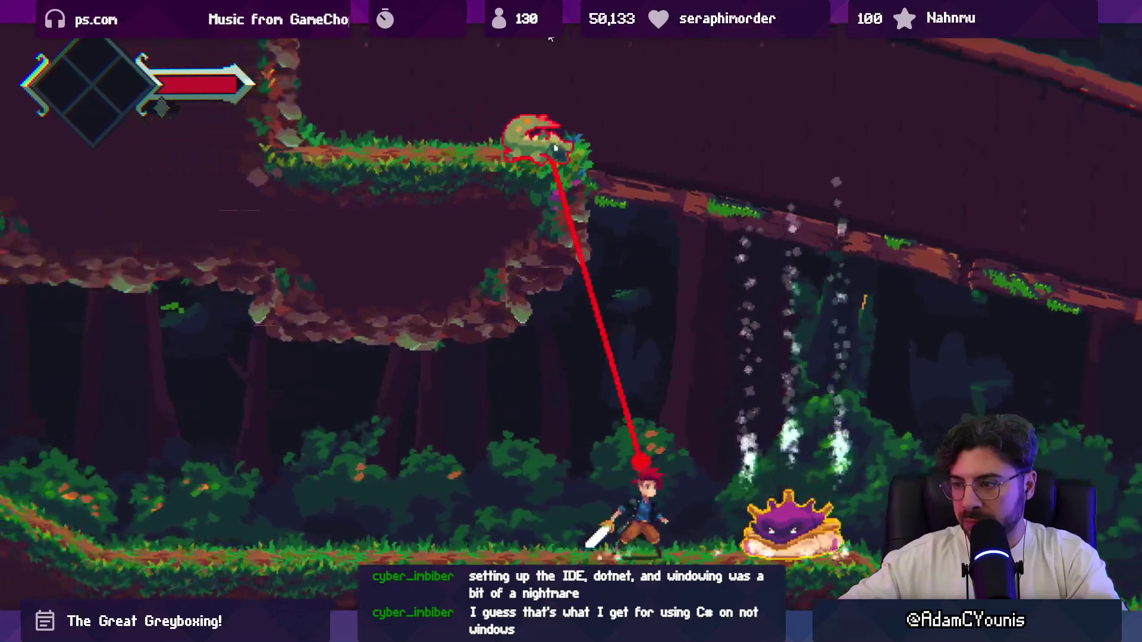
{"action": "key", "text": "shift+space"}
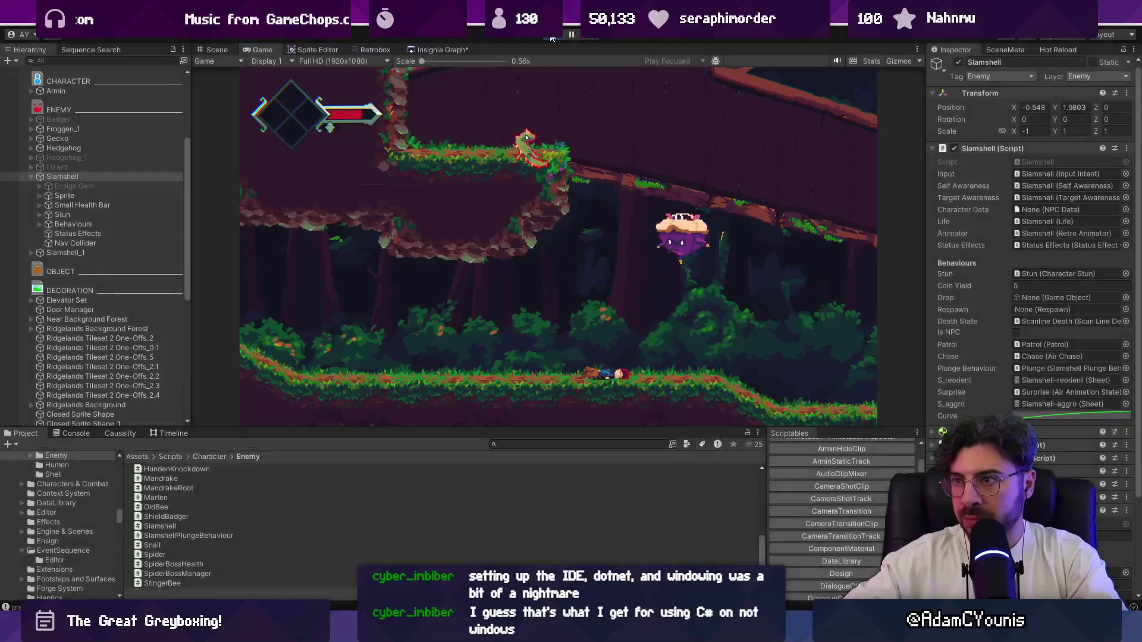
{"action": "key", "text": "ctrl+p"}
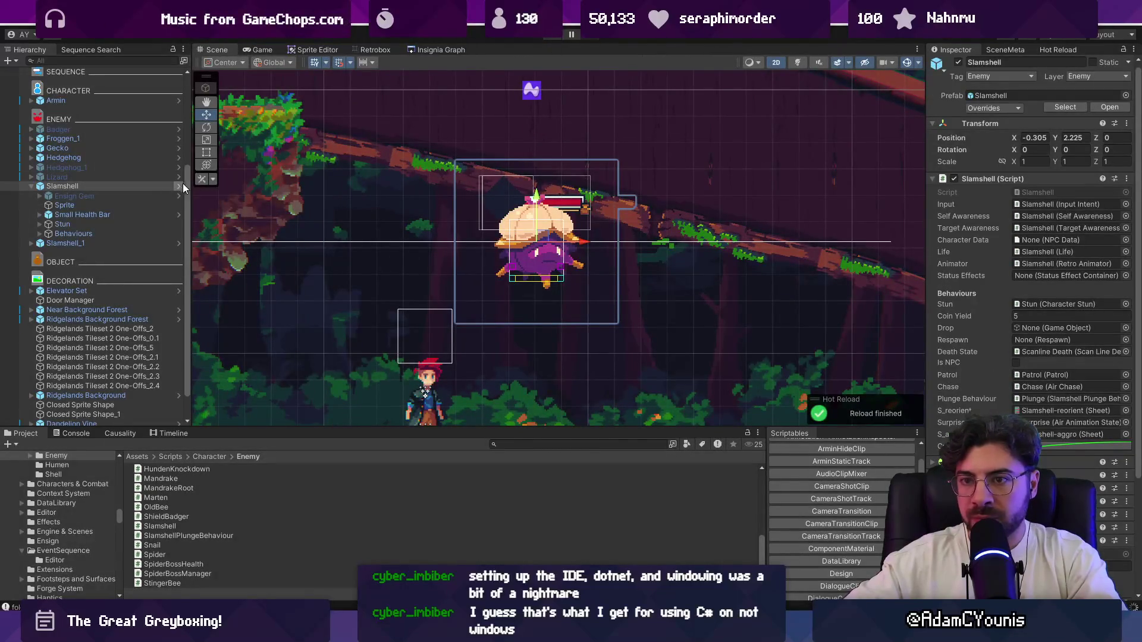
Open the Slamshell prefab, collapse its Inspector components, and select the Plunge child
{"action": "key", "text": "alt+Tab"}
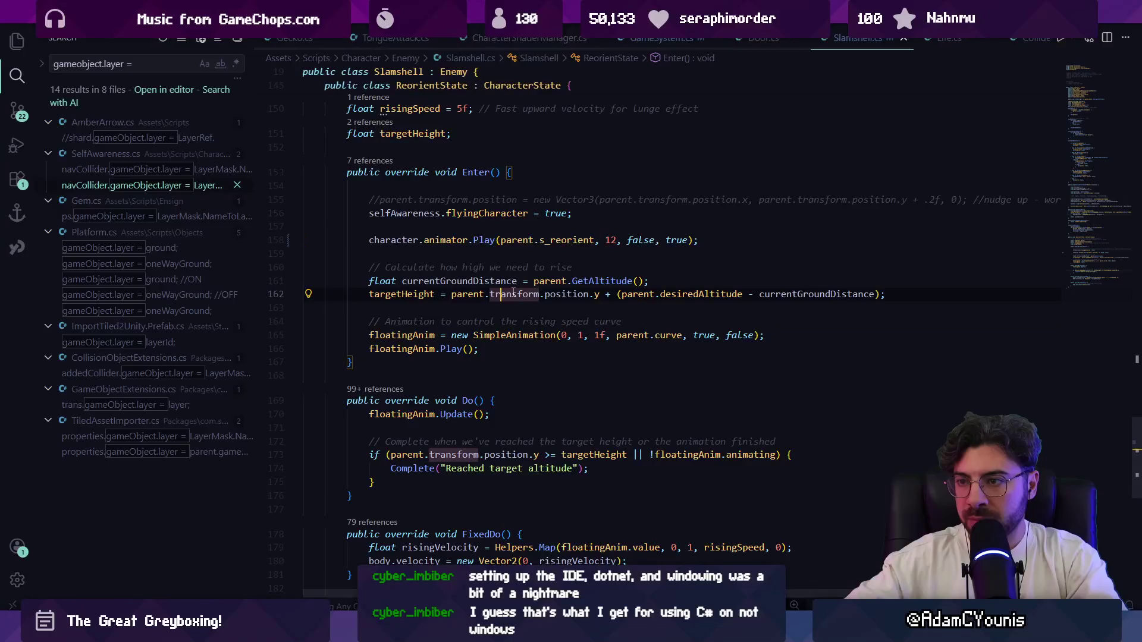
{"action": "key", "text": "ctrl+p"}
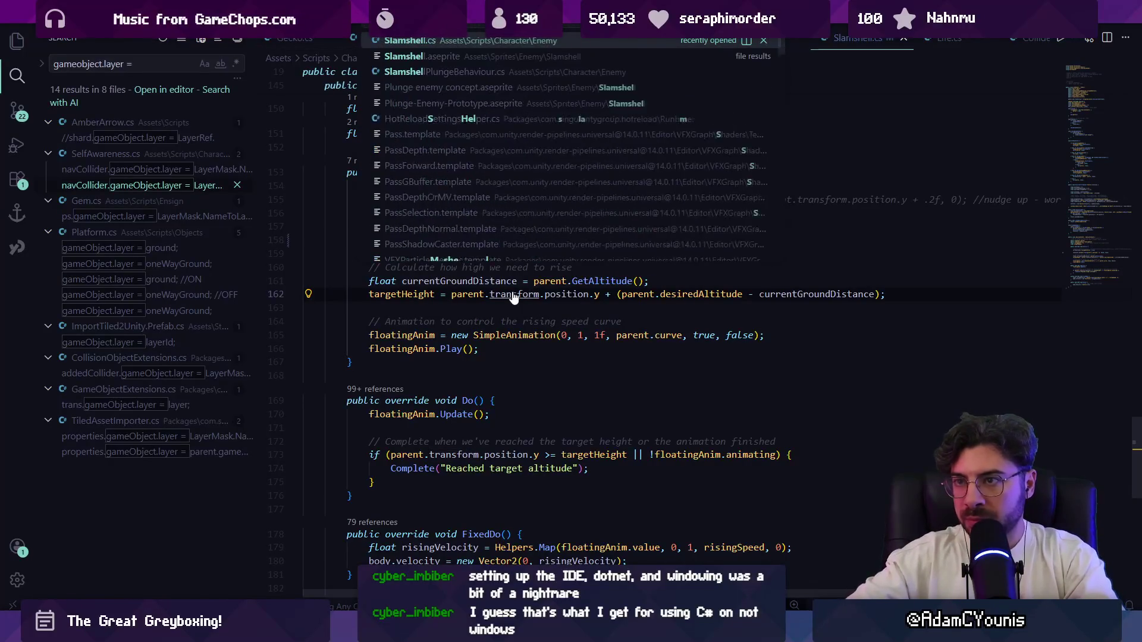
{"action": "left_click", "coordinate": [511, 294]}
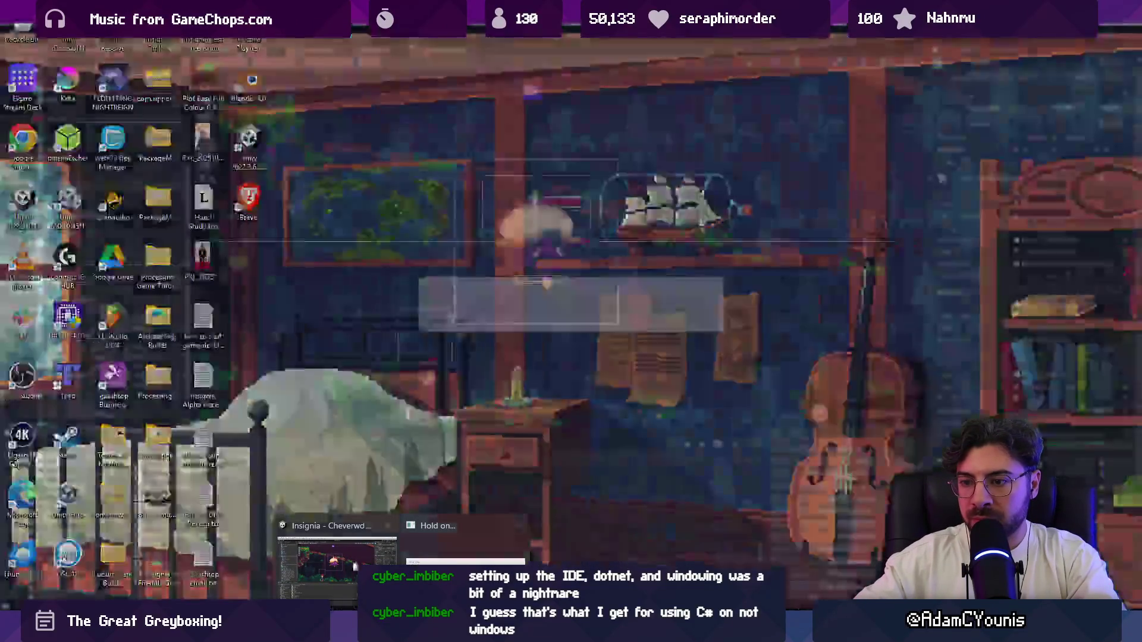
{"action": "left_click", "coordinate": [348, 559]}
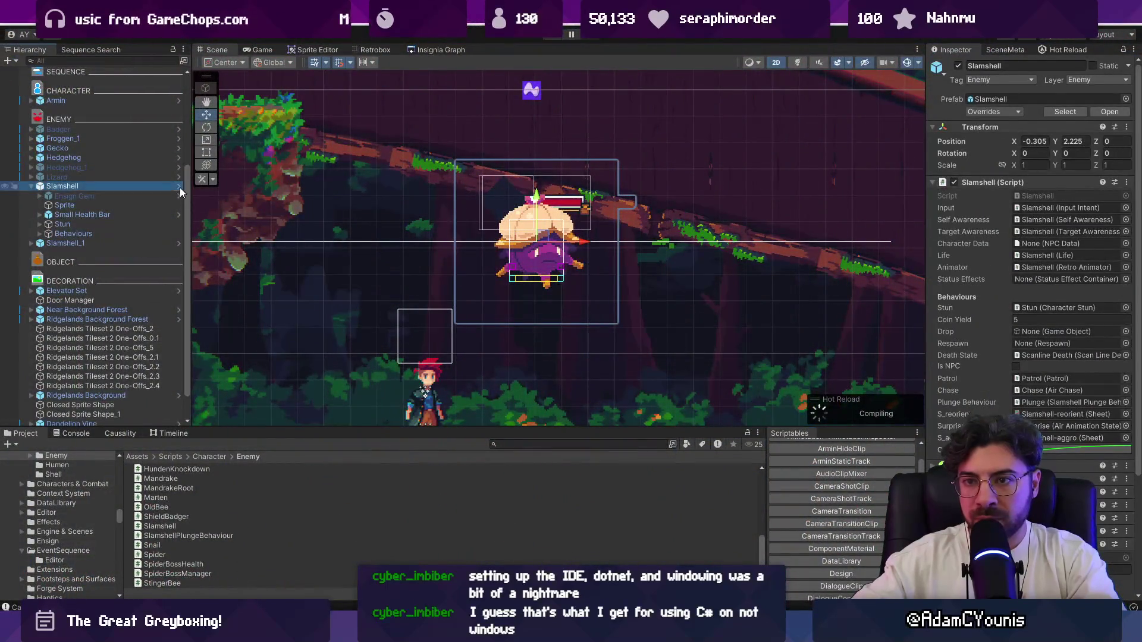
{"action": "left_click", "coordinate": [179, 186]}
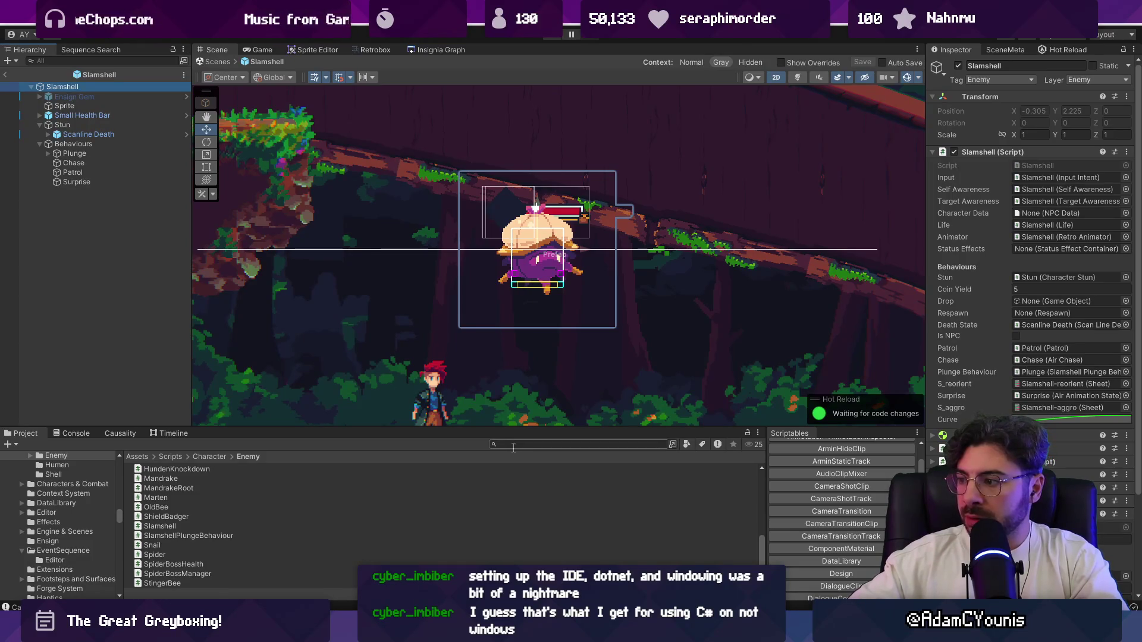
{"action": "left_click", "coordinate": [996, 153]}
{"action": "left_click", "coordinate": [981, 241]}
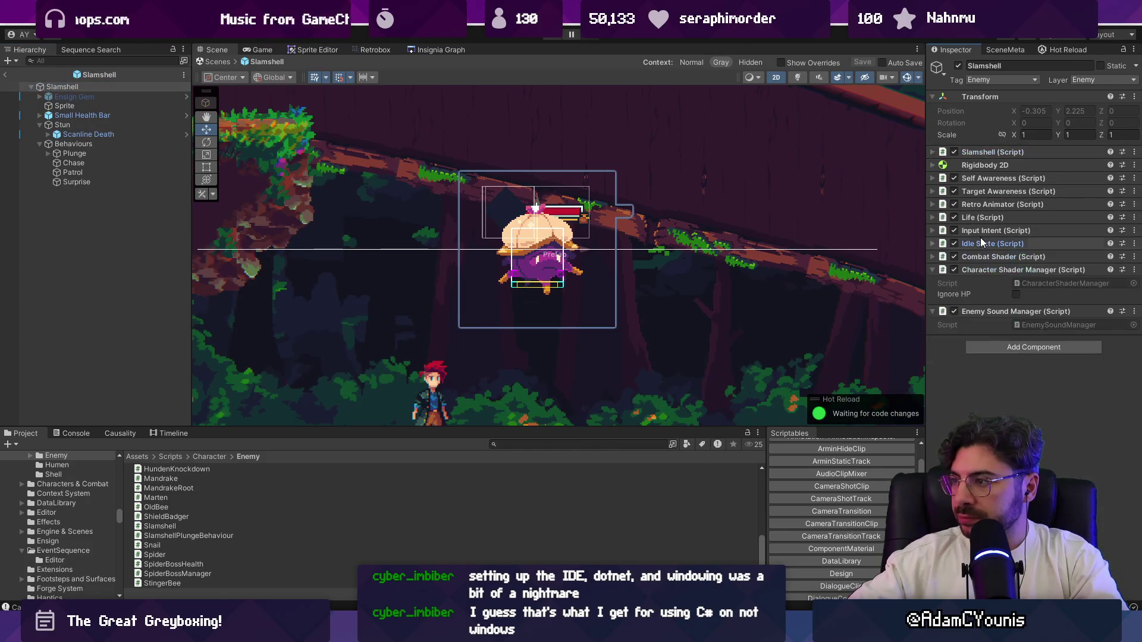
{"action": "left_click", "coordinate": [986, 270]}
{"action": "left_click", "coordinate": [986, 282]}
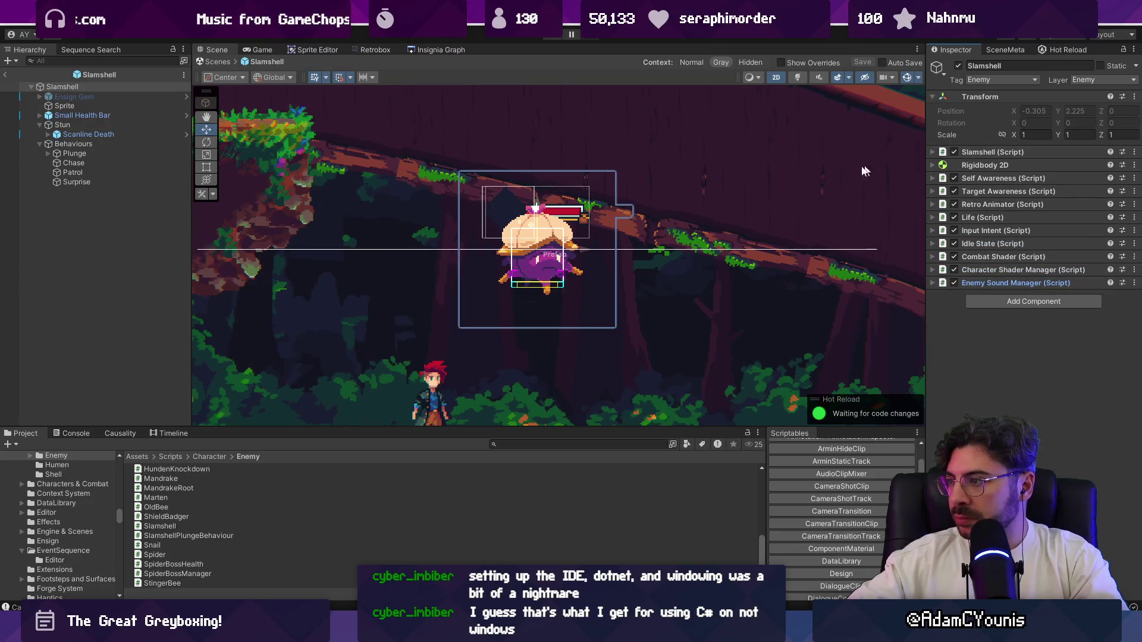
{"action": "left_click", "coordinate": [84, 154]}
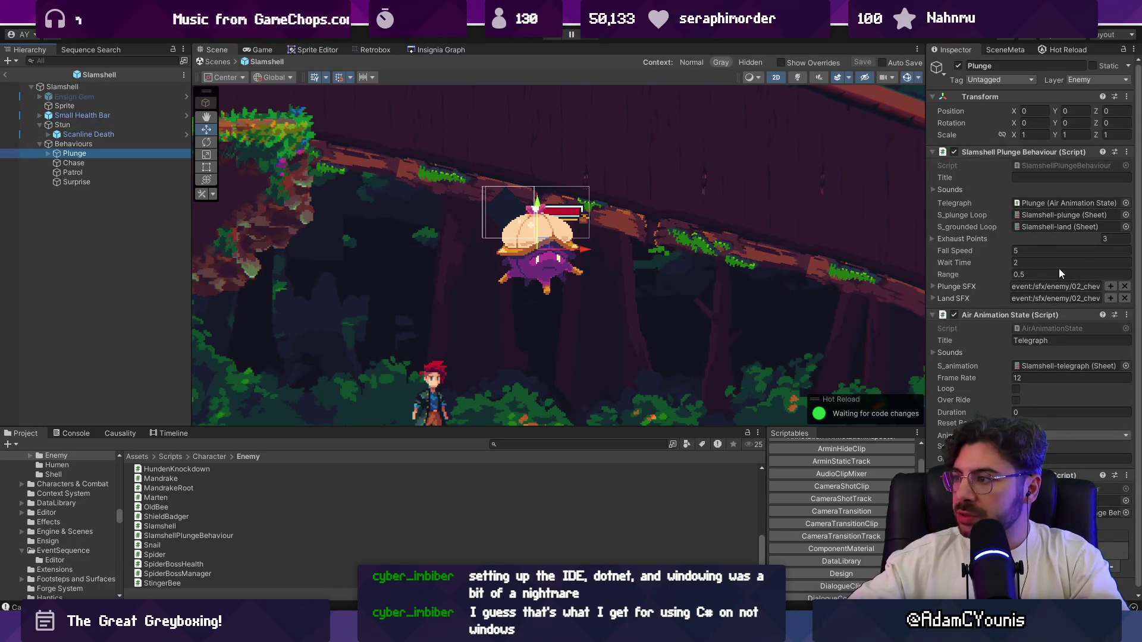
{"action": "key", "text": "alt+Tab"}
Open Charge.cs through Quick Open
{"action": "key", "text": "ctrl+p"}
{"action": "type", "text": "cha"}
{"action": "key", "text": "BackSpace"}
{"action": "key", "text": "BackSpace"}
{"action": "key", "text": "BackSpace"}
{"action": "type", "text": "hedgehog"}
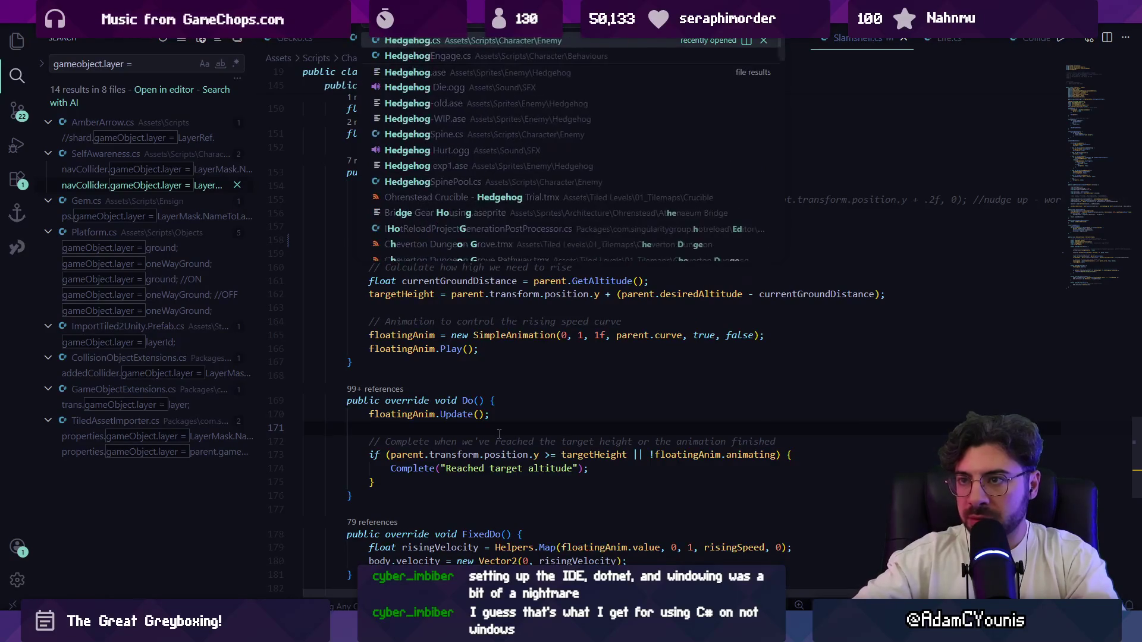
{"action": "type", "text": "-old.ase"}
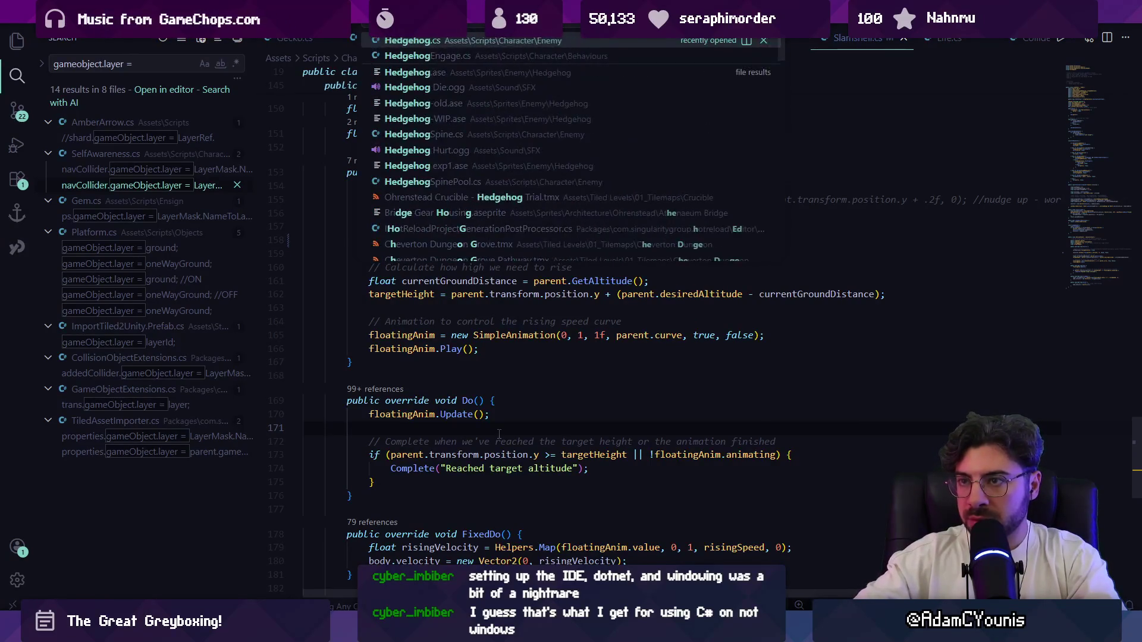
{"action": "key", "text": "BackSpace"}
{"action": "key", "text": "BackSpace"}
{"action": "key", "text": "BackSpace"}
{"action": "type", "text": "s"}
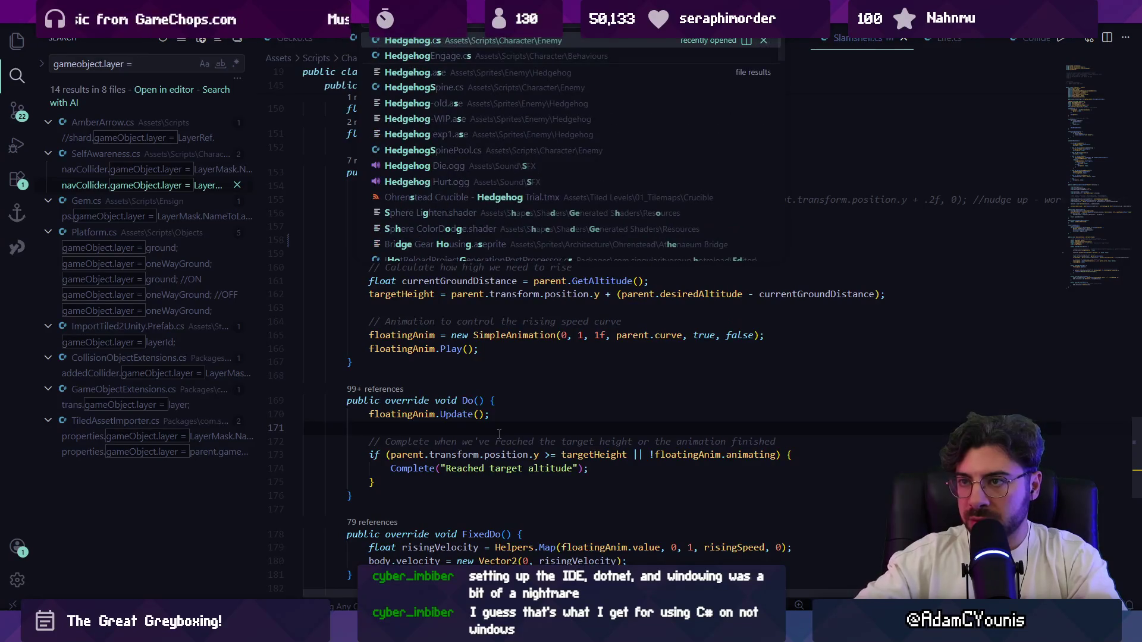
{"action": "type", "text": "dahs"}
{"action": "key", "text": "BackSpace"}
{"action": "key", "text": "BackSpace"}
{"action": "type", "text": "sh"}
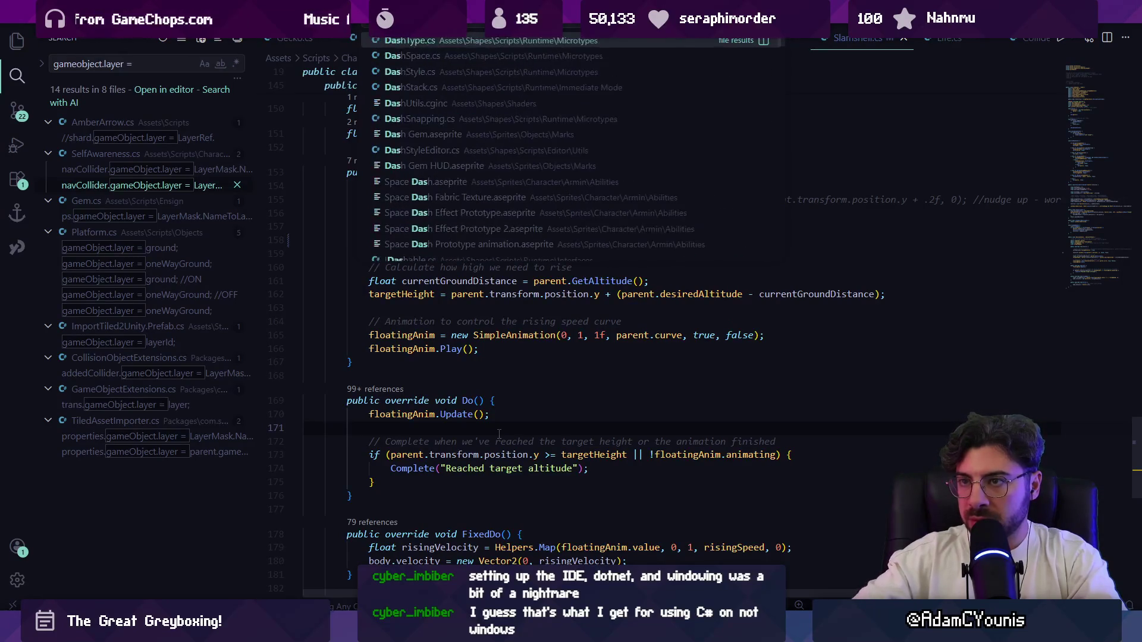
{"action": "key", "text": "BackSpace"}
{"action": "key", "text": "BackSpace"}
{"action": "key", "text": "BackSpace"}
{"action": "type", "text": "charge.a"}
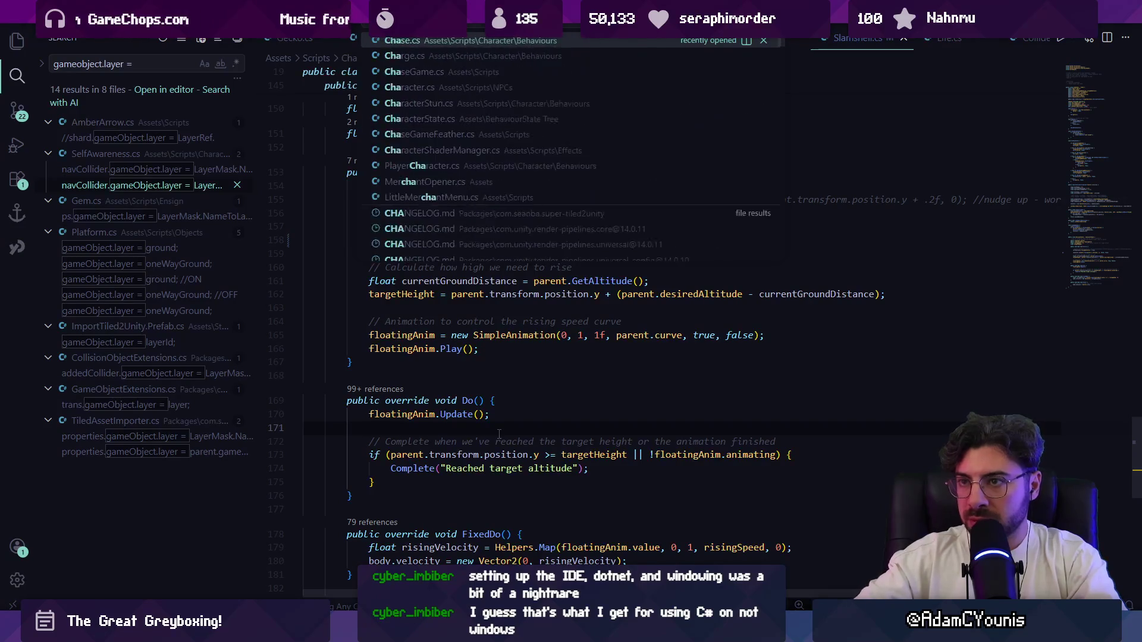
{"action": "key", "text": "BackSpace"}
{"action": "type", "text": "cs"}
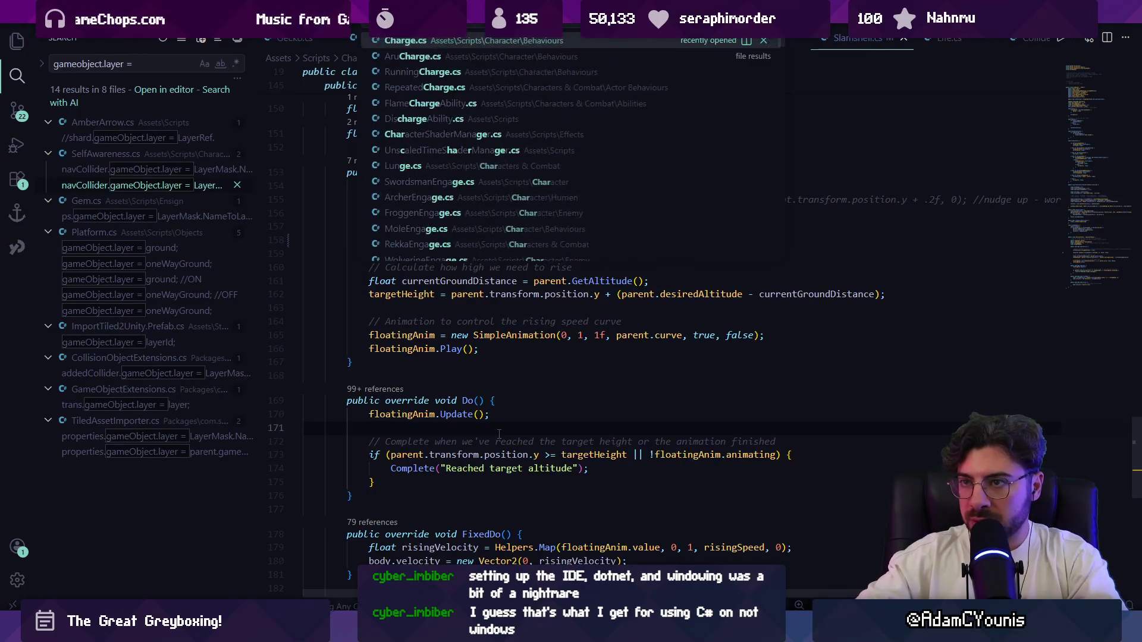
{"action": "key", "text": "Return"}
Find the onHitWall.Invoke() call inside HandleDash
{"action": "key", "text": "ctrl+f"}
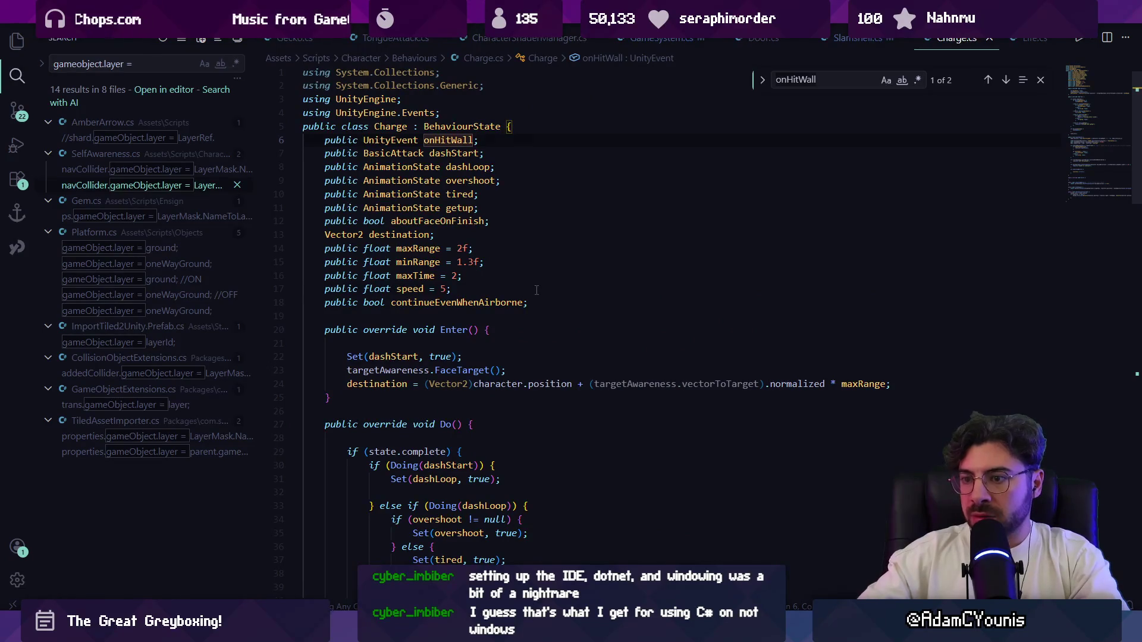
{"action": "key", "text": "Return"}
{"action": "type", "text": "key"}
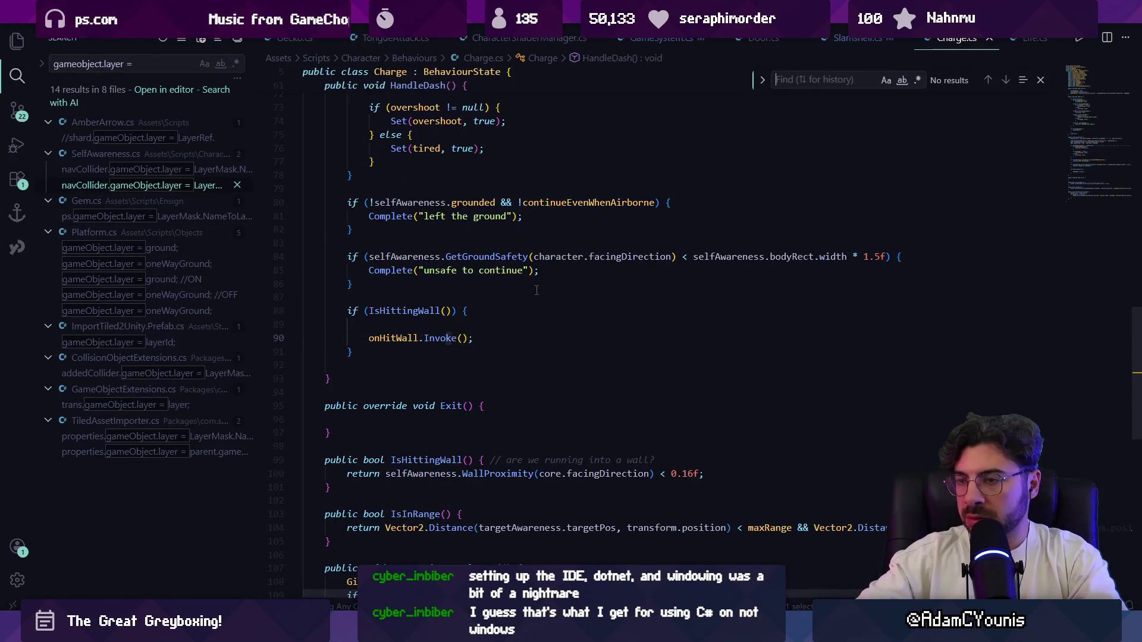
{"action": "key", "text": "Escape"}
{"action": "key", "text": "super"}
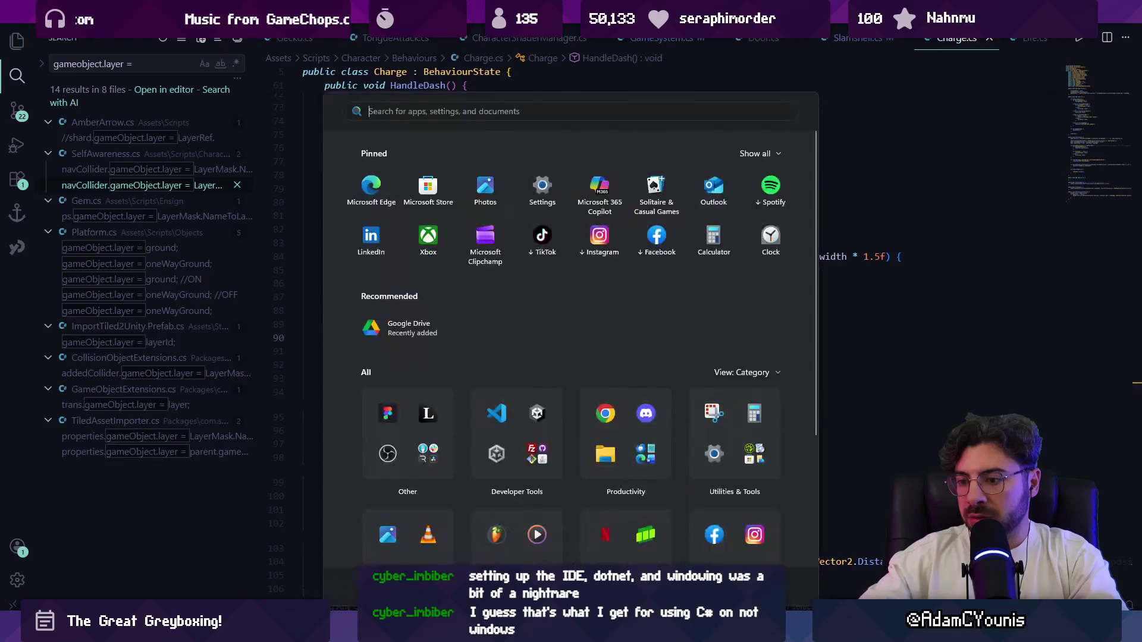
Open hedgehog_dash_active in the Retrobox animator and inspect its first-frame effect trail
{"action": "left_click", "coordinate": [520, 444]}
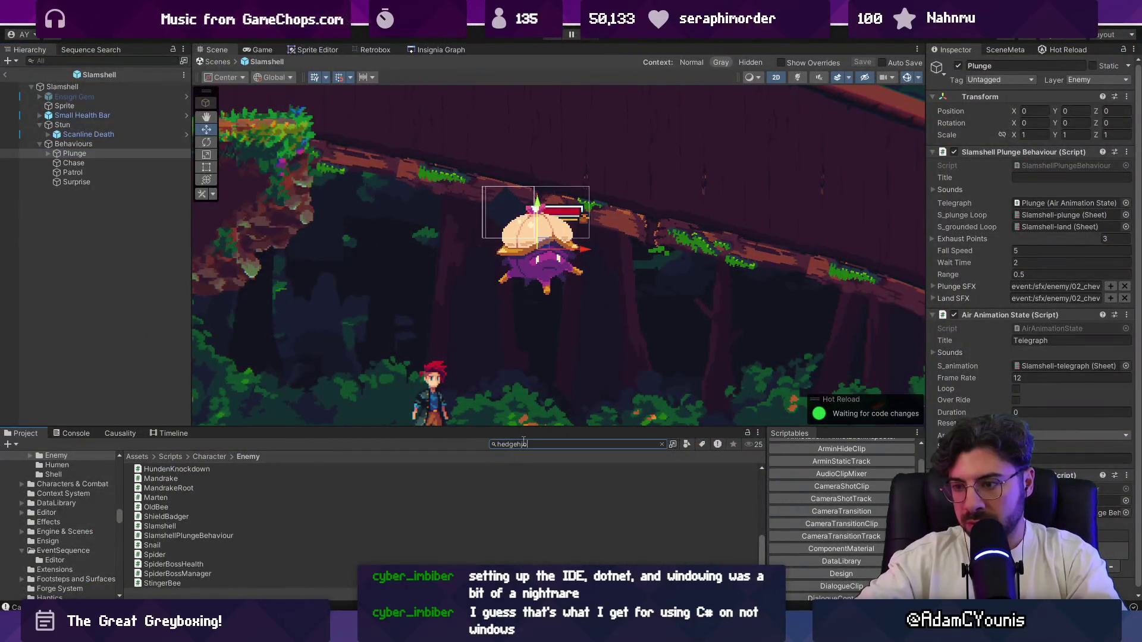
{"action": "type", "text": "g dash"}
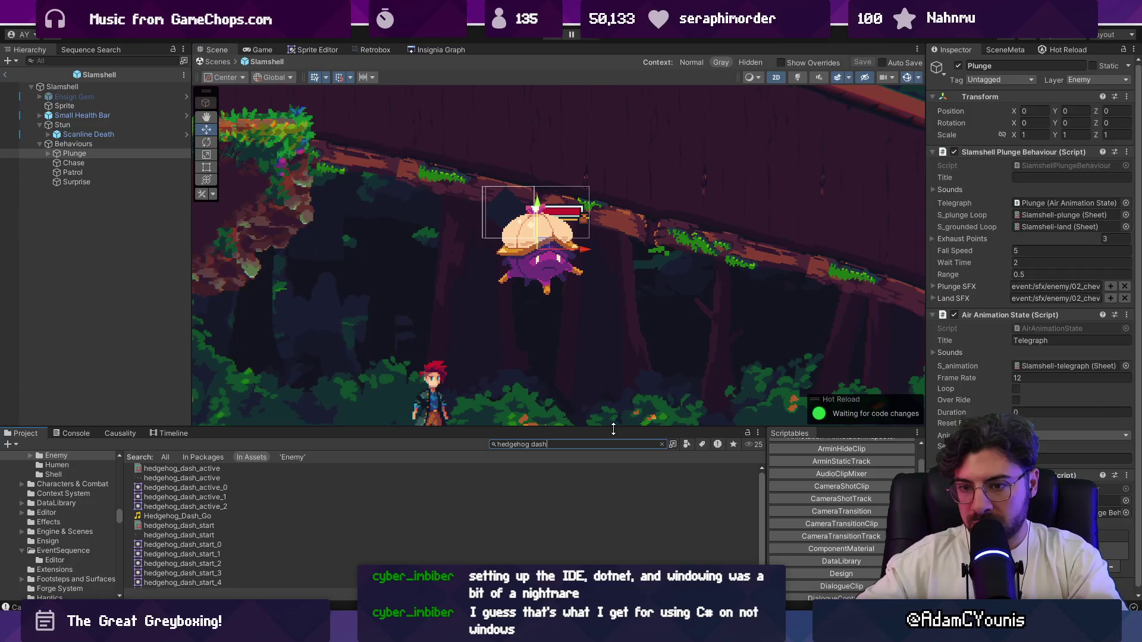
{"action": "key", "text": "Down"}
{"action": "left_click", "coordinate": [357, 47]}
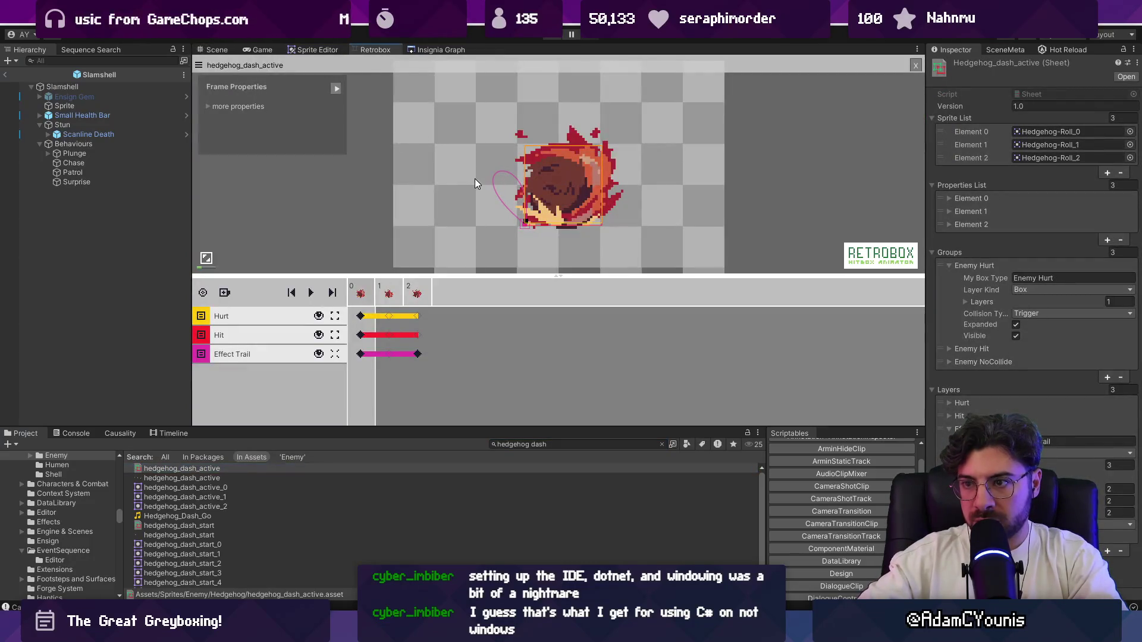
{"action": "left_click", "coordinate": [377, 355]}
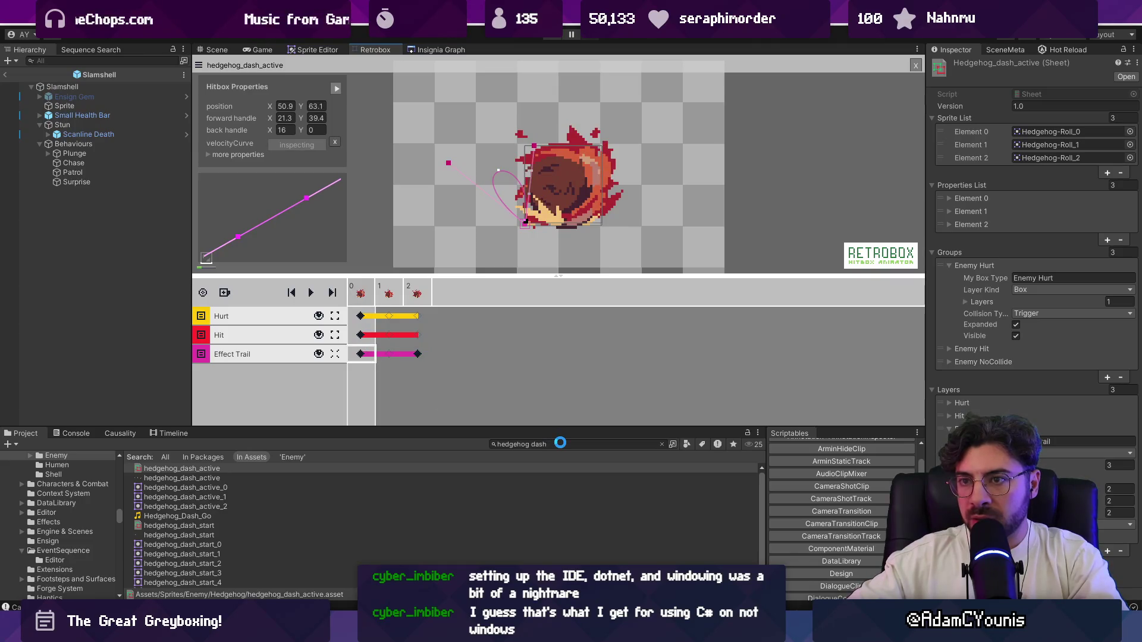
Search assets for 'plunge' and open the Slamshell-plunge sheet
{"action": "left_click", "coordinate": [556, 445]}
{"action": "type", "text": "plunge"}
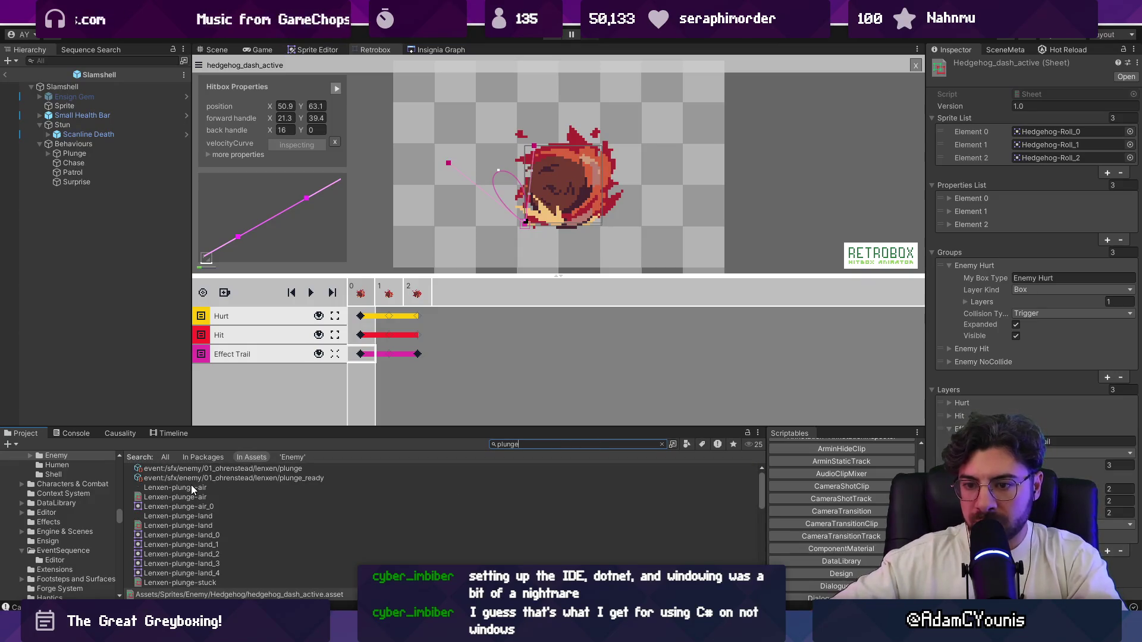
{"action": "scroll", "coordinate": [191, 511], "scroll_direction": "down", "scroll_amount": 10}
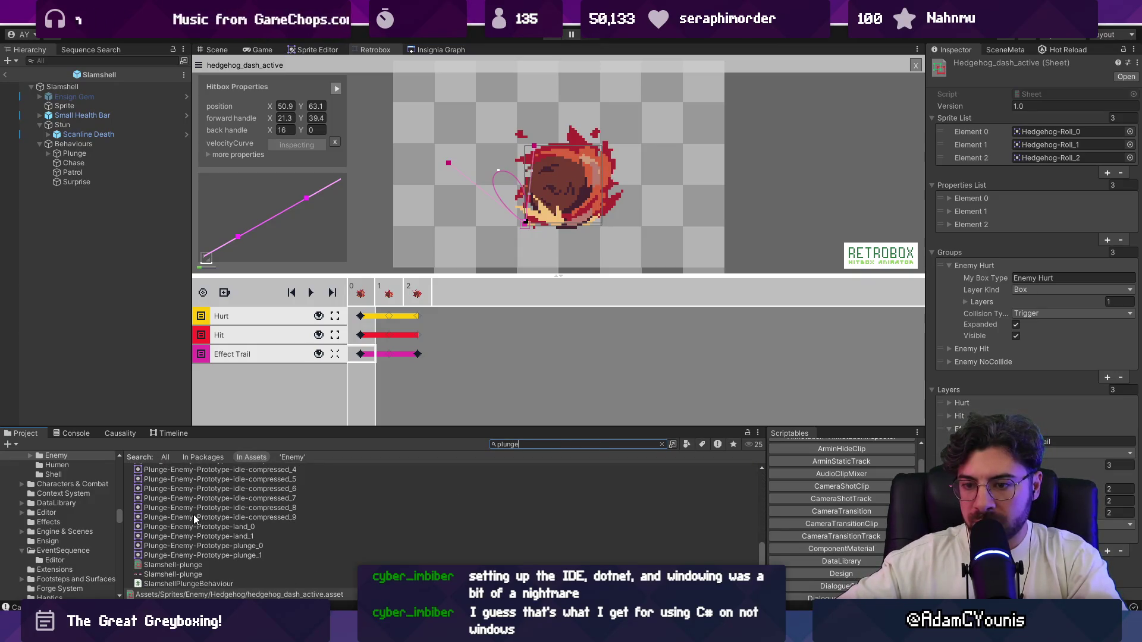
{"action": "left_click", "coordinate": [179, 564]}
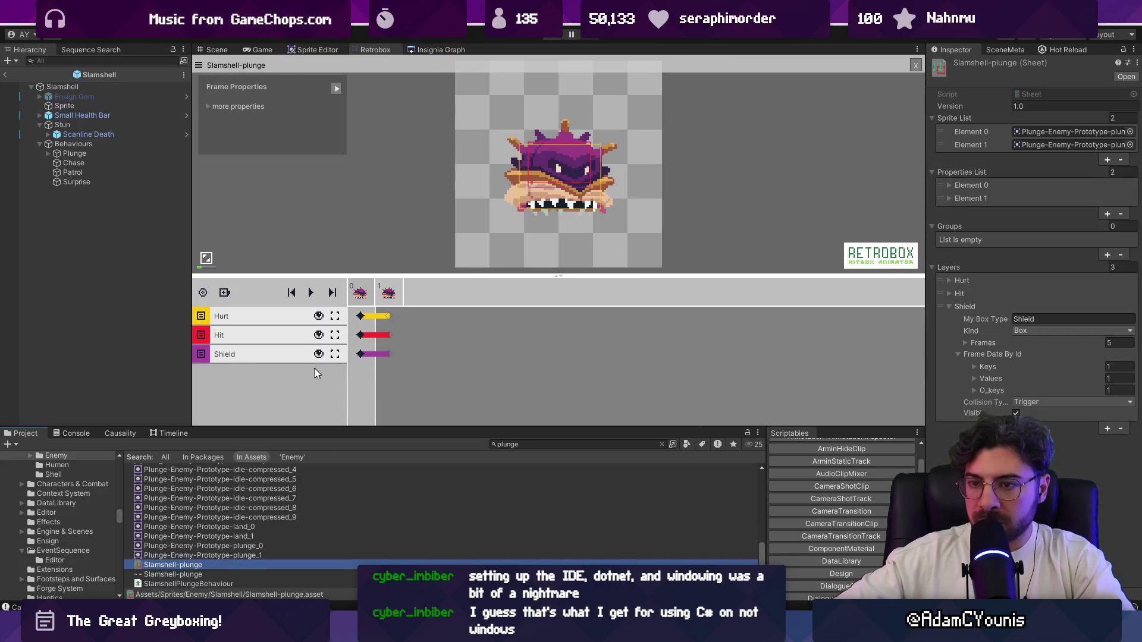
Add an Effect Trail layer to the Slamshell-plunge sheet and bend its curve upward
{"action": "left_click", "coordinate": [218, 292]}
{"action": "left_click", "coordinate": [253, 314]}
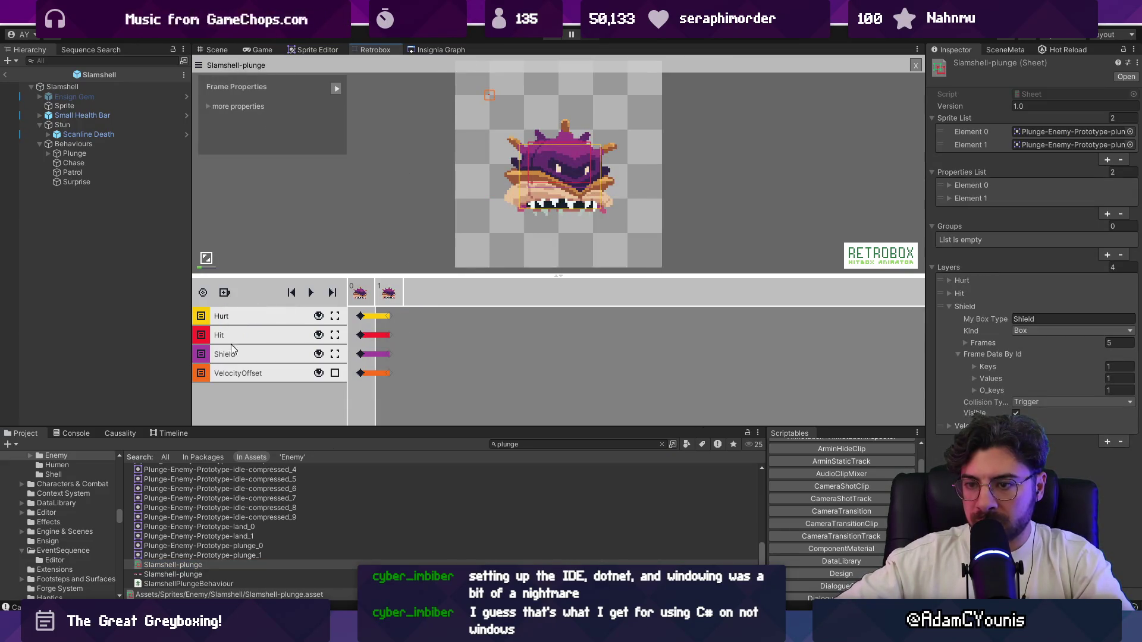
{"action": "left_click", "coordinate": [359, 376]}
{"action": "right_click", "coordinate": [247, 377]}
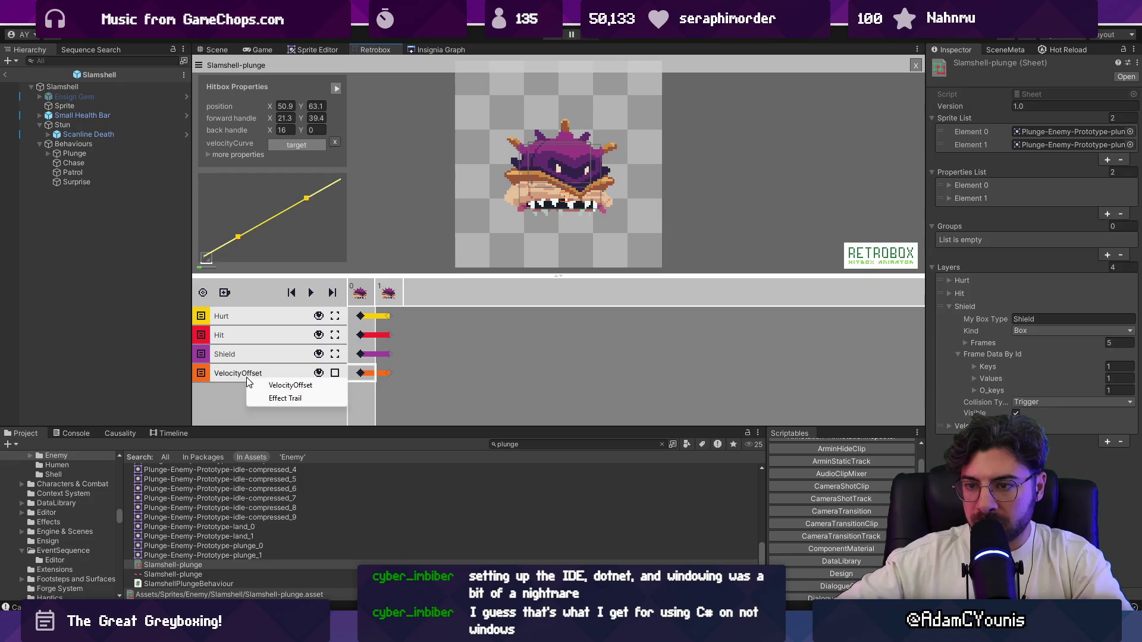
{"action": "left_click", "coordinate": [285, 397]}
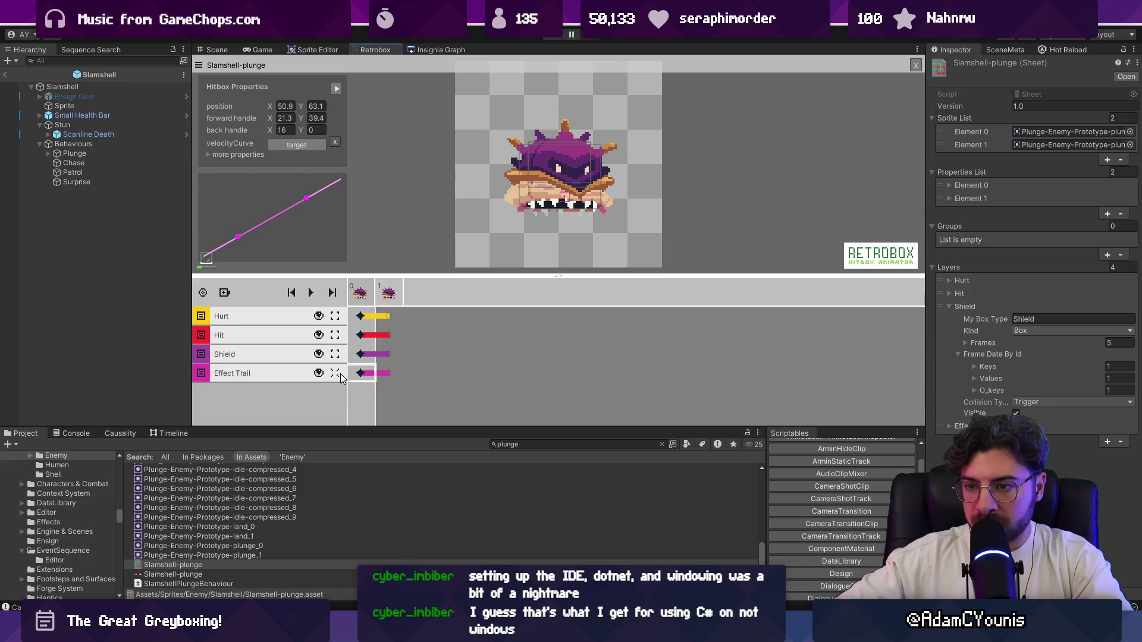
{"action": "left_click", "coordinate": [384, 378]}
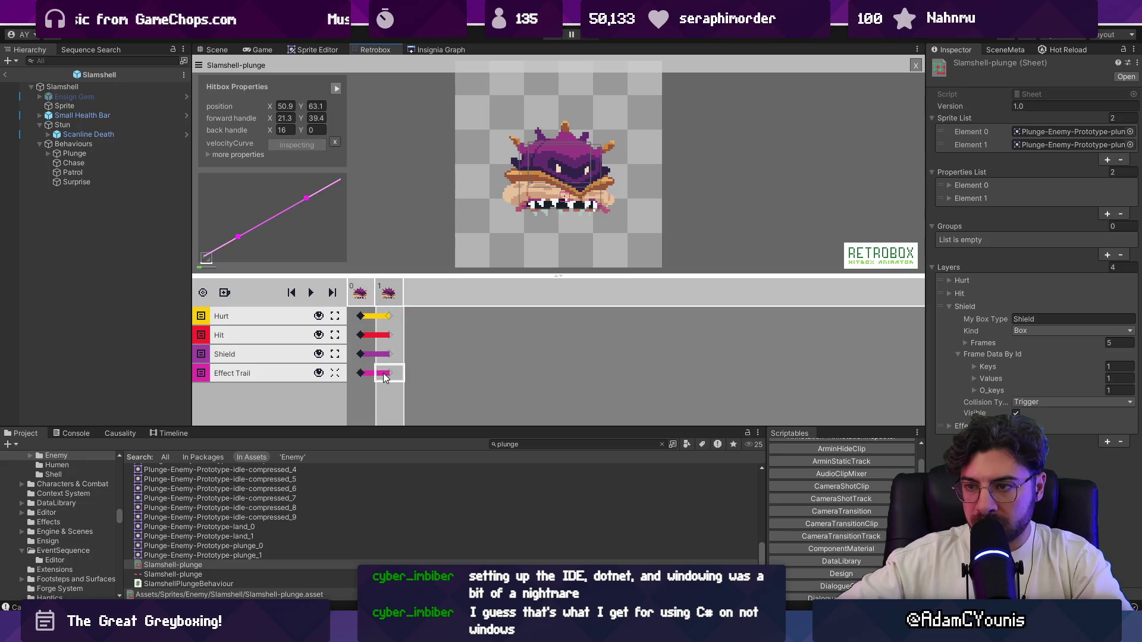
{"action": "left_click", "coordinate": [368, 375]}
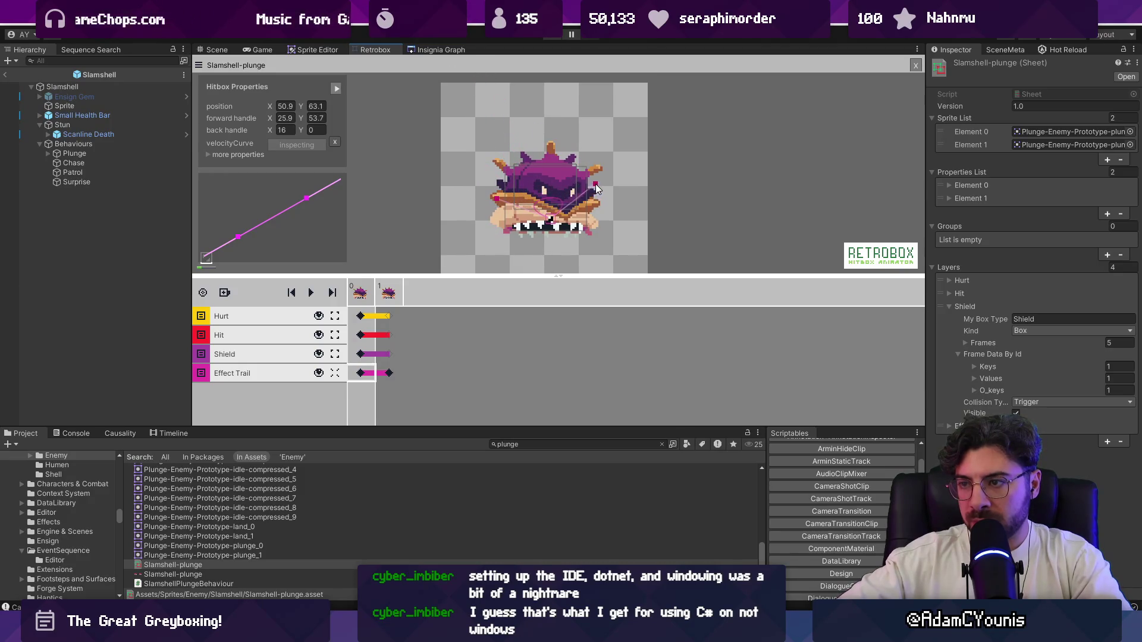
{"action": "left_click_drag", "start_coordinate": [619, 184], "coordinate": [605, 168]}
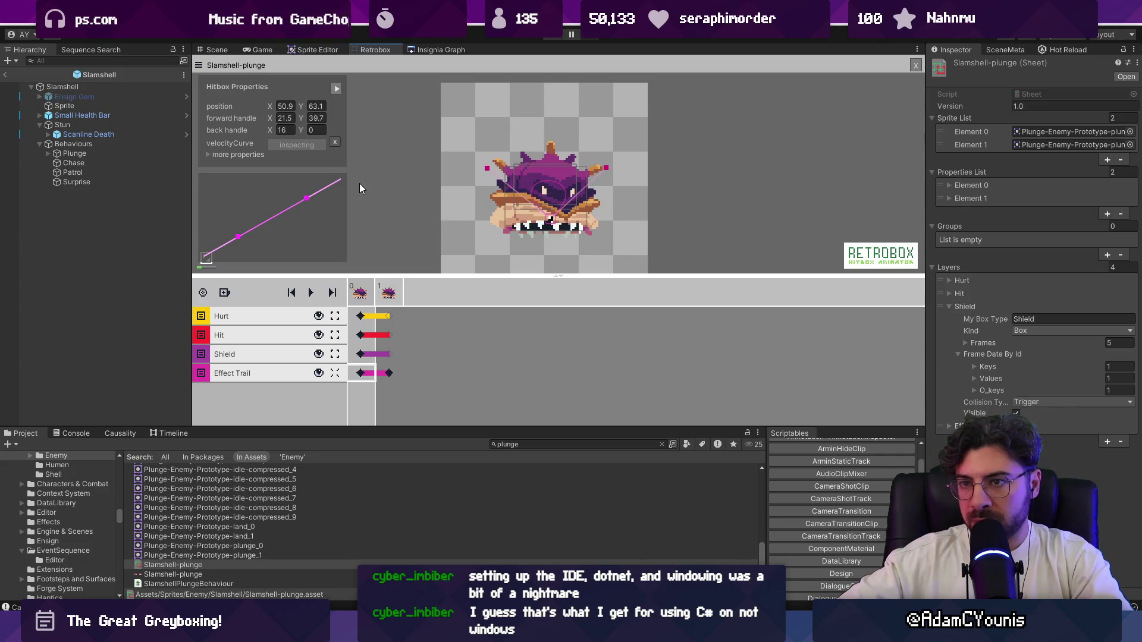
Toggle the hitbox's extra properties, adjust the preview splitter, and start Play mode
{"action": "left_click", "coordinate": [212, 152]}
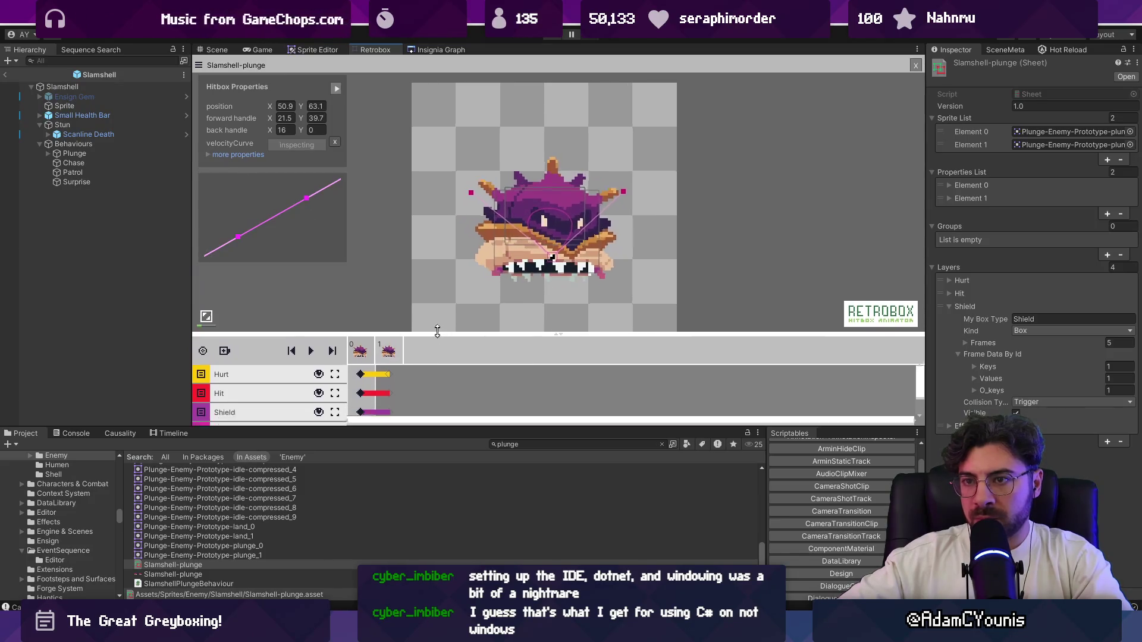
{"action": "left_click", "coordinate": [209, 155]}
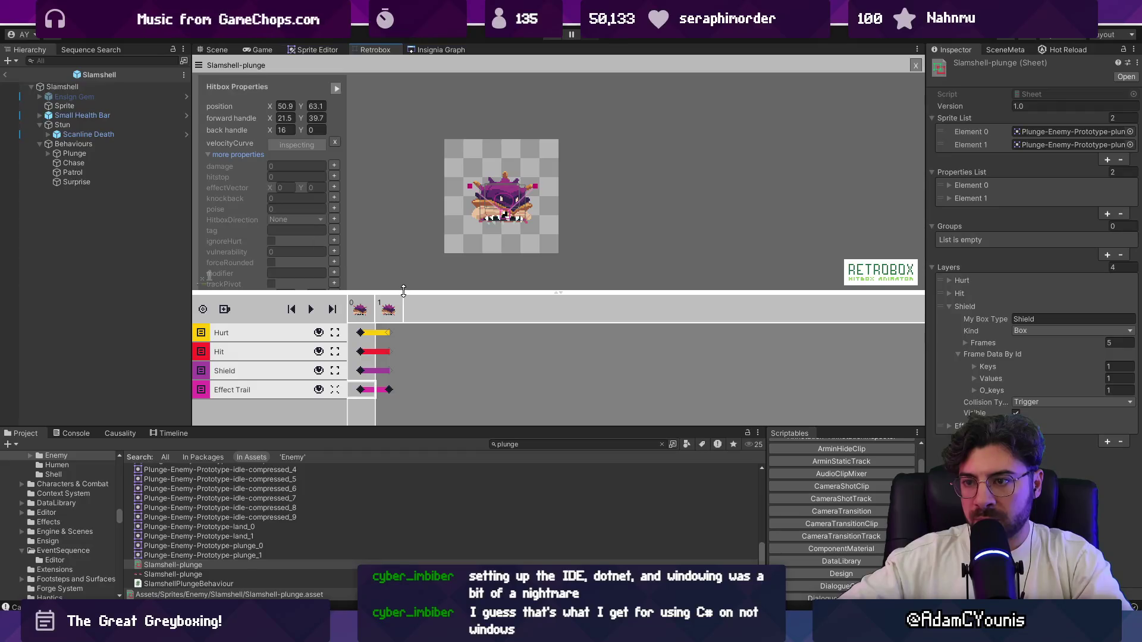
{"action": "left_click_drag", "start_coordinate": [414, 292], "coordinate": [414, 319]}
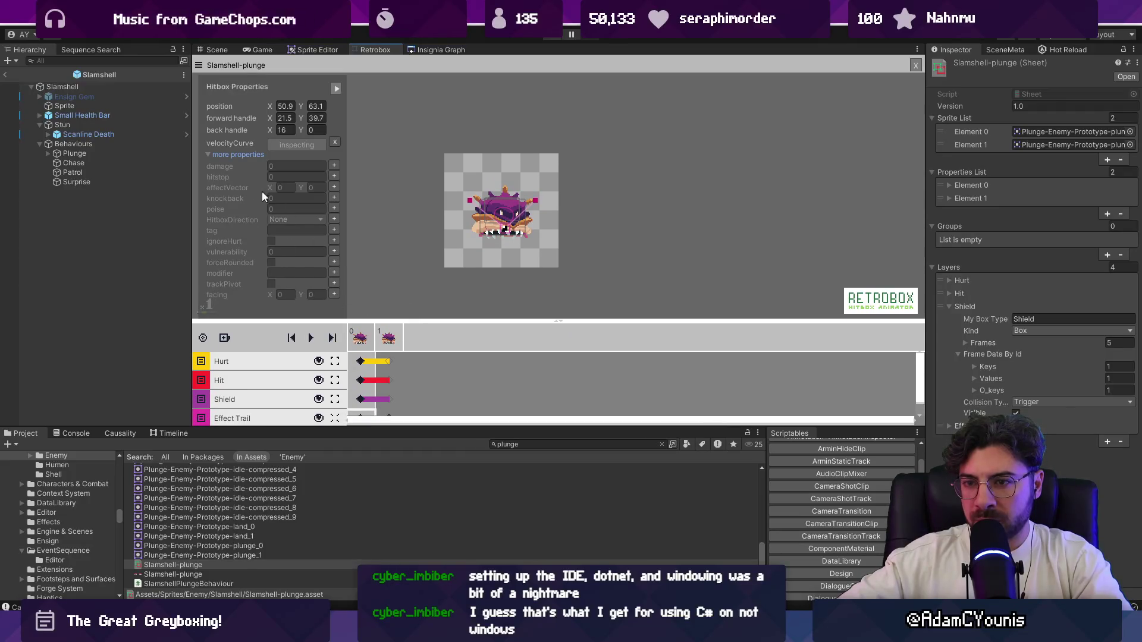
{"action": "left_click", "coordinate": [209, 155]}
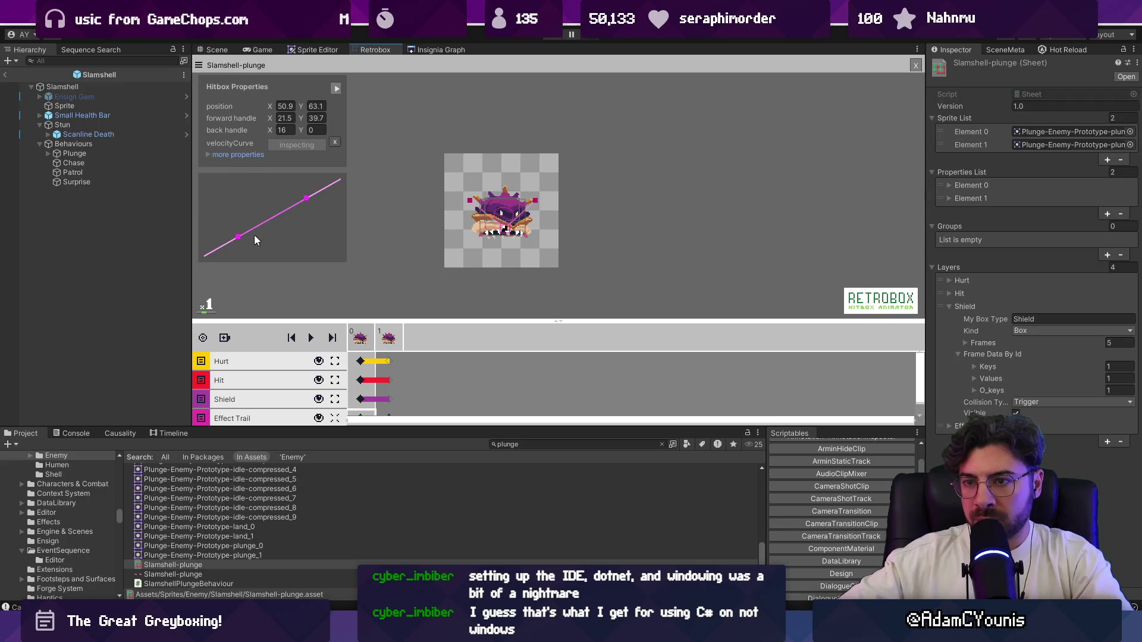
{"action": "left_click_drag", "start_coordinate": [456, 333], "coordinate": [462, 296]}
{"action": "left_click", "coordinate": [558, 36]}
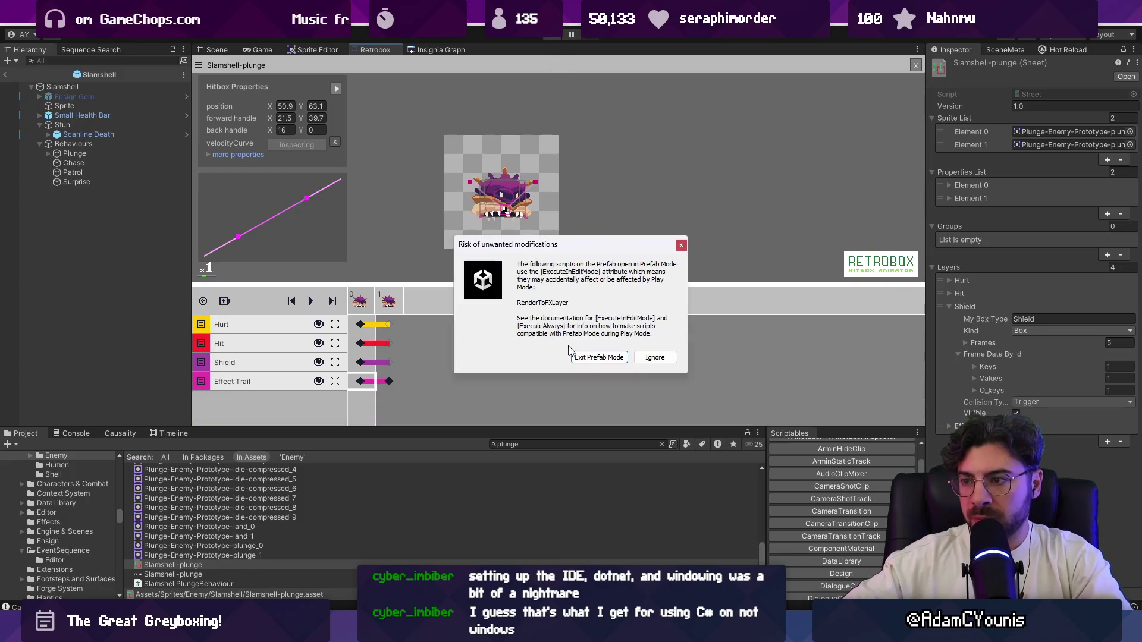
Ignore the unwanted-modifications warning, play the forest level, then exit maximized Game view
{"action": "left_click", "coordinate": [655, 357]}
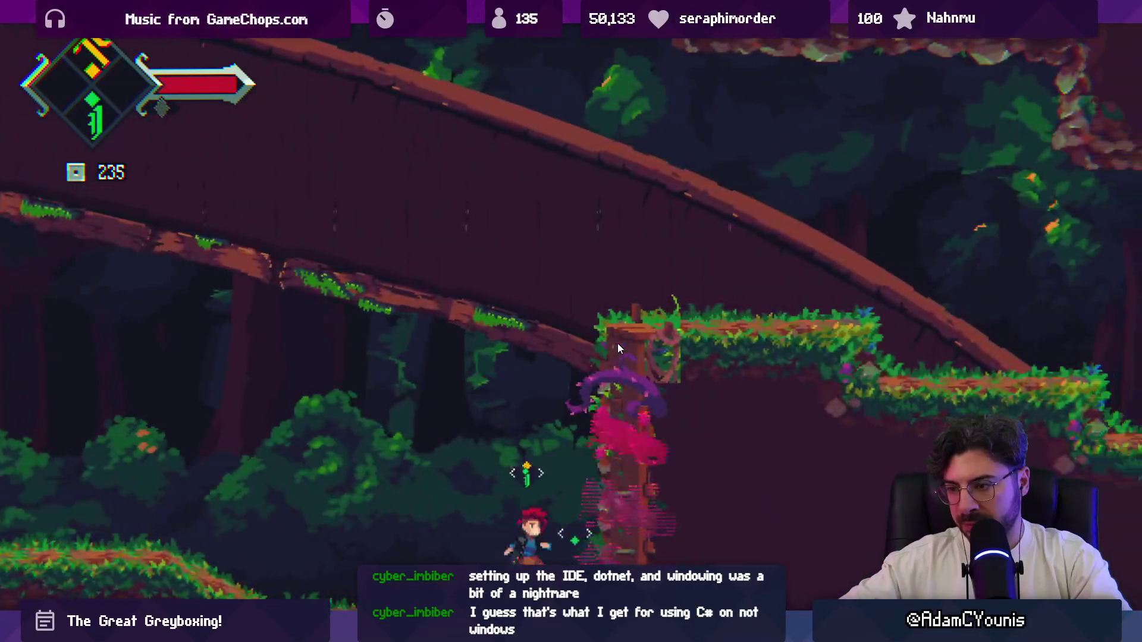
{"action": "key", "text": "shift+space"}
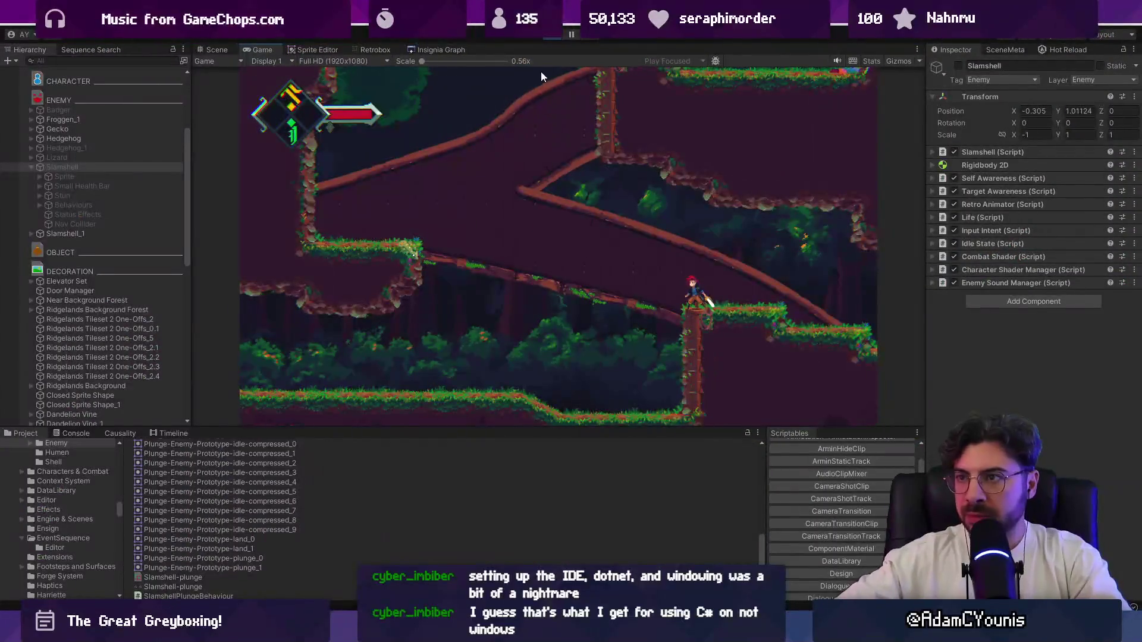
Stop Play, search 't:sheet slamshell', open Slamshell-land, and compare its frames 0 and 1
{"action": "left_click", "coordinate": [554, 34]}
{"action": "left_click", "coordinate": [435, 49]}
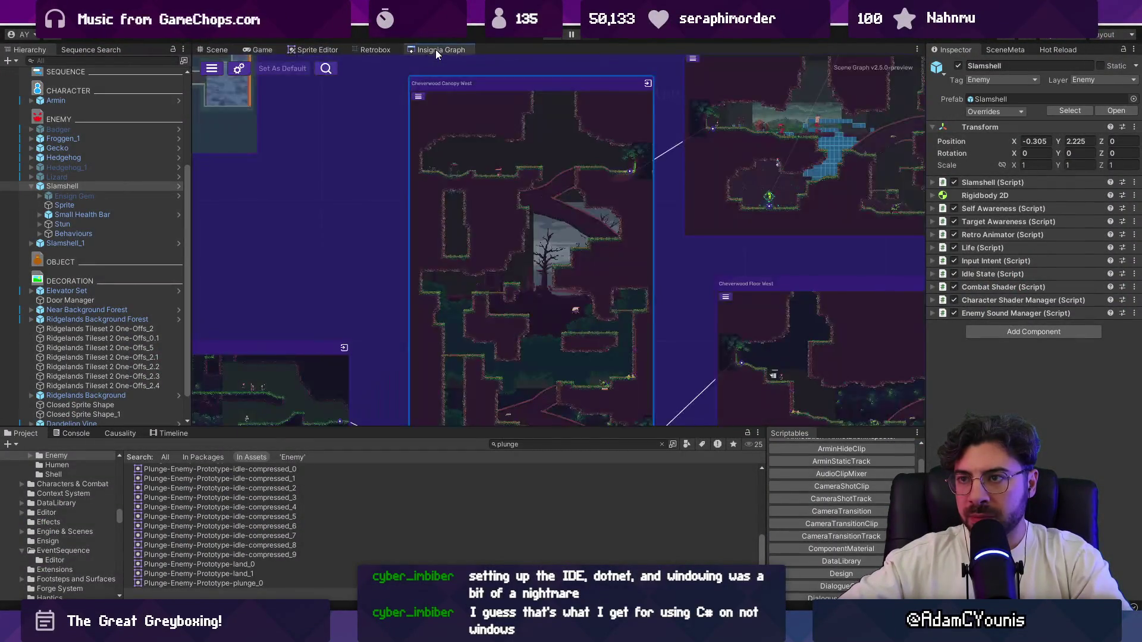
{"action": "left_click", "coordinate": [367, 50]}
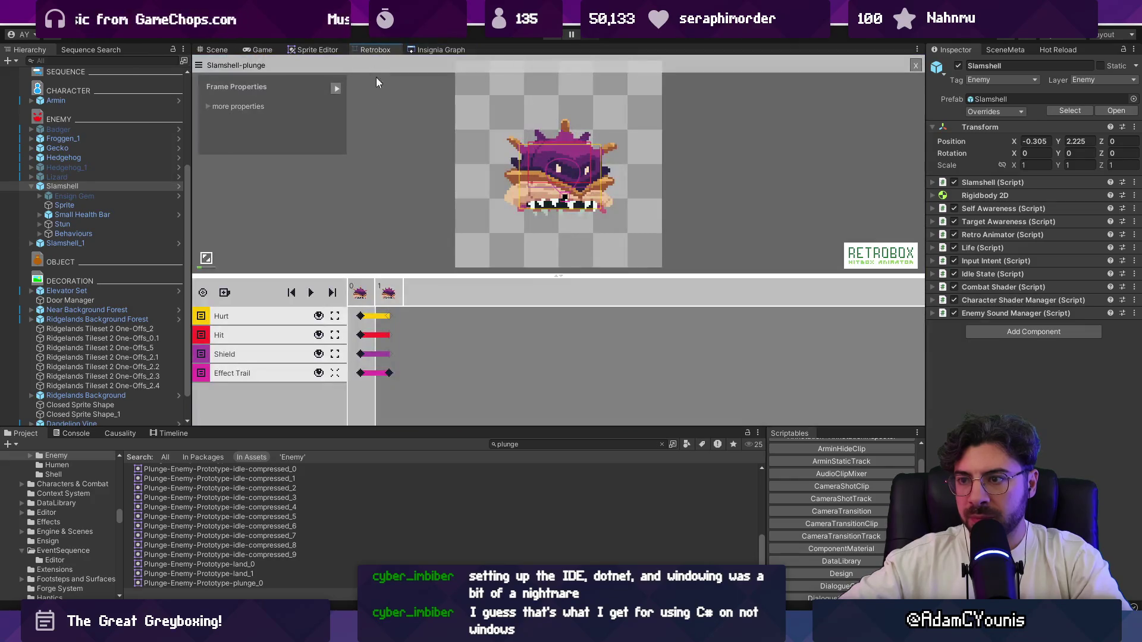
{"action": "left_click", "coordinate": [524, 444]}
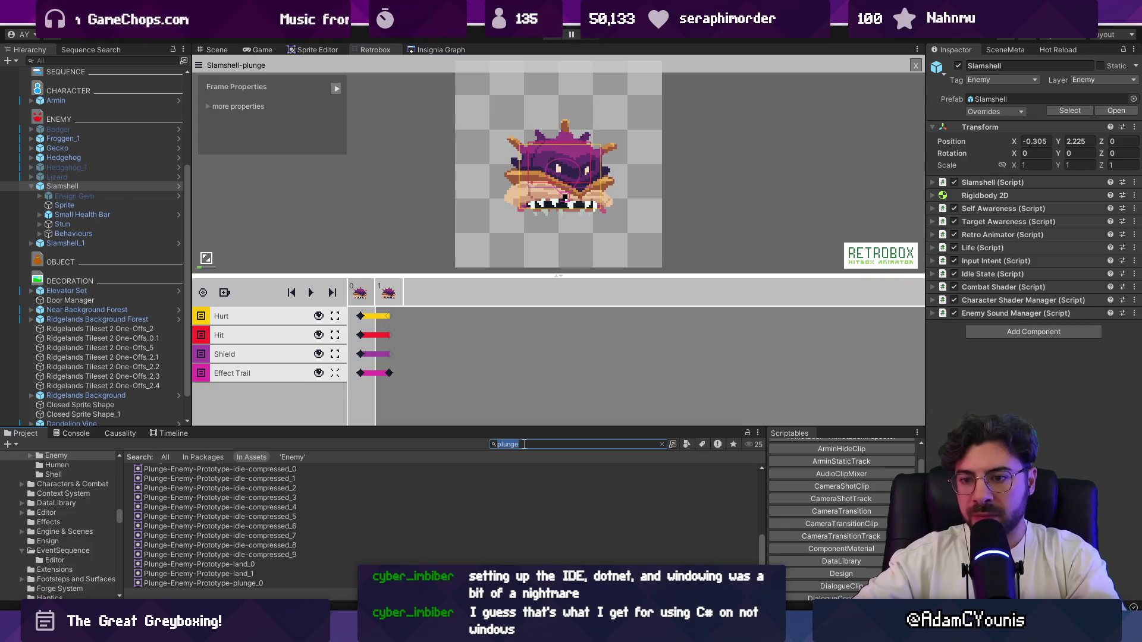
{"action": "key", "text": "BackSpace"}
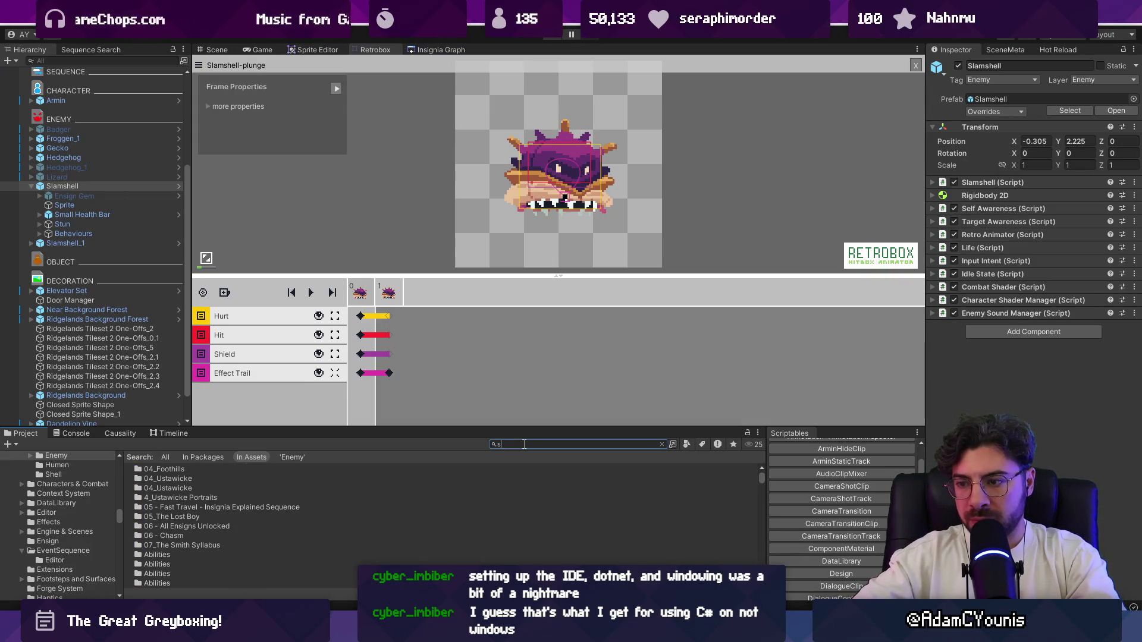
{"action": "type", "text": "lamshell"}
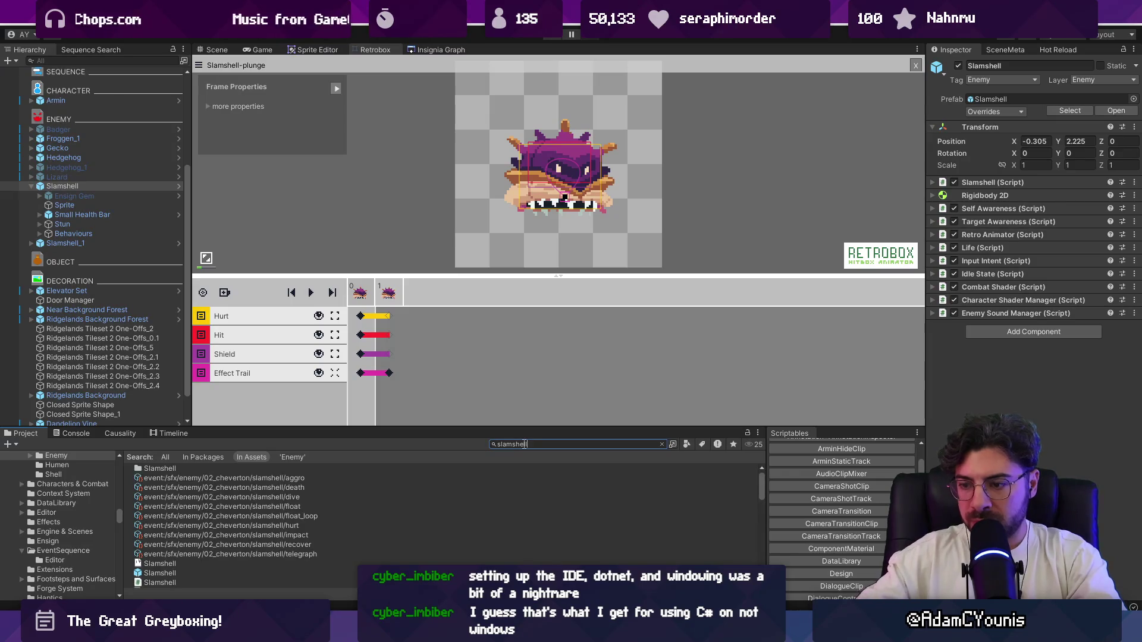
{"action": "key", "text": "Home"}
{"action": "type", "text": "t"}
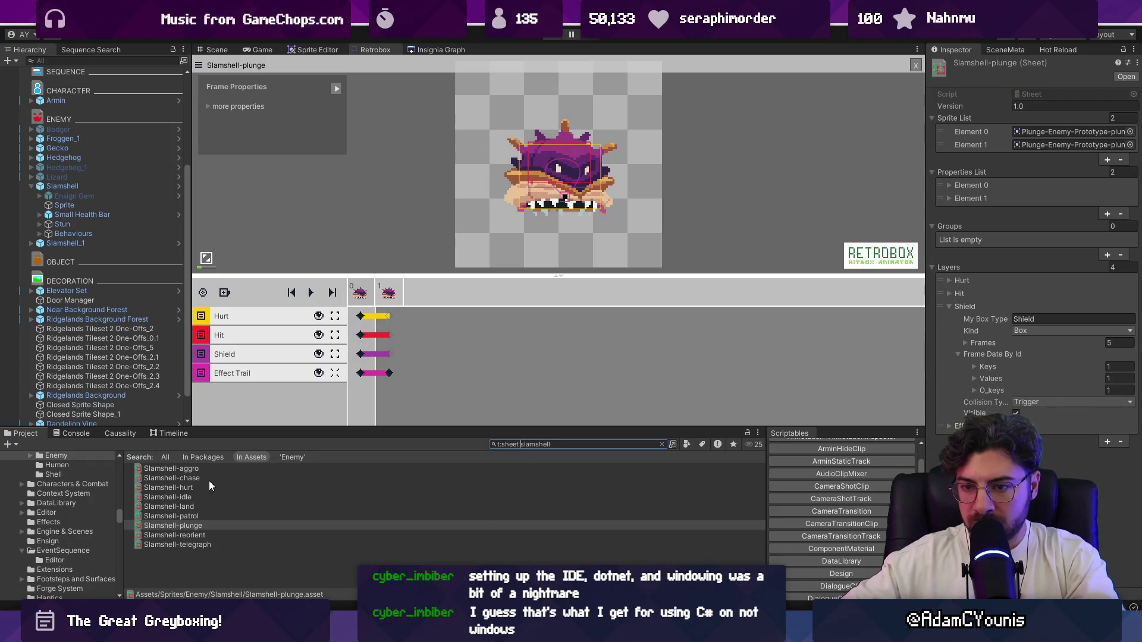
{"action": "left_click", "coordinate": [201, 506]}
{"action": "left_click", "coordinate": [388, 297]}
{"action": "left_click", "coordinate": [361, 297]}
{"action": "left_click", "coordinate": [390, 297]}
{"action": "left_click", "coordinate": [371, 295]}
{"action": "left_click", "coordinate": [387, 296]}
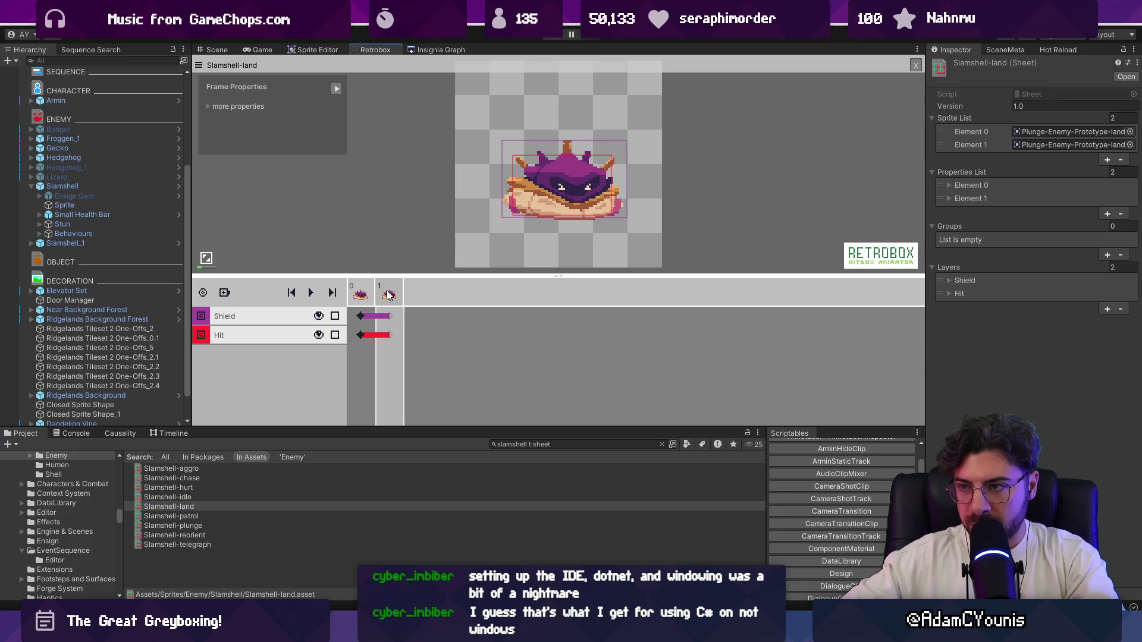
Play-test the Slamshell again, then select the Shield hitbox and expand its extra properties
{"action": "left_click", "coordinate": [551, 36]}
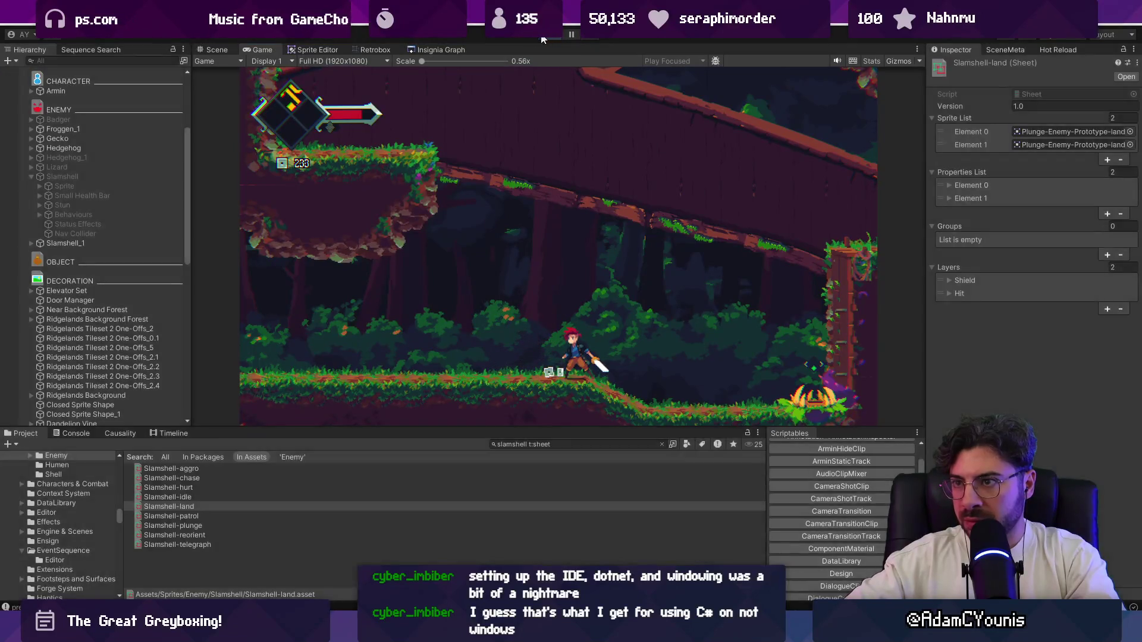
{"action": "left_click", "coordinate": [542, 38]}
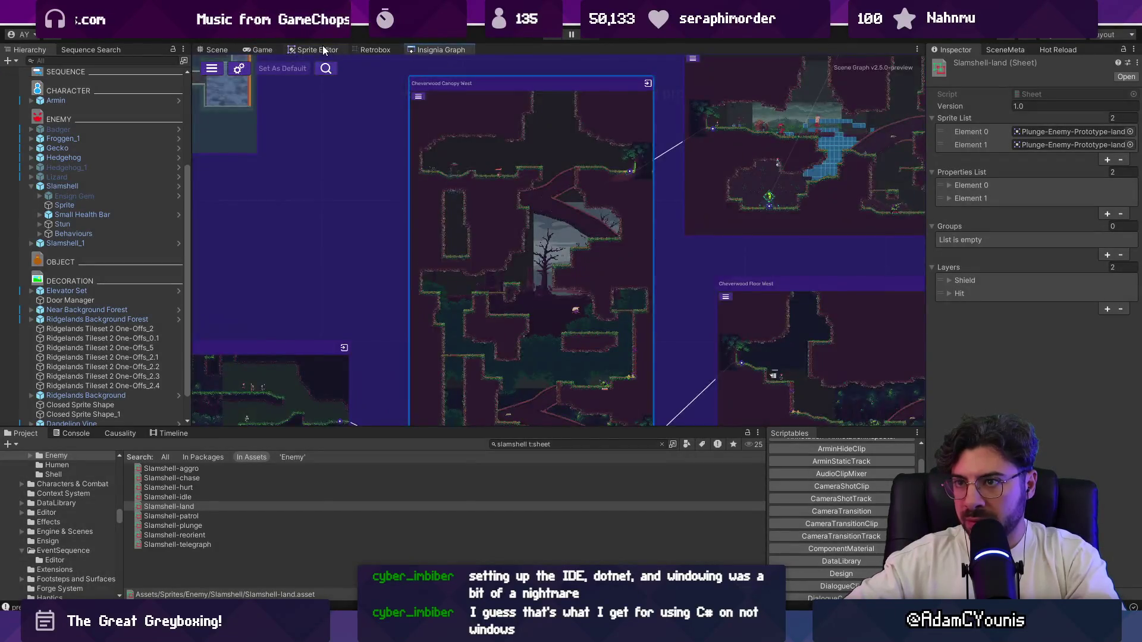
{"action": "left_click", "coordinate": [372, 49]}
{"action": "left_click", "coordinate": [376, 297]}
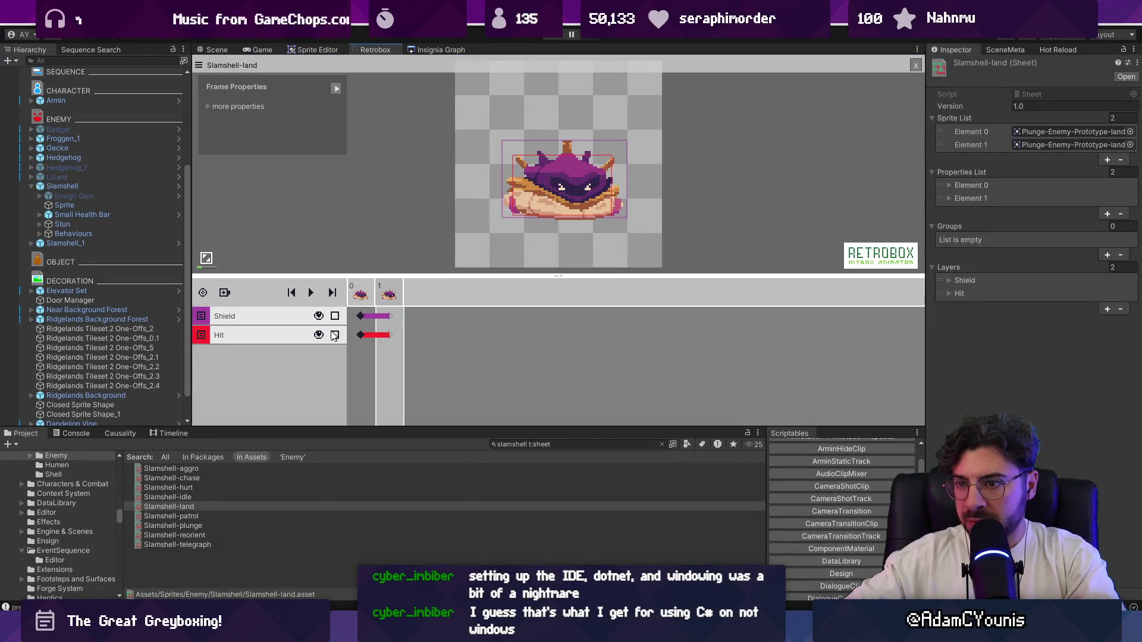
{"action": "right_click", "coordinate": [289, 323]}
{"action": "left_click", "coordinate": [360, 315]}
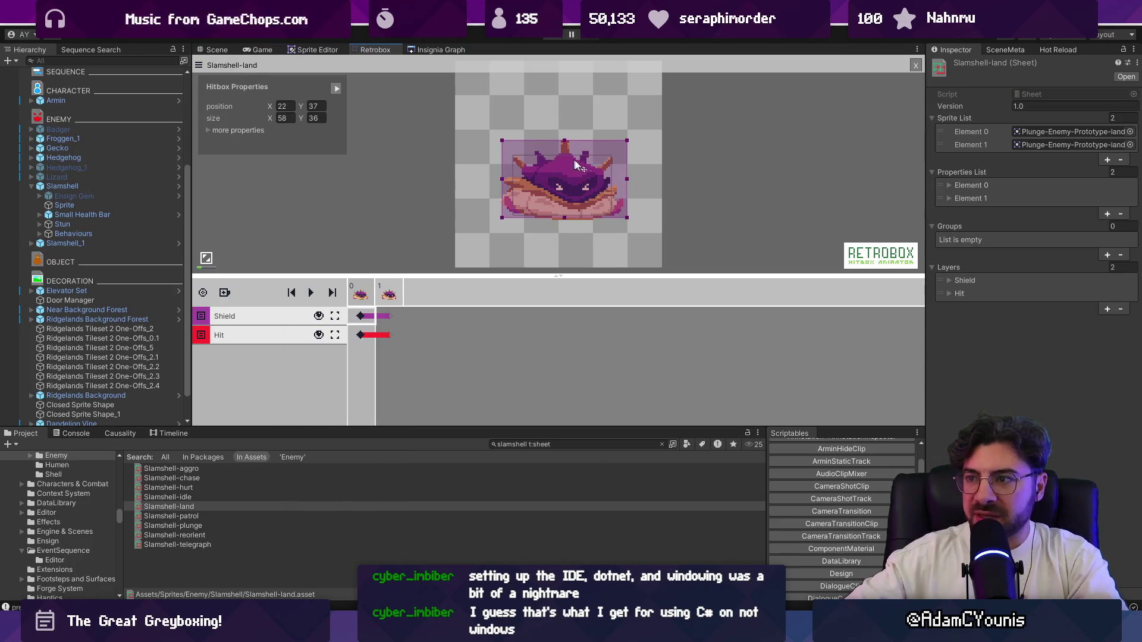
{"action": "left_click", "coordinate": [208, 129]}
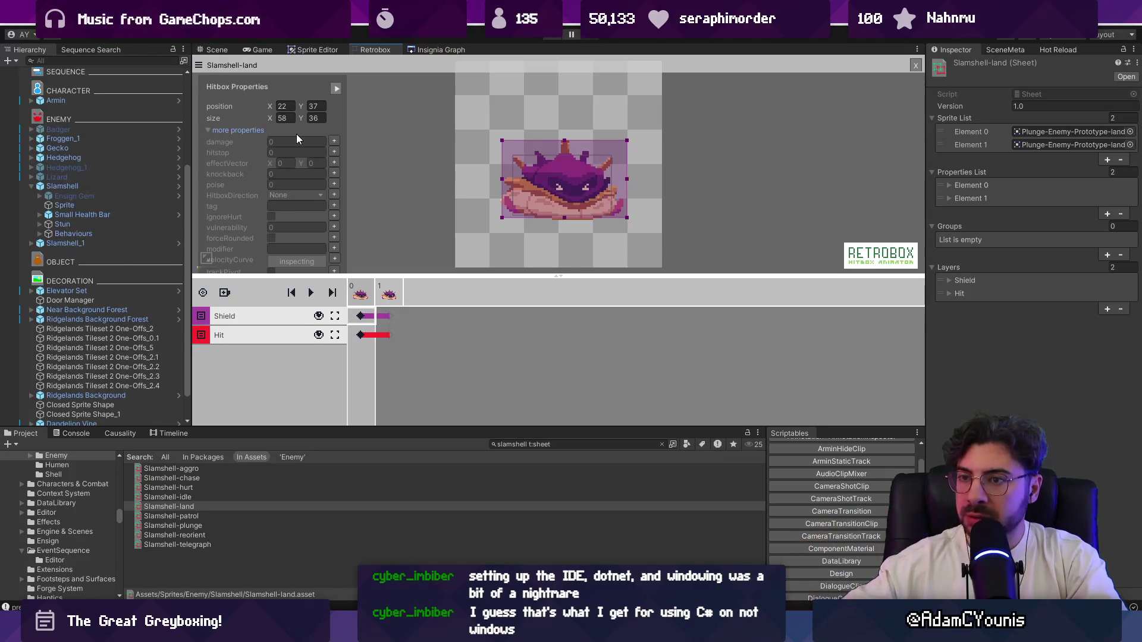
{"action": "scroll", "coordinate": [416, 203], "scroll_direction": "up", "scroll_amount": 1}
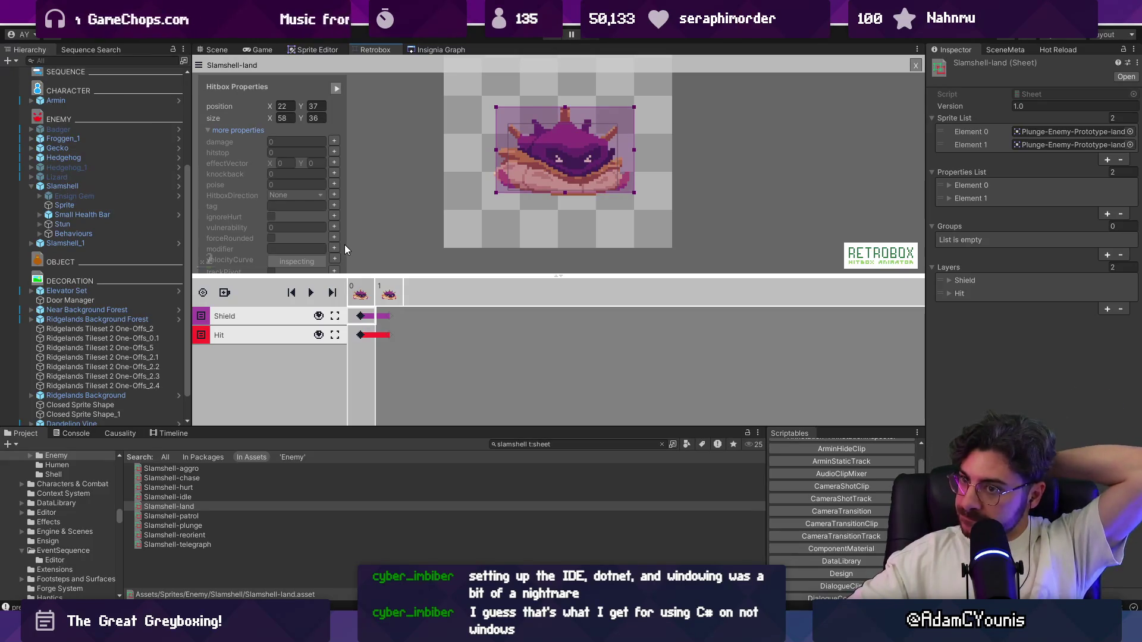
{"action": "key", "text": "alt+Tab"}
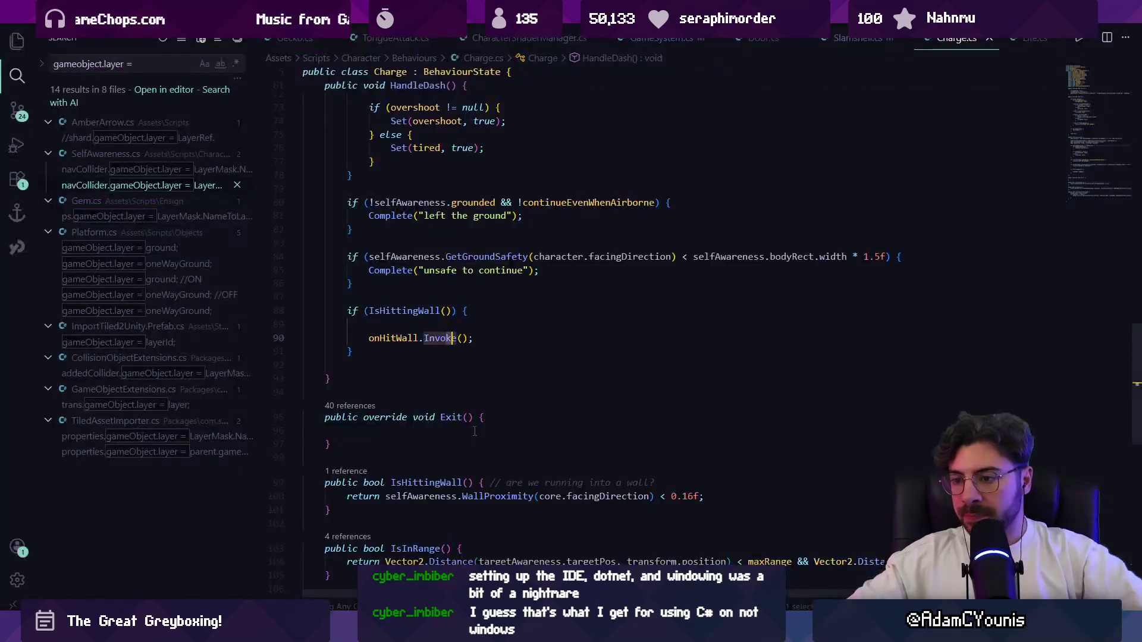
Add a Debug.Log collision line in Life.cs's RegisterCollision and run the game
{"action": "key", "text": "ctrl+Tab"}
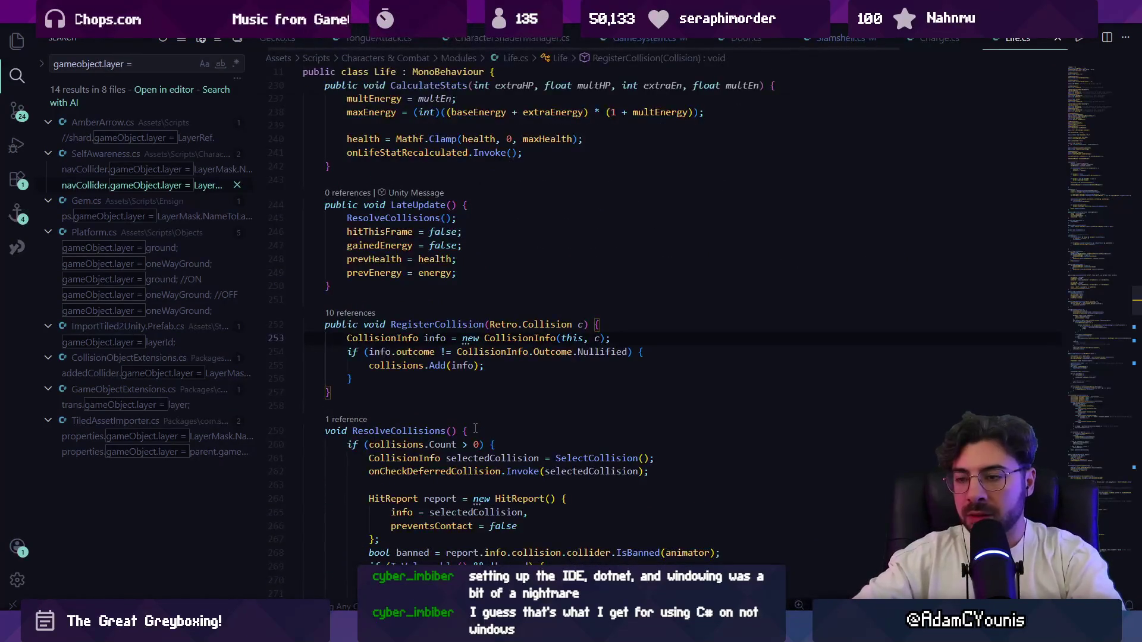
{"action": "key", "text": "Return"}
{"action": "type", "text": "dEB"}
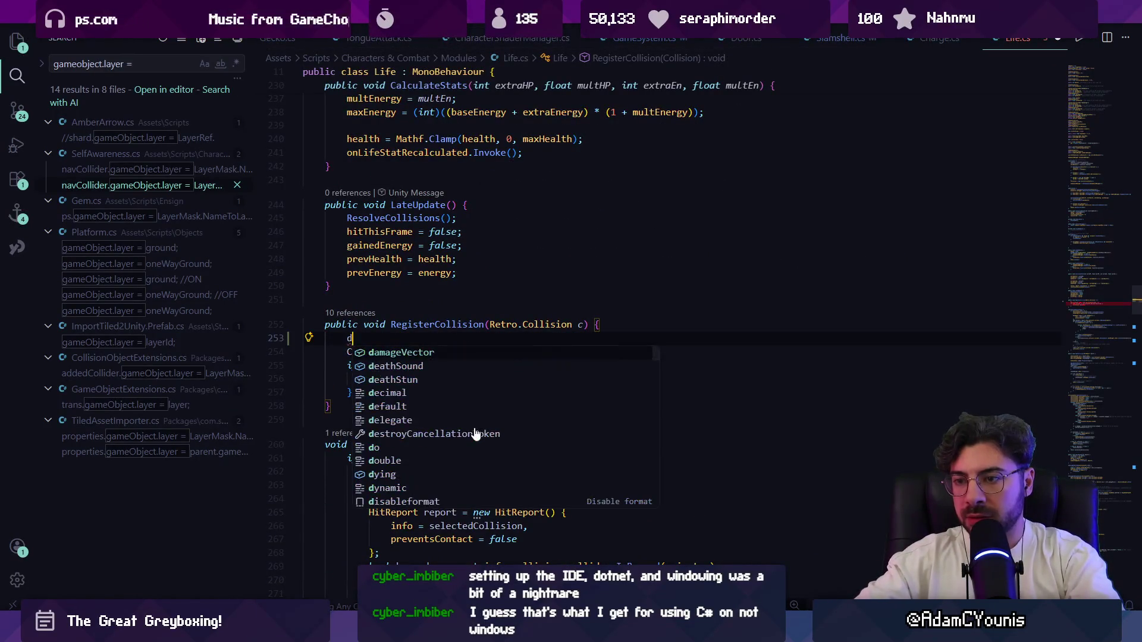
{"action": "key", "text": "BackSpace"}
{"action": "key", "text": "BackSpace"}
{"action": "key", "text": "BackSpace"}
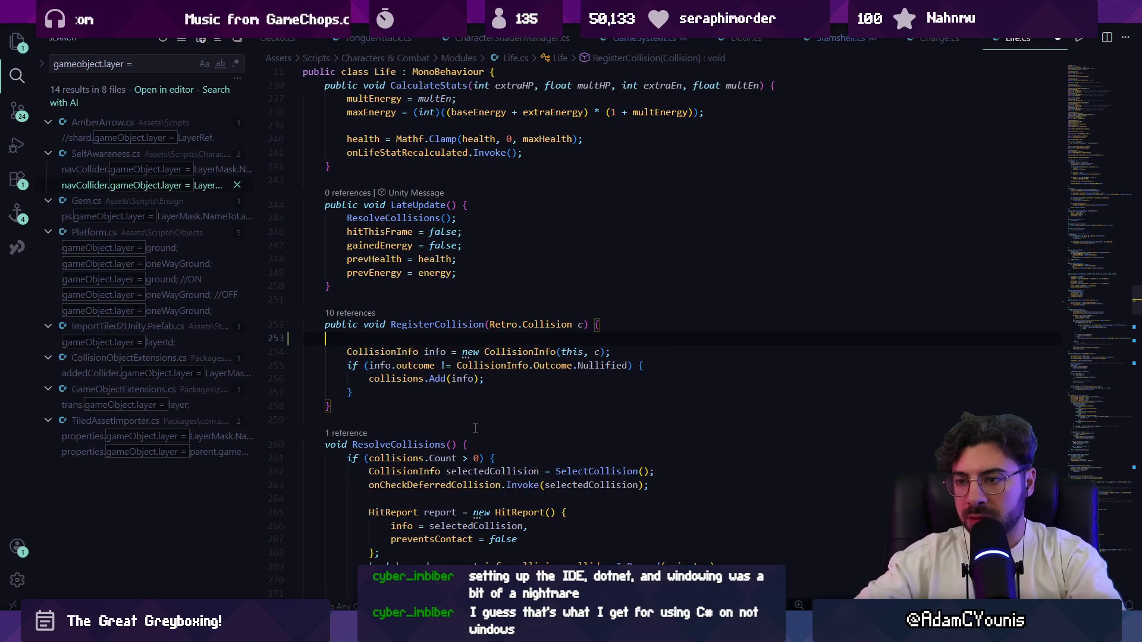
{"action": "type", "text": "Debug.Log(\"Collision registered: \" + c.collider.name + \" hit \" + c.collidee.name);"}
{"action": "key", "text": "Tab"}
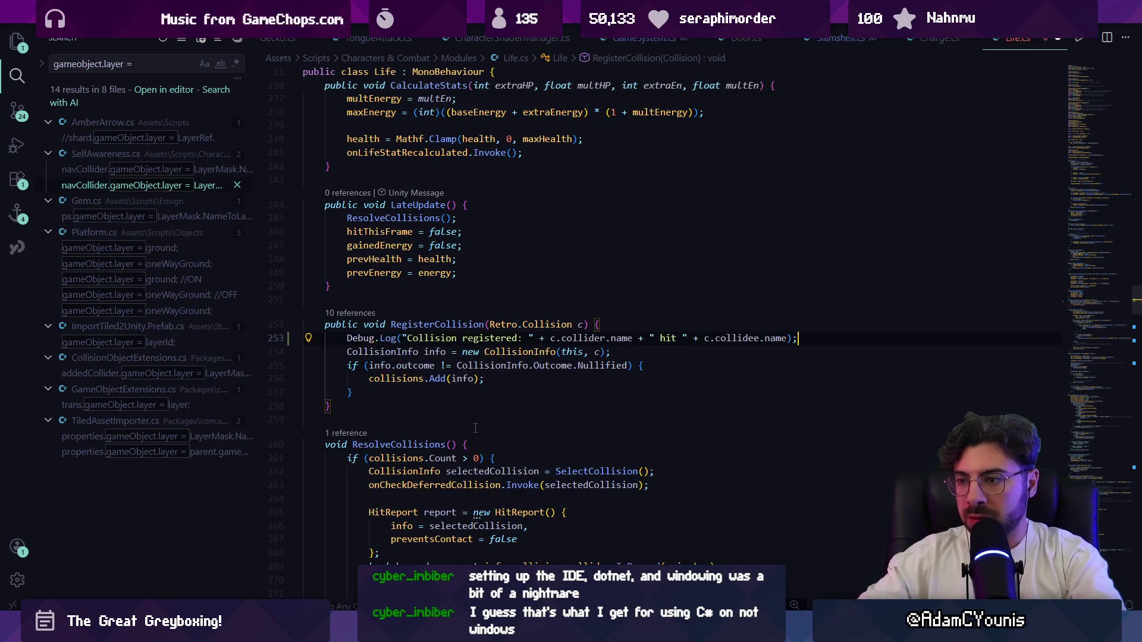
{"action": "key", "text": "alt+Tab"}
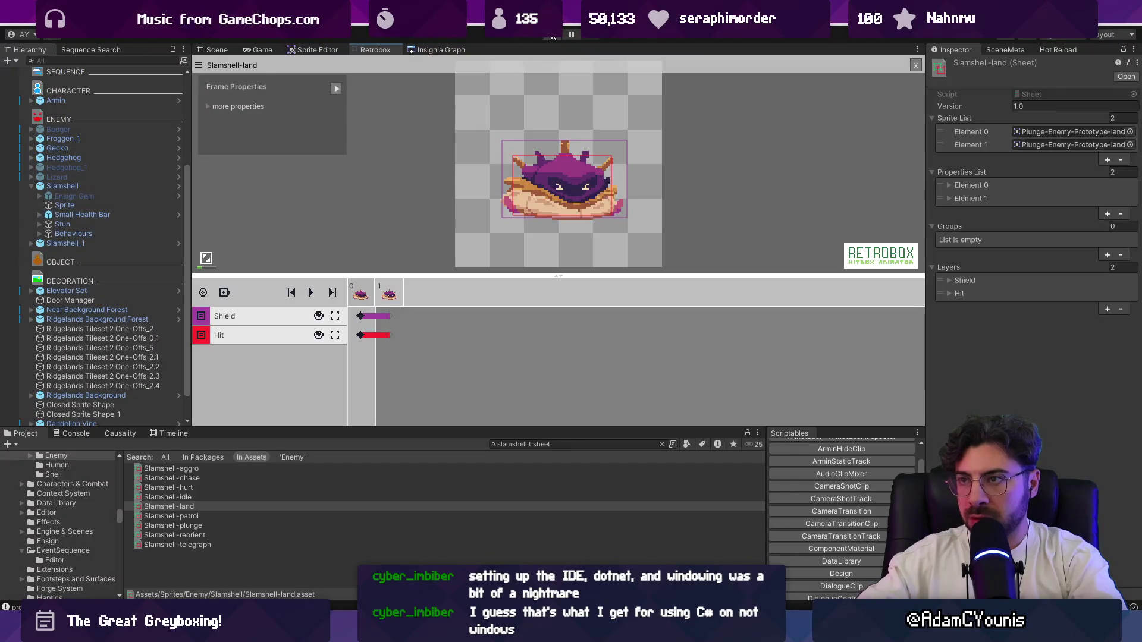
{"action": "left_click", "coordinate": [553, 37]}
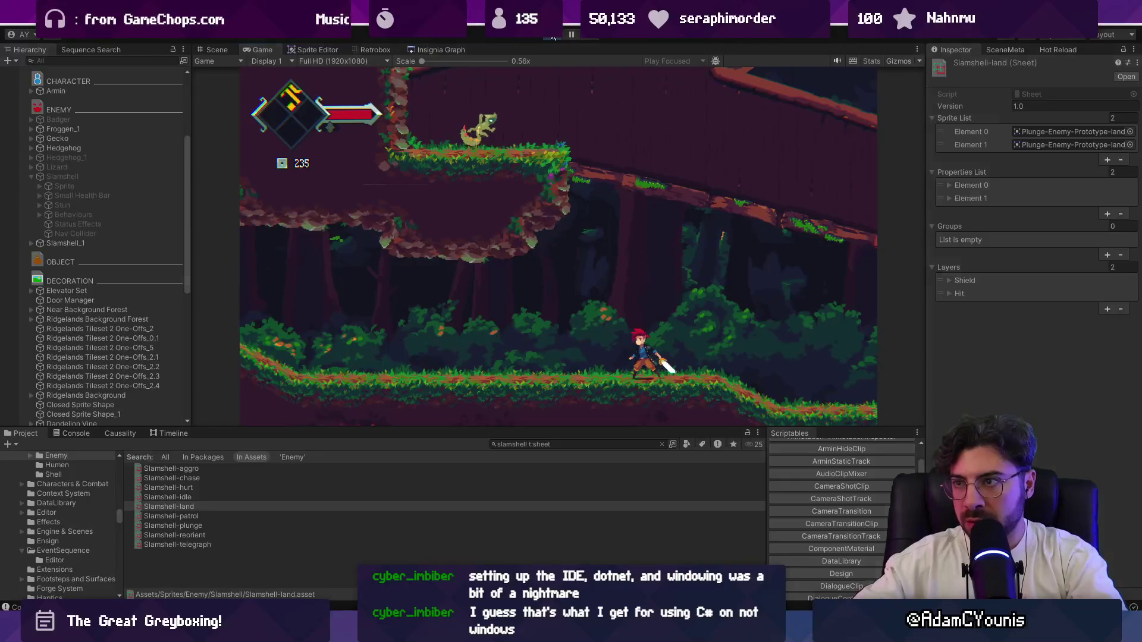
Delete the Debug.Log line from RegisterCollision
{"action": "key", "text": "alt+Tab"}
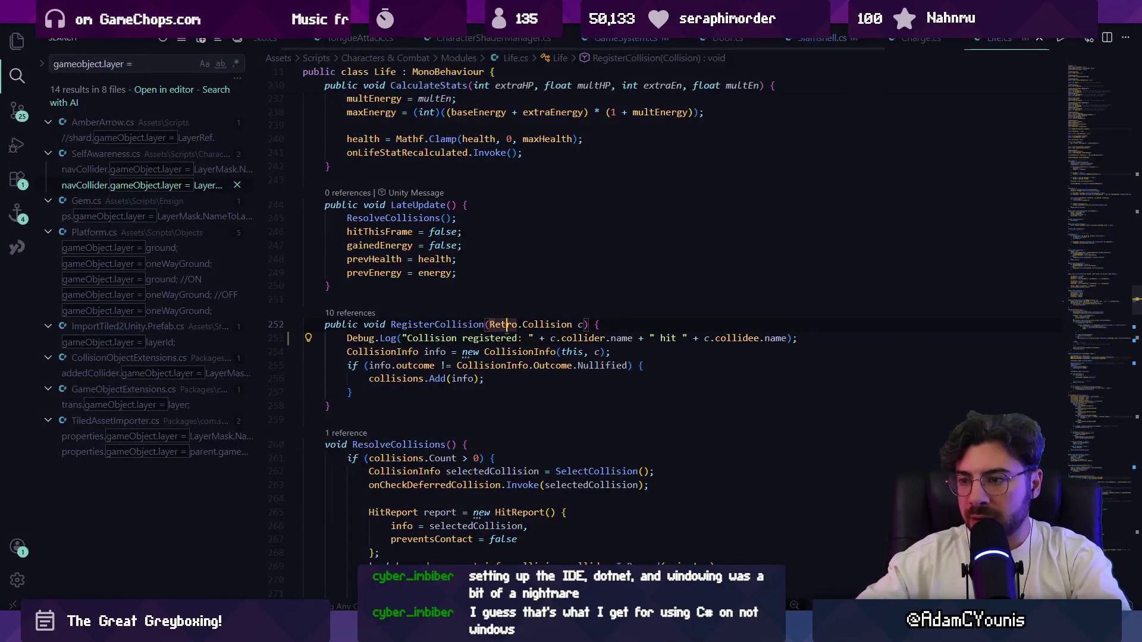
{"action": "triple_click", "coordinate": [508, 337]}
{"action": "key", "text": "BackSpace"}
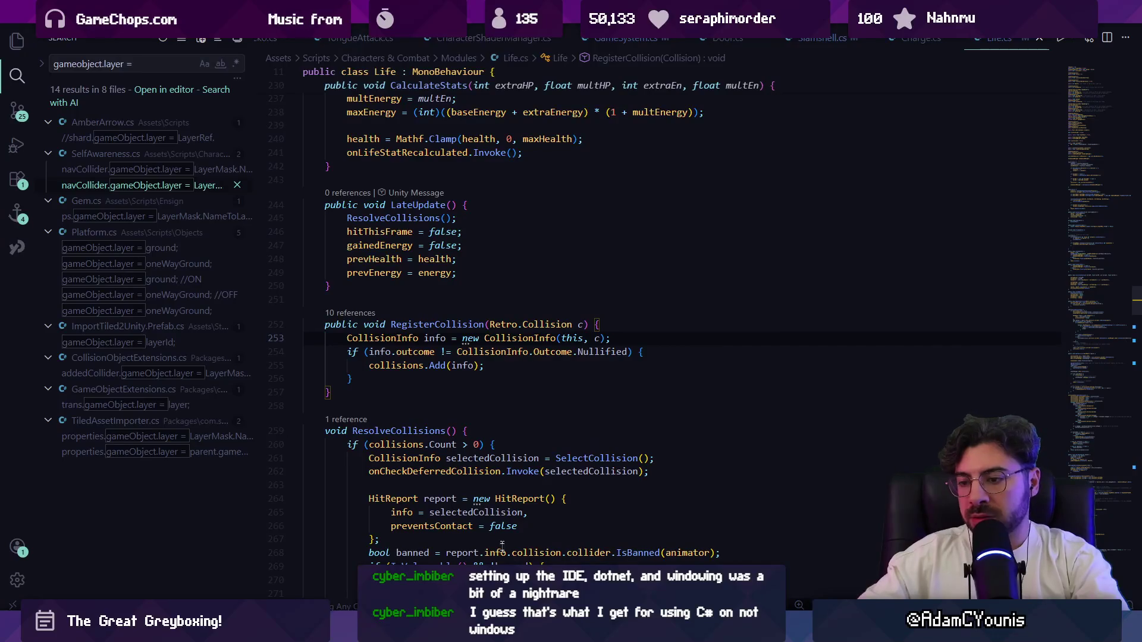
{"action": "key", "text": "alt+Tab"}
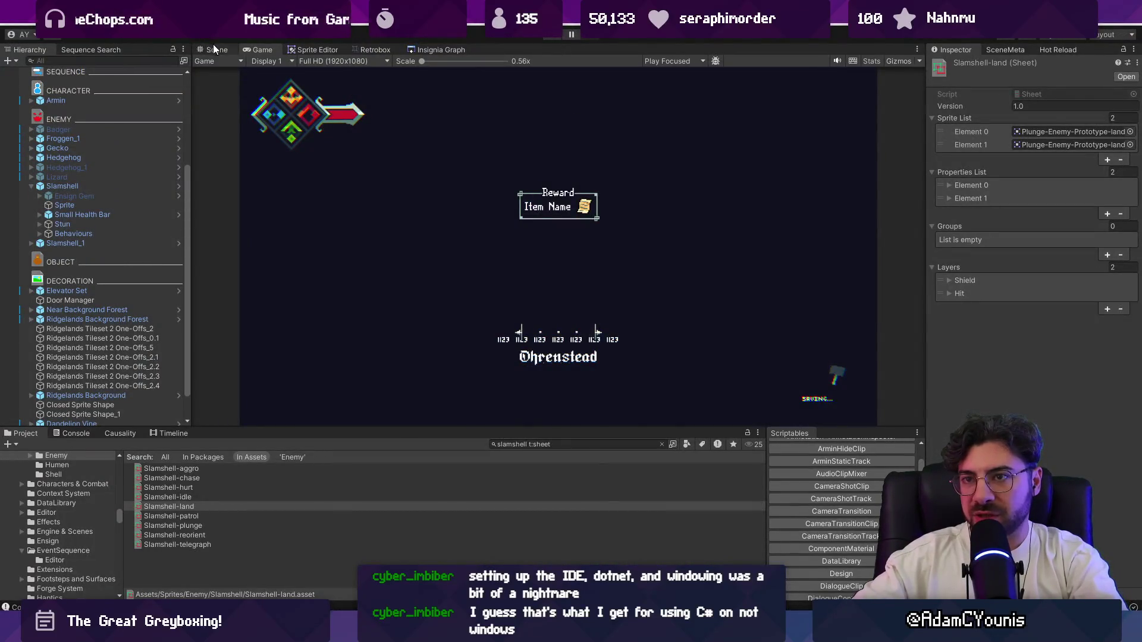
Search the Project for 'shield', select Hoggen Knight Shielded, and open the C# project
{"action": "left_click", "coordinate": [217, 50]}
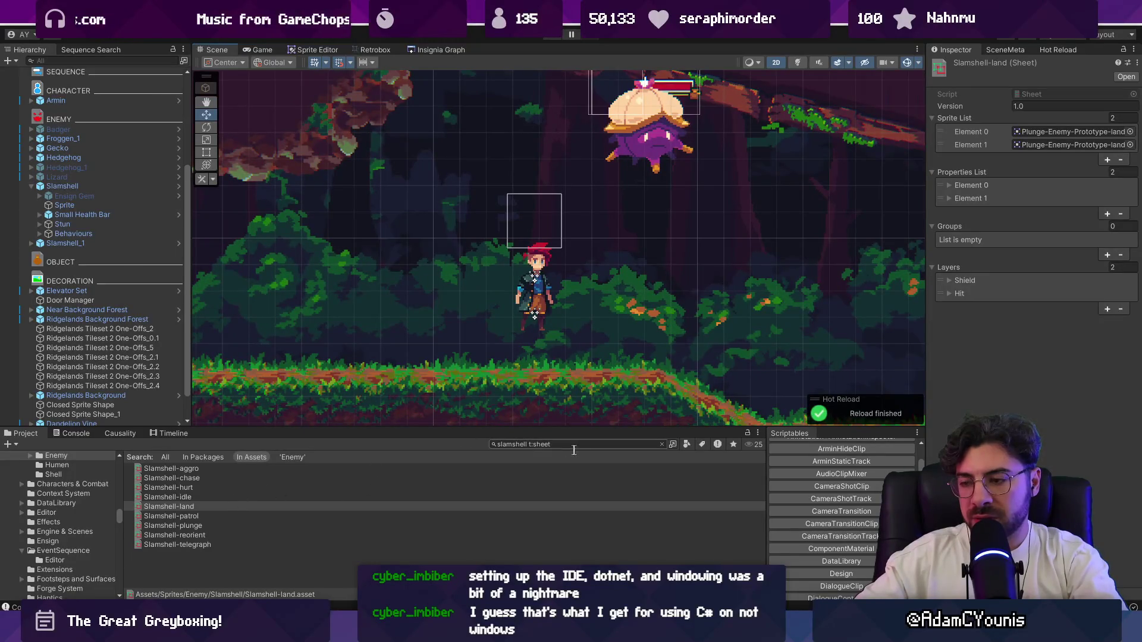
{"action": "left_click", "coordinate": [662, 444]}
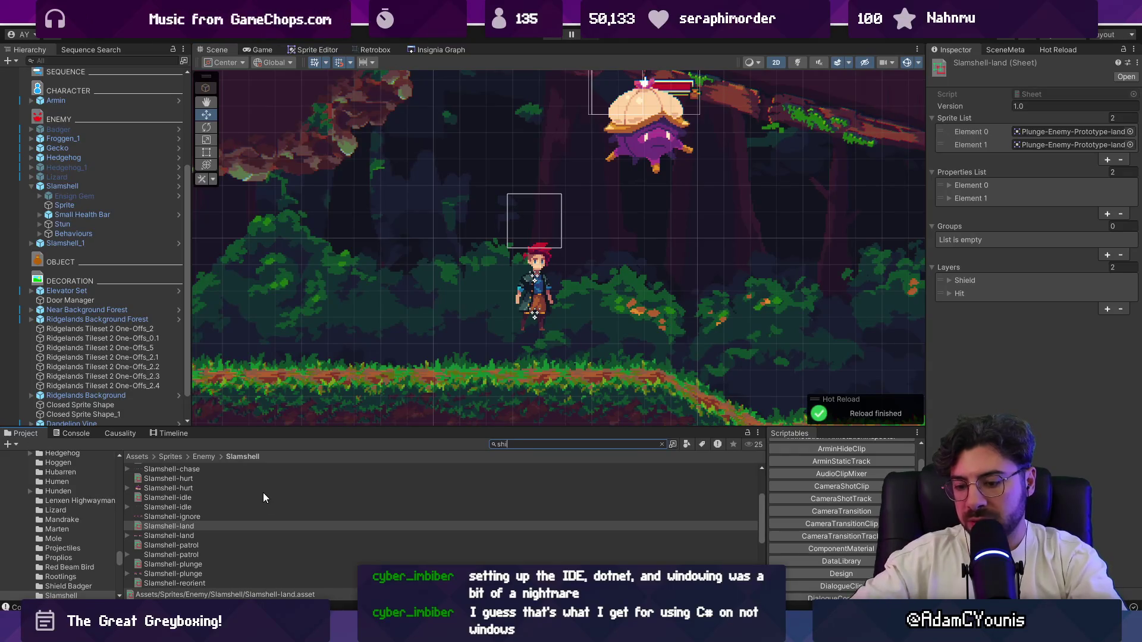
{"action": "type", "text": "shieldf"}
{"action": "key", "text": "BackSpace"}
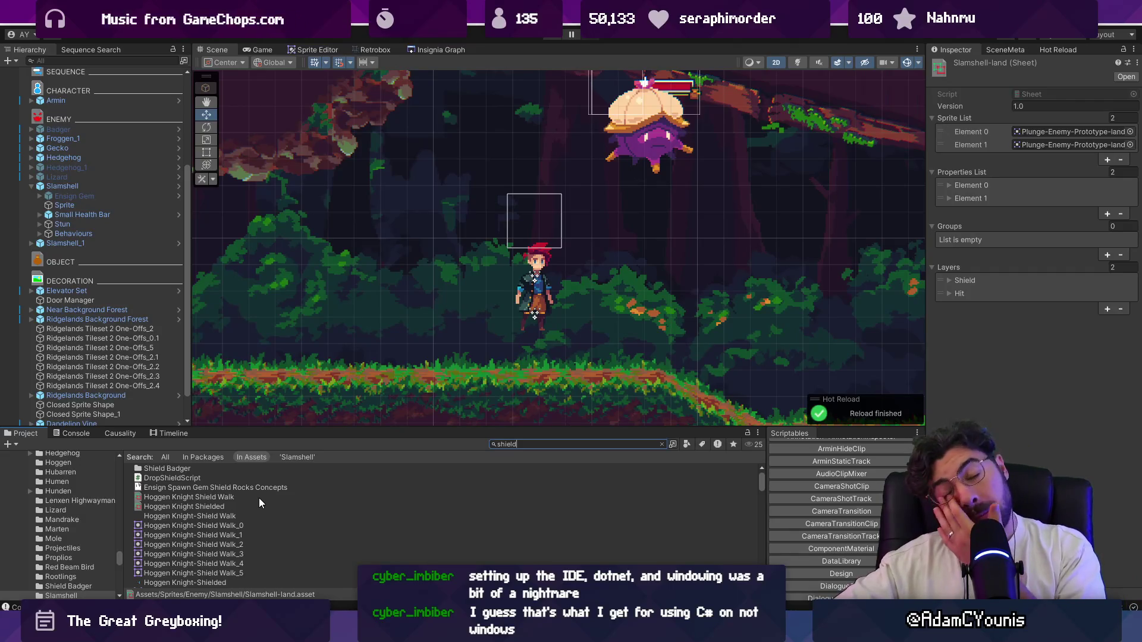
{"action": "left_click", "coordinate": [251, 507]}
{"action": "right_click", "coordinate": [251, 508]}
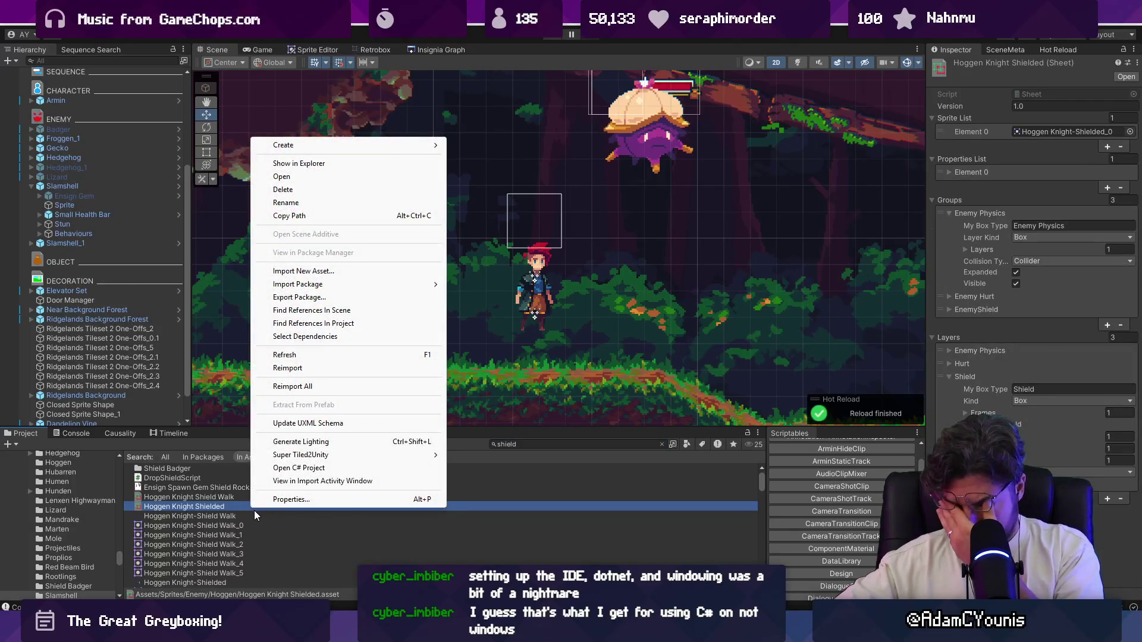
{"action": "left_click", "coordinate": [415, 559]}
{"action": "key", "text": "alt+Tab"}
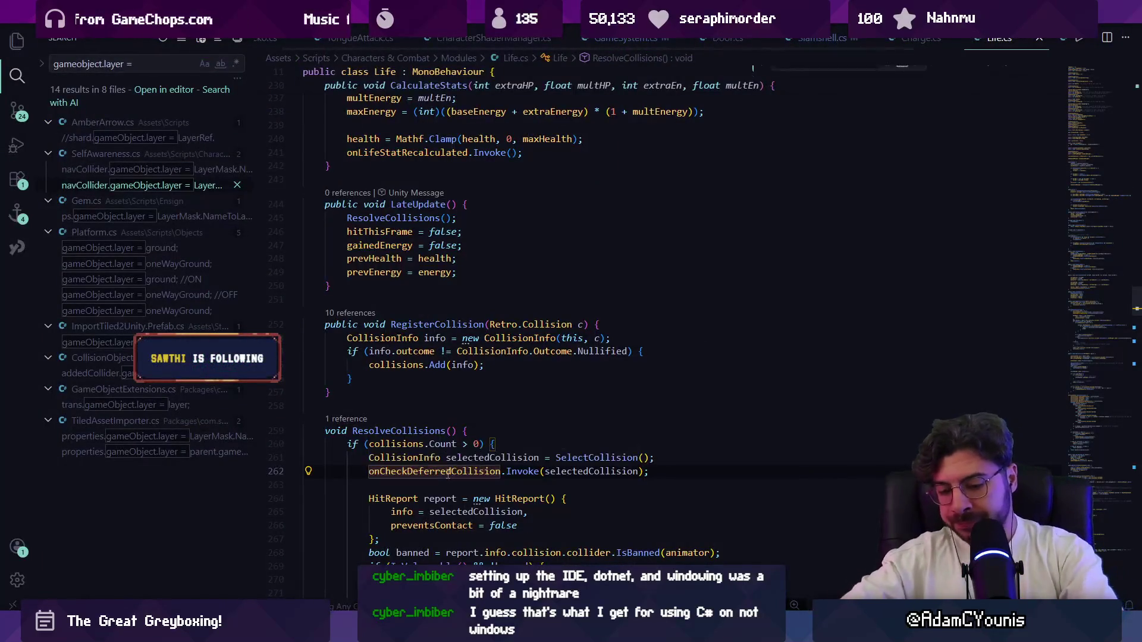
Search Life.cs for shieldCol and inspect SelectCollision's least-damage shield comparison on line 349
{"action": "key", "text": "ctrl+f"}
{"action": "type", "text": "shiedl"}
{"action": "key", "text": "BackSpace"}
{"action": "key", "text": "BackSpace"}
{"action": "type", "text": "ldcol ="}
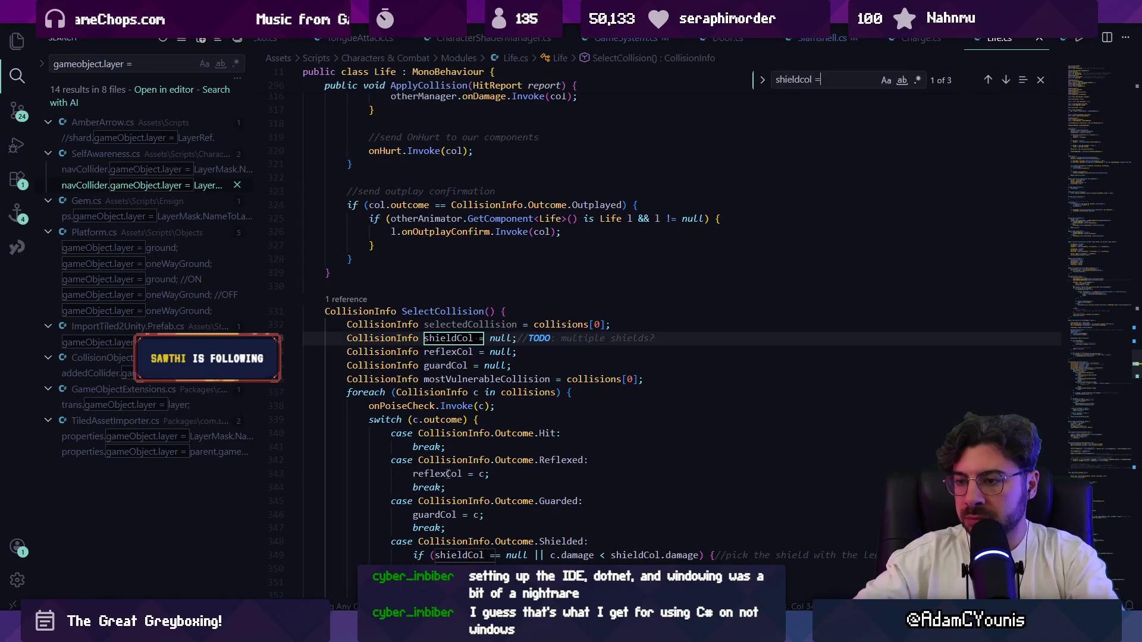
{"action": "key", "text": "Return"}
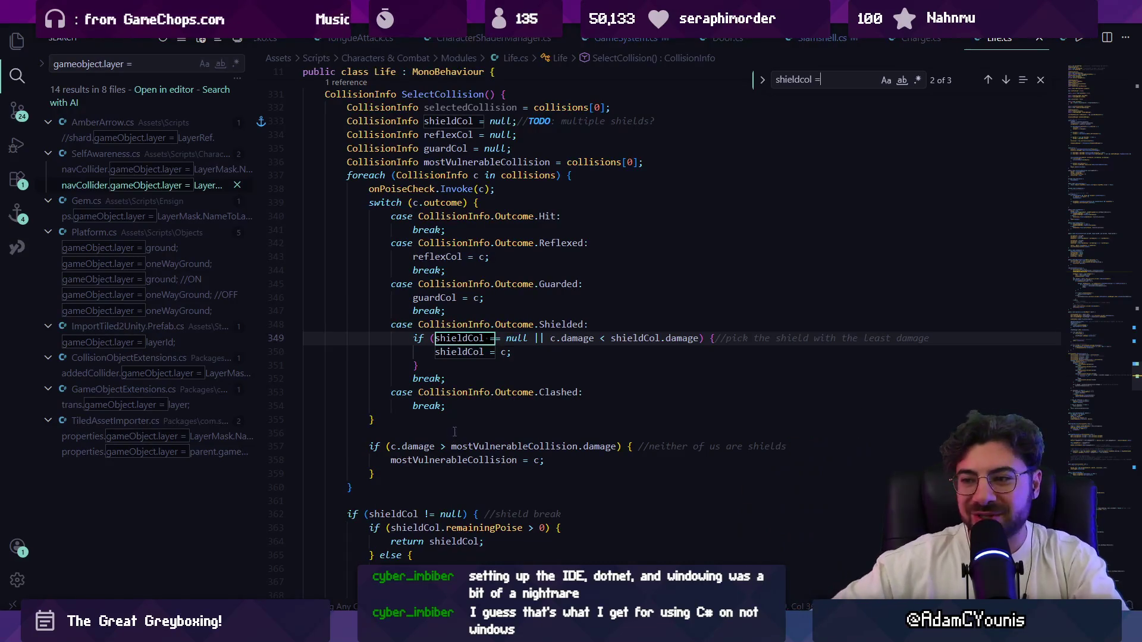
{"action": "left_click", "coordinate": [590, 334]}
{"action": "key", "text": "Down"}
{"action": "key", "text": "Down"}
{"action": "left_click", "coordinate": [678, 337]}
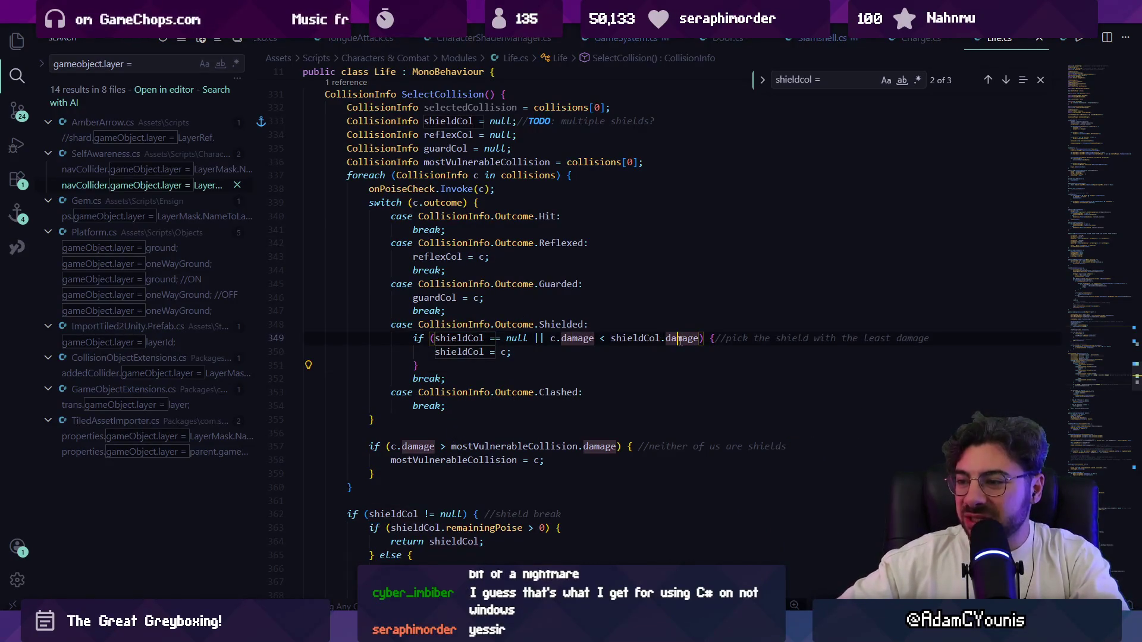
{"action": "key", "text": "alt+Tab"}
{"action": "left_click", "coordinate": [549, 445]}
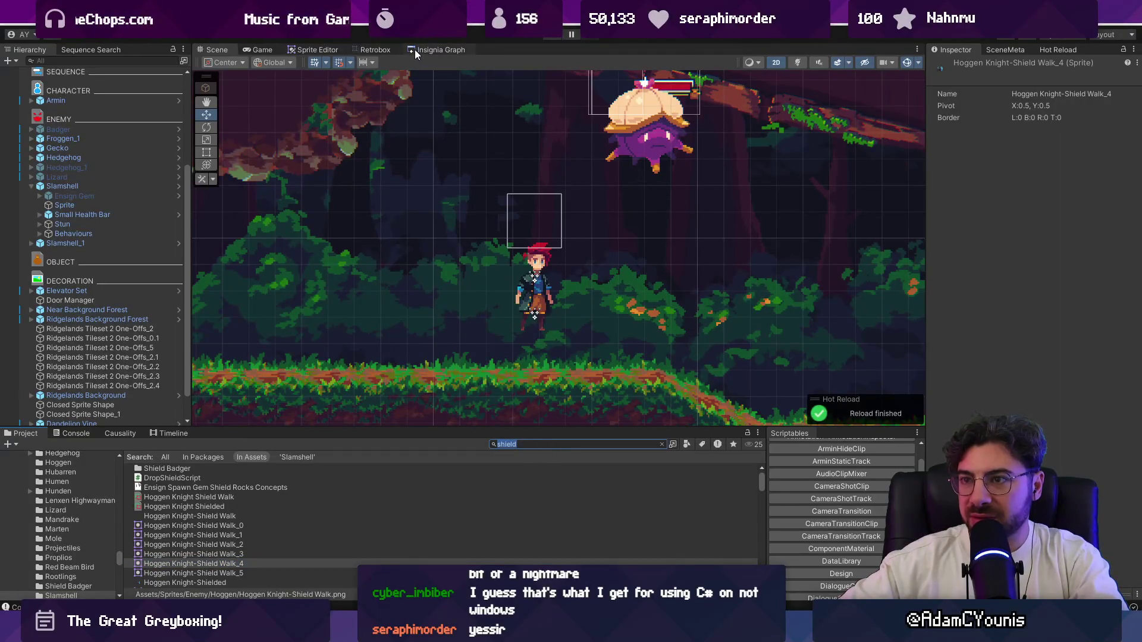
In Retrobox, add a damage property to Slamshell-land's Shield hitbox
{"action": "left_click", "coordinate": [415, 50]}
{"action": "left_click", "coordinate": [375, 49]}
{"action": "left_click", "coordinate": [358, 316]}
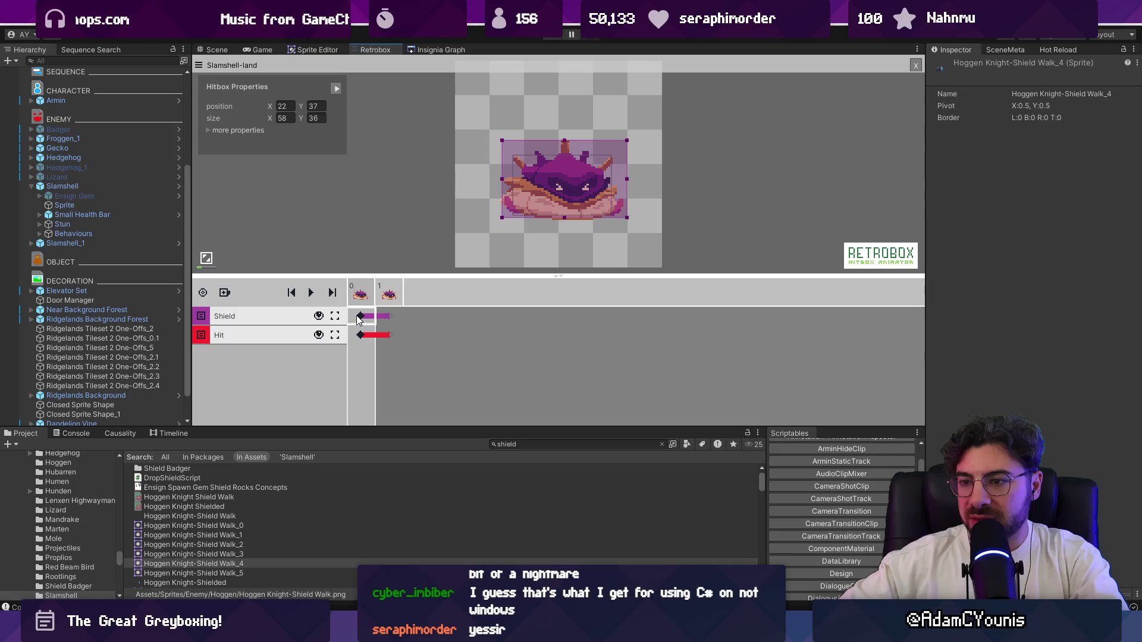
{"action": "left_click", "coordinate": [207, 130]}
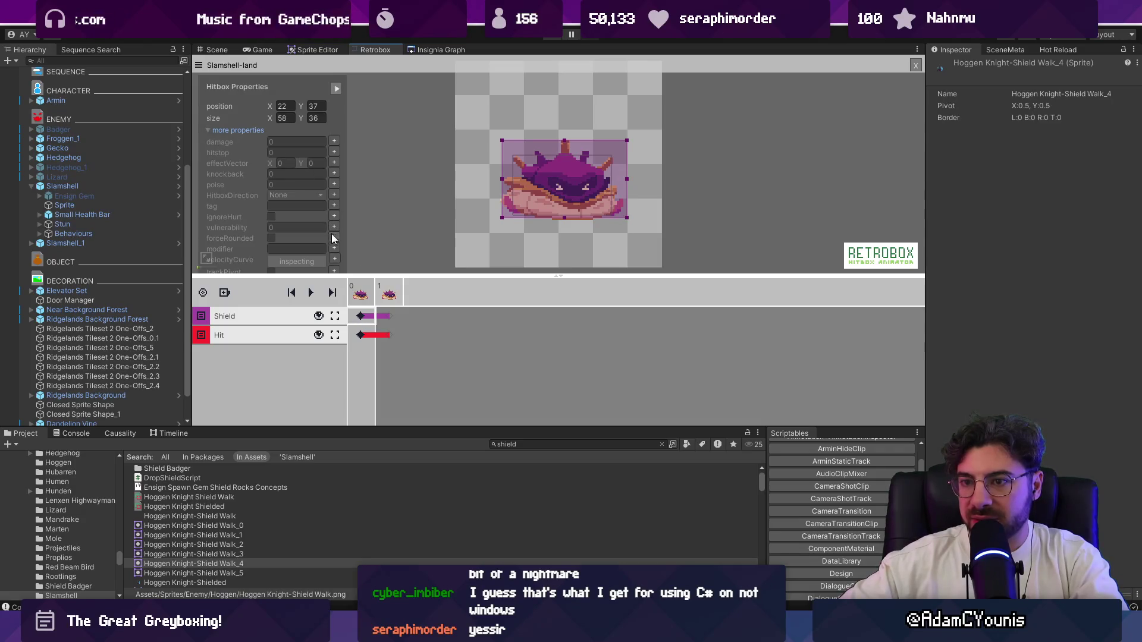
{"action": "mouse_move", "coordinate": [358, 273]}
{"action": "left_mouse_down"}
{"action": "mouse_move", "coordinate": [360, 345]}
{"action": "mouse_move", "coordinate": [358, 322]}
{"action": "left_mouse_up"}
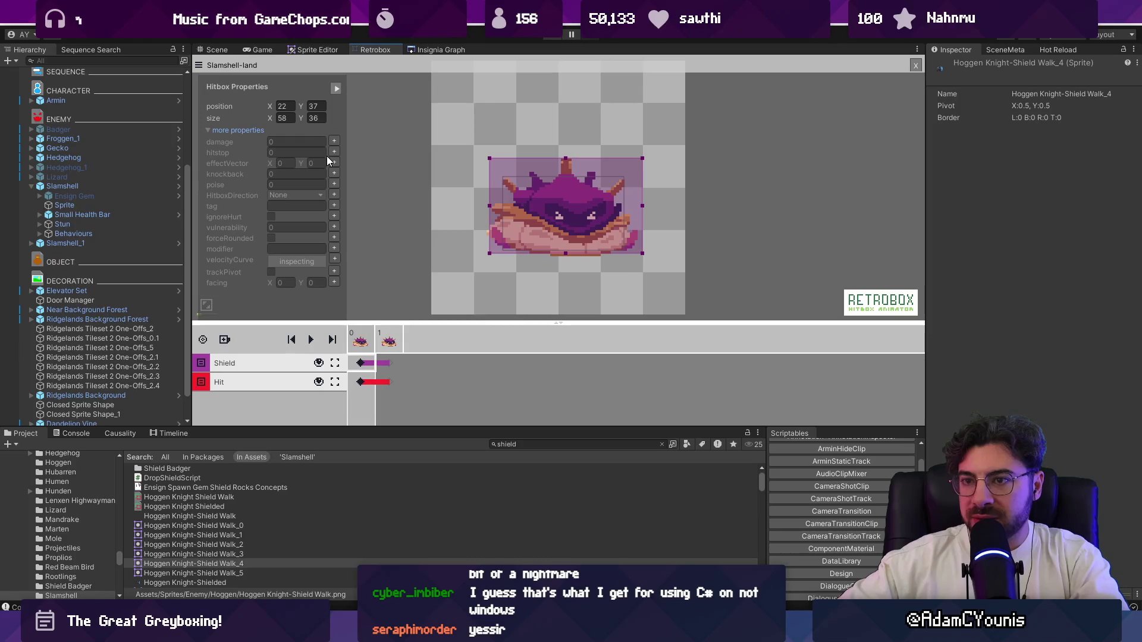
{"action": "left_click", "coordinate": [334, 141]}
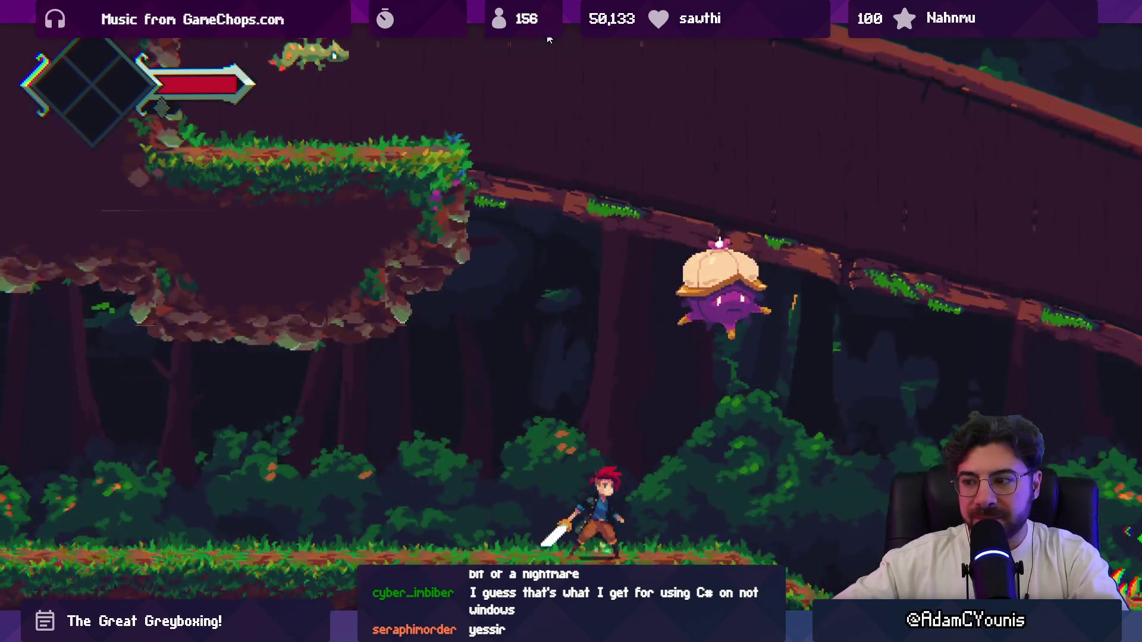
Play-test the forest level, slashing the Slamshell until it is beaten
{"action": "key", "text": "Left"}
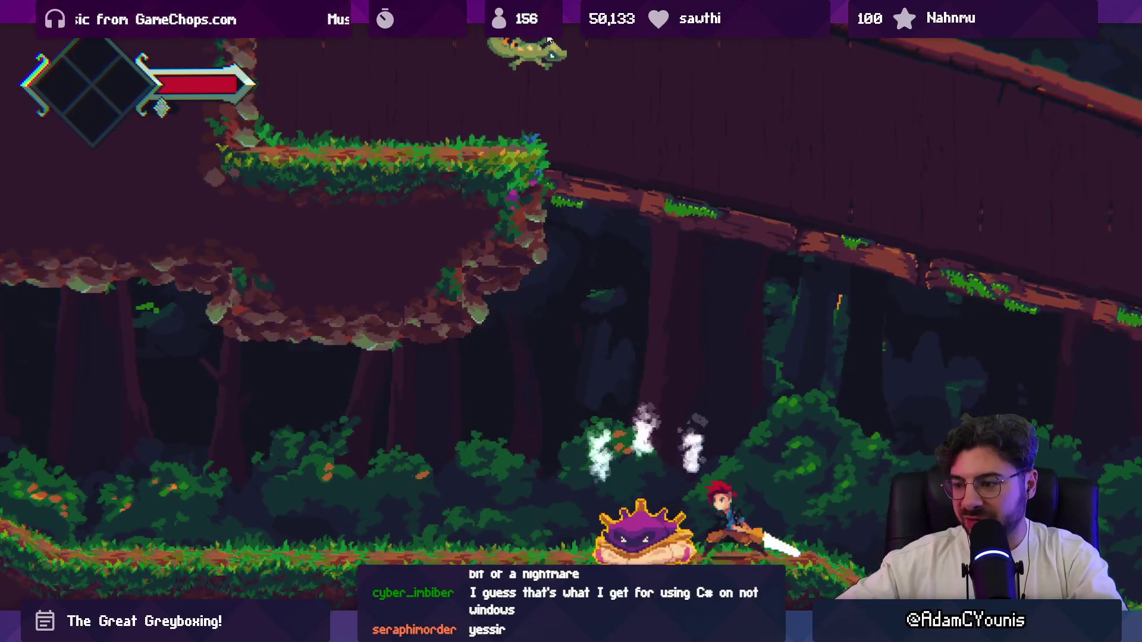
{"action": "key", "text": "x"}
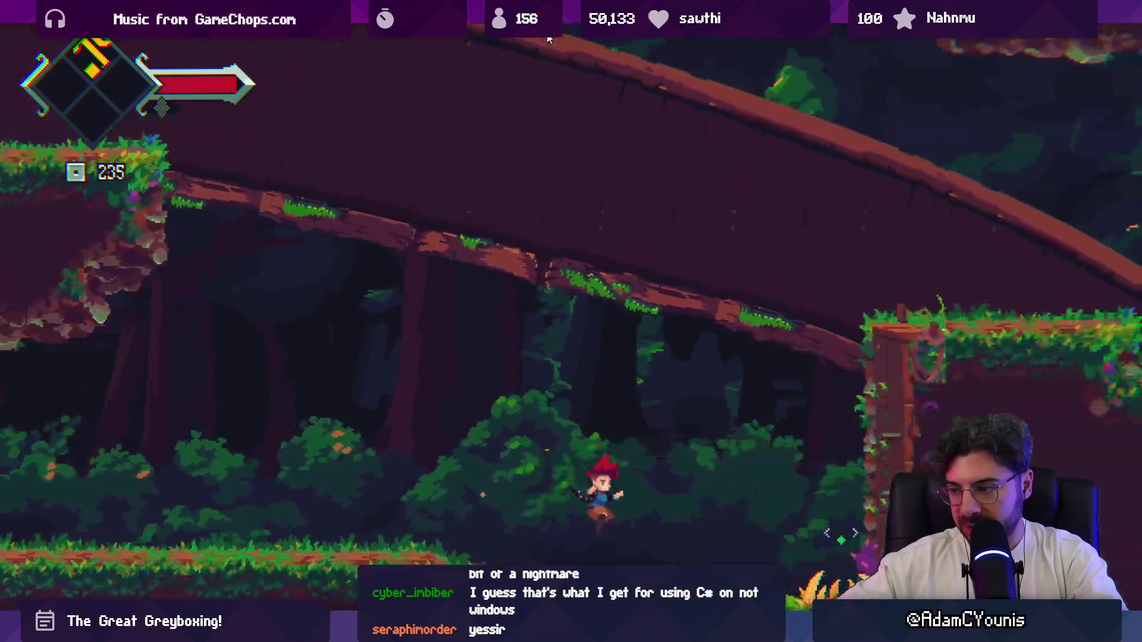
{"action": "key", "text": "shift+space"}
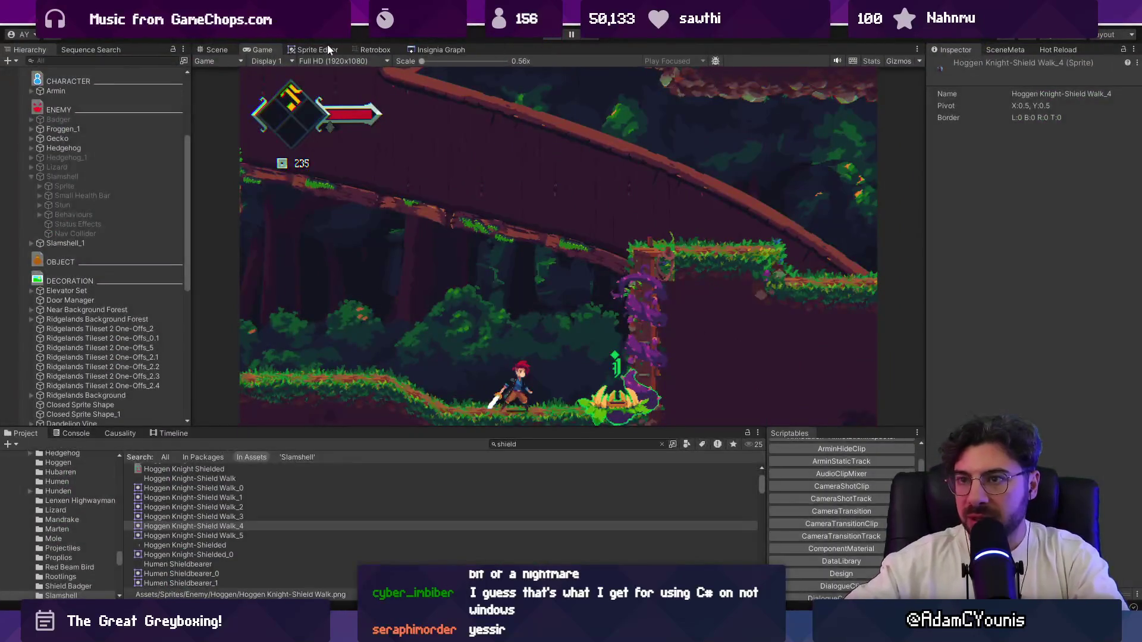
Delete Slamshell-land's Shield track and remove the Hit box from frame 0
{"action": "left_click", "coordinate": [386, 49]}
{"action": "left_click", "coordinate": [207, 319]}
{"action": "key", "text": "Delete"}
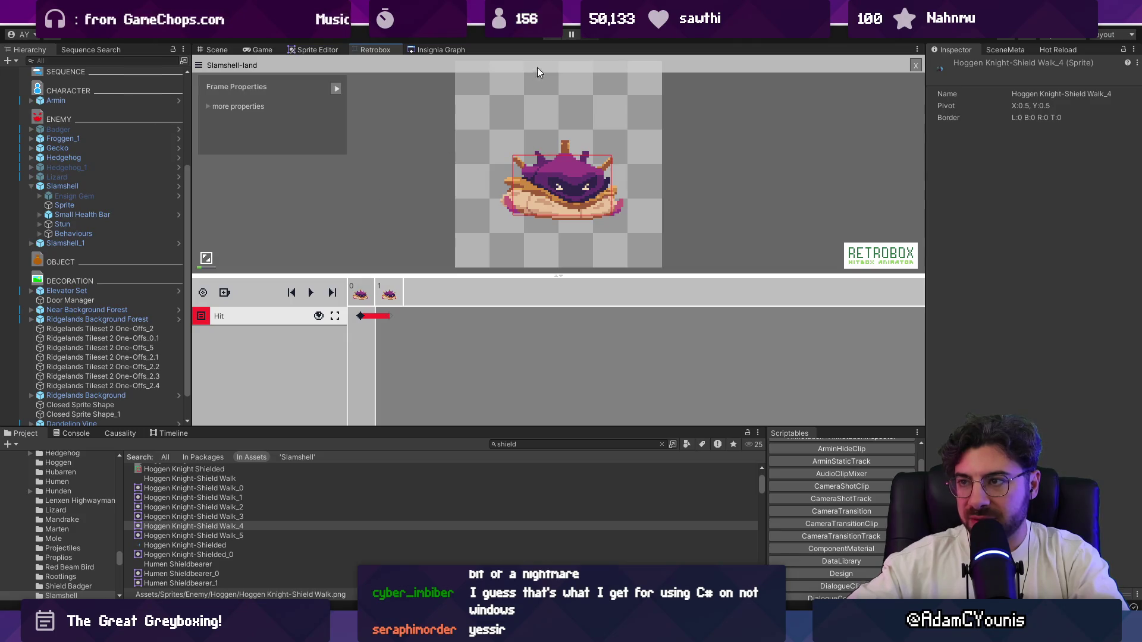
{"action": "left_click", "coordinate": [364, 316]}
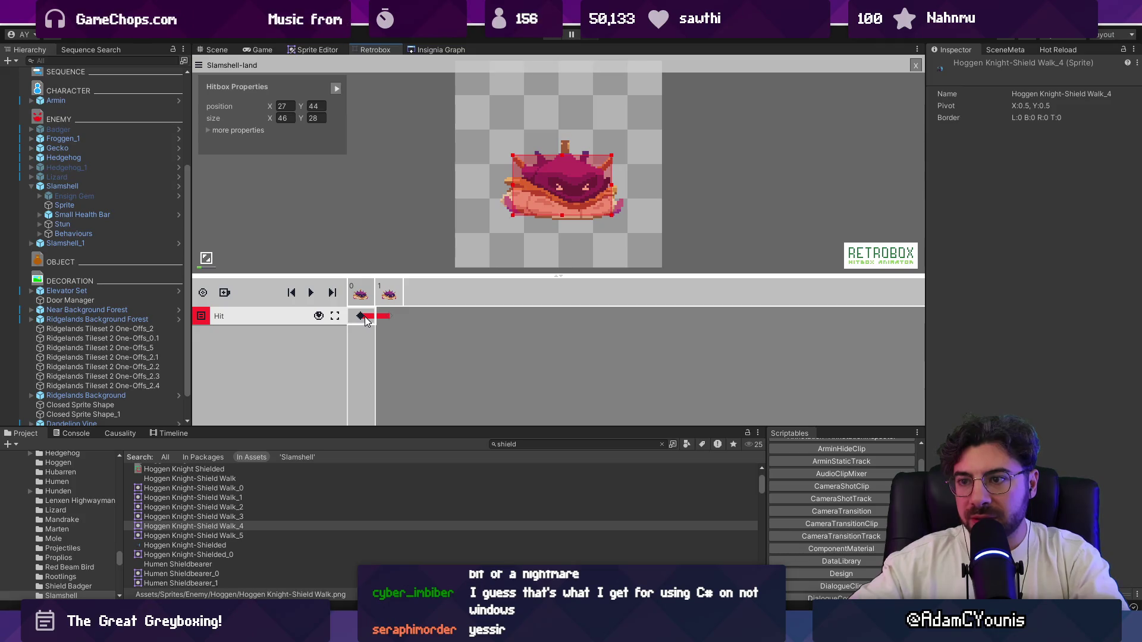
{"action": "left_click", "coordinate": [364, 318]}
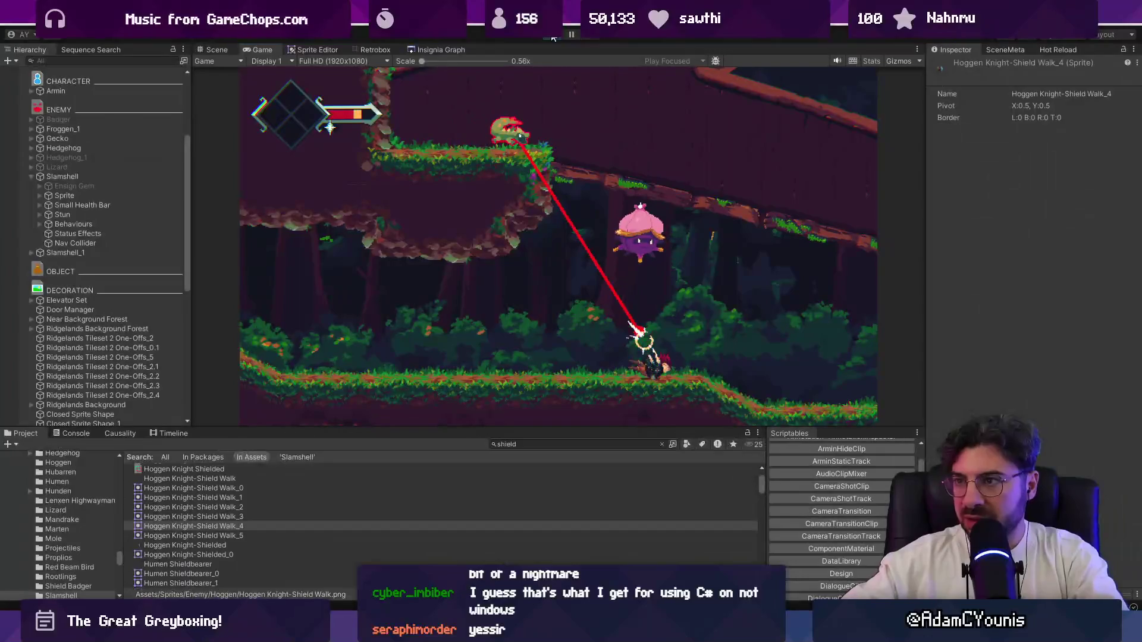
Find Slamshell-reorient via the 'reorient' search and delete its Hurt track
{"action": "left_click", "coordinate": [507, 443]}
{"action": "type", "text": "reorient"}
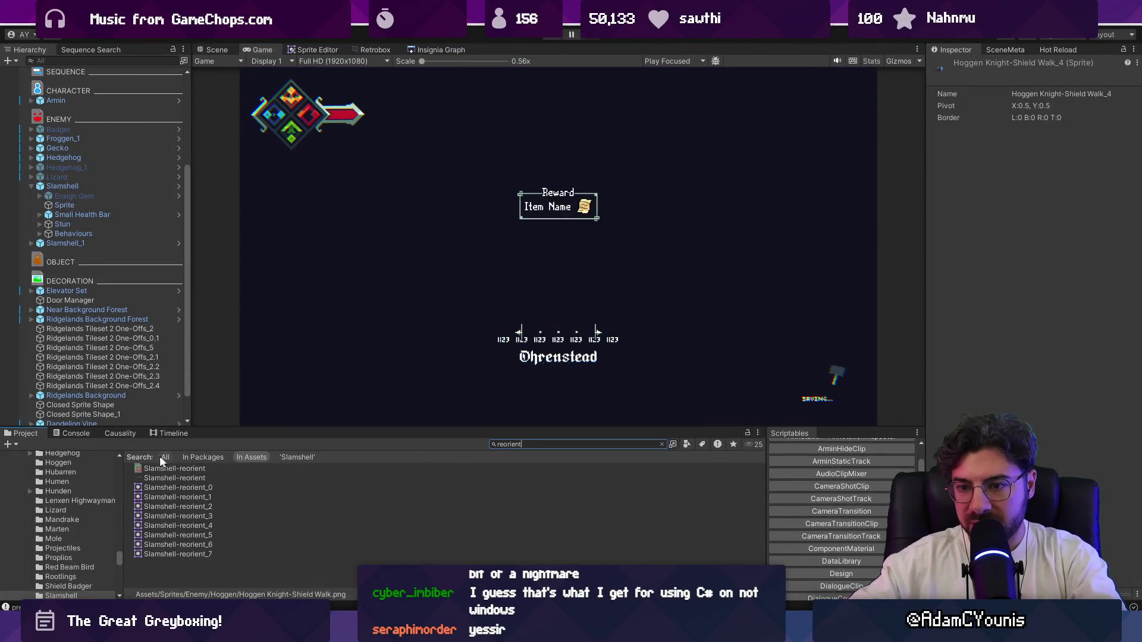
{"action": "left_click", "coordinate": [173, 469]}
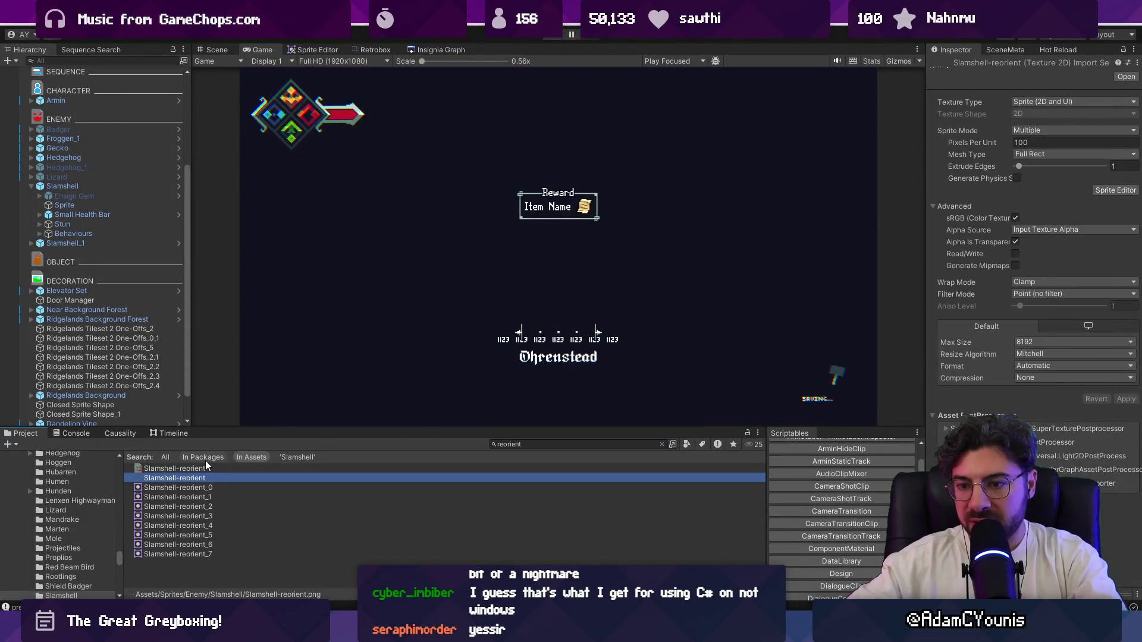
{"action": "left_click", "coordinate": [374, 50]}
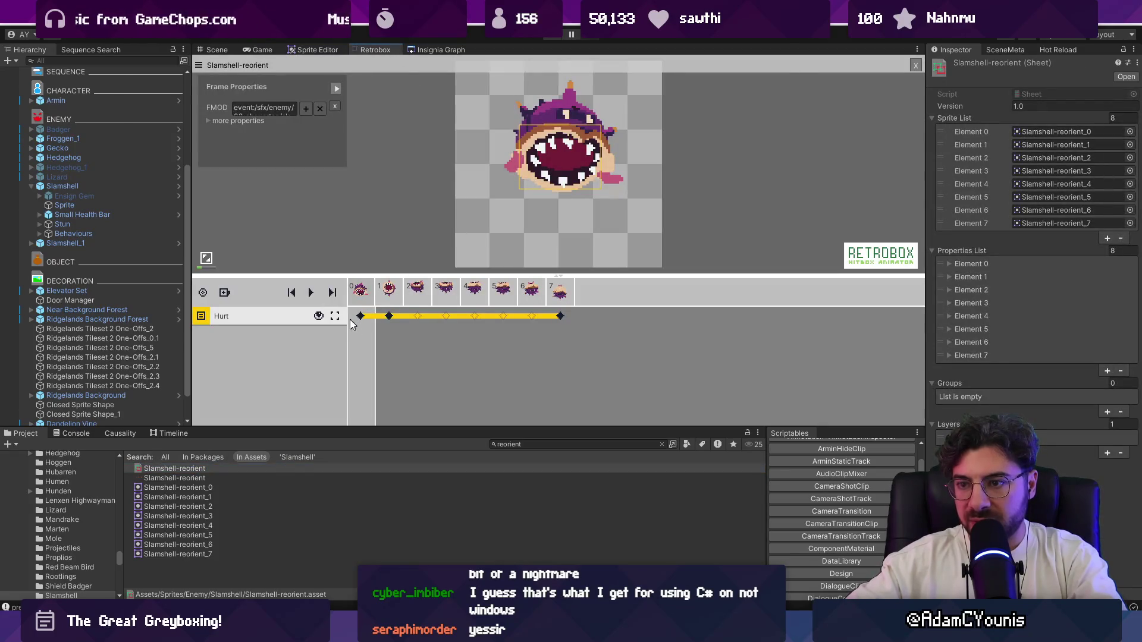
{"action": "right_click", "coordinate": [198, 315]}
{"action": "left_click", "coordinate": [238, 322]}
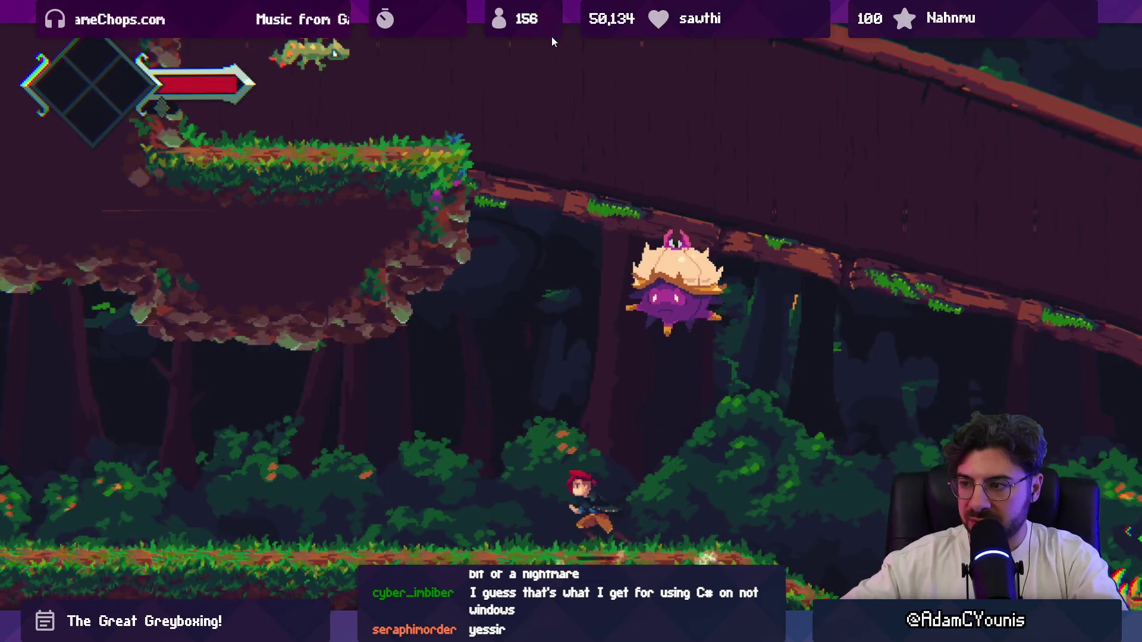
Dodge the Slamshell's plunge and strike it upward until it bursts
{"action": "key", "text": "Right"}
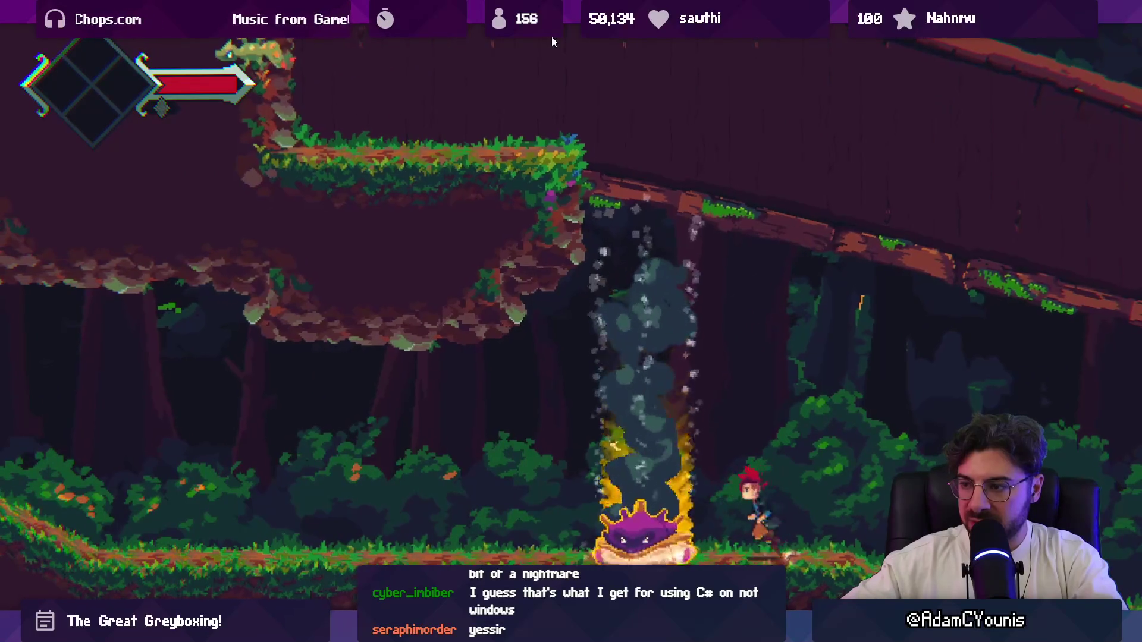
{"action": "key", "text": "Left"}
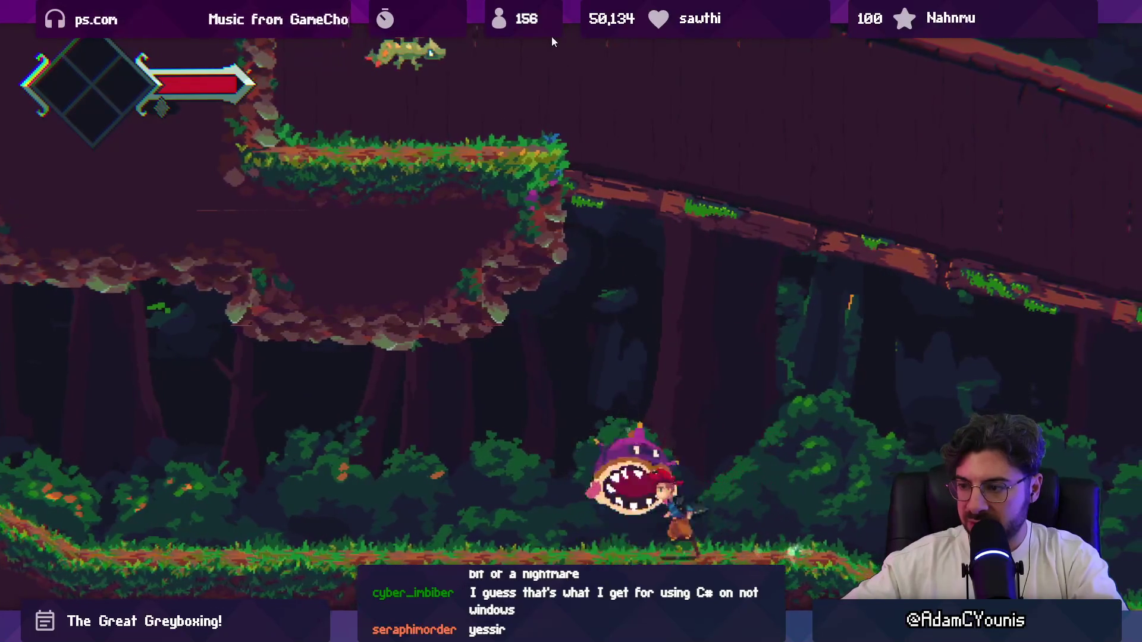
{"action": "key", "text": "Right"}
{"action": "key", "text": "space"}
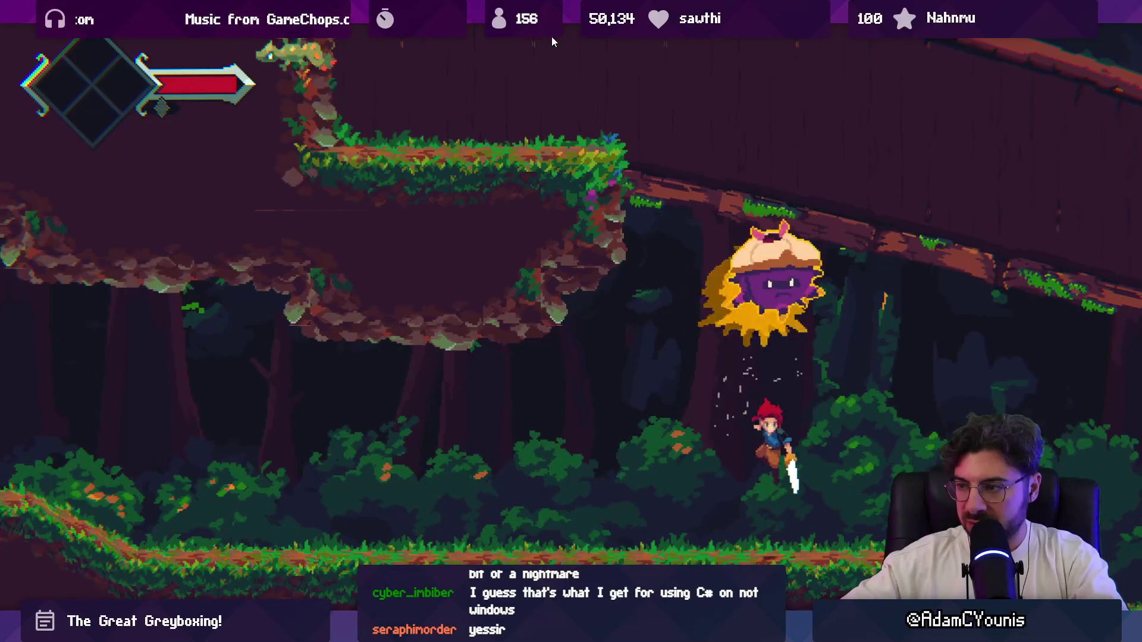
{"action": "key", "text": "x"}
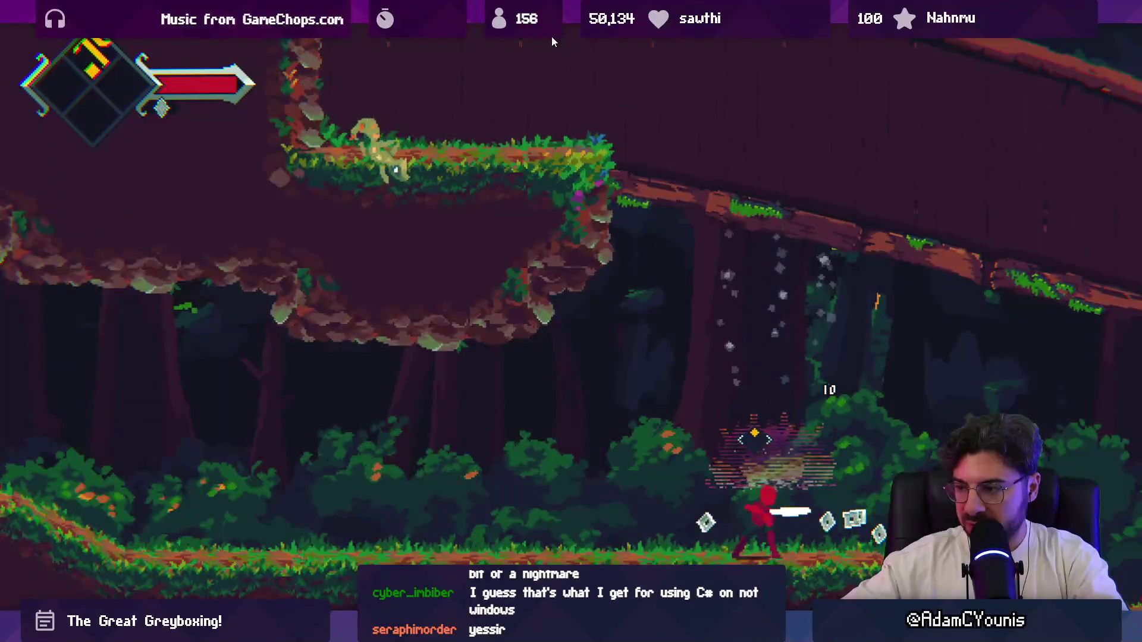
Run and jump through the forest, slashing off the purple vine pillar
{"action": "key", "text": "Left"}
{"action": "key", "text": "space"}
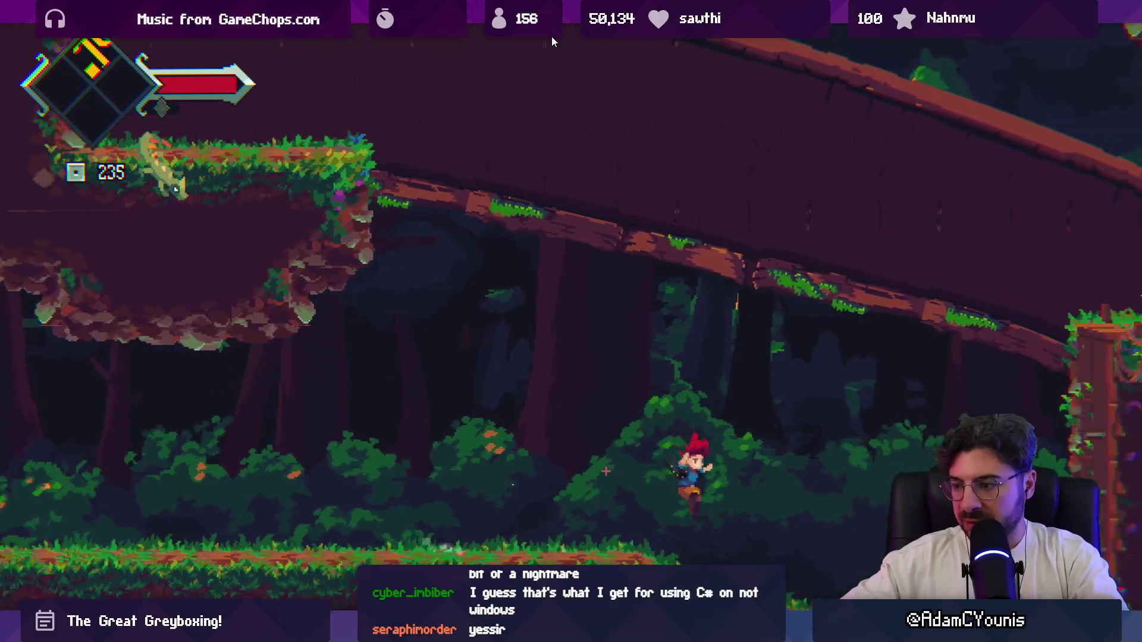
{"action": "key", "text": "Right"}
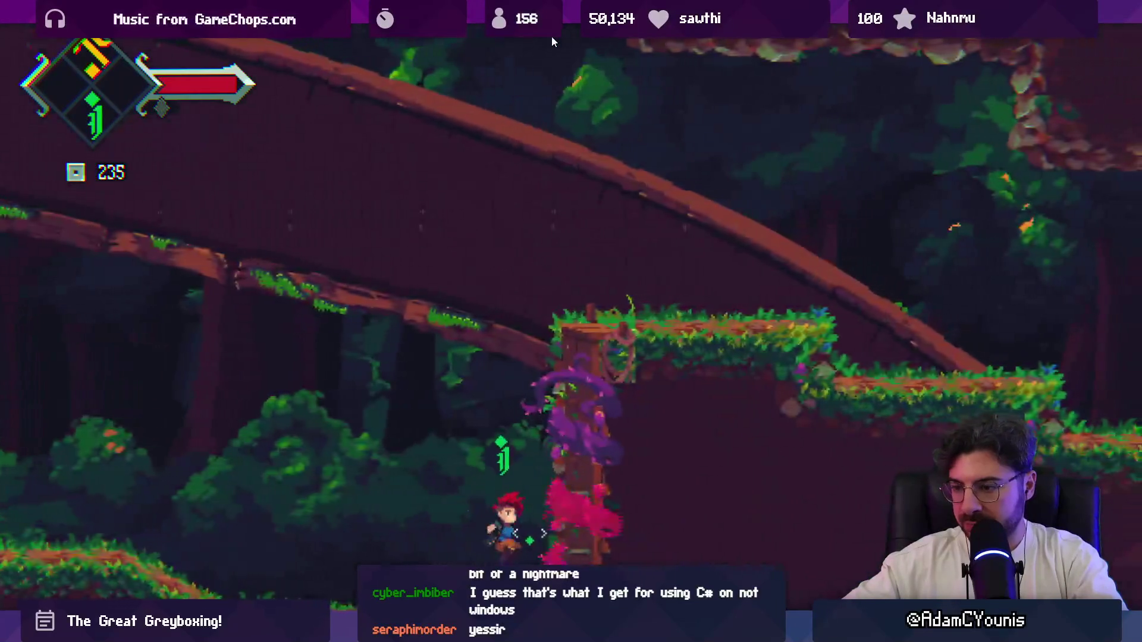
{"action": "key", "text": "Left"}
{"action": "key", "text": "space"}
{"action": "key", "text": "x"}
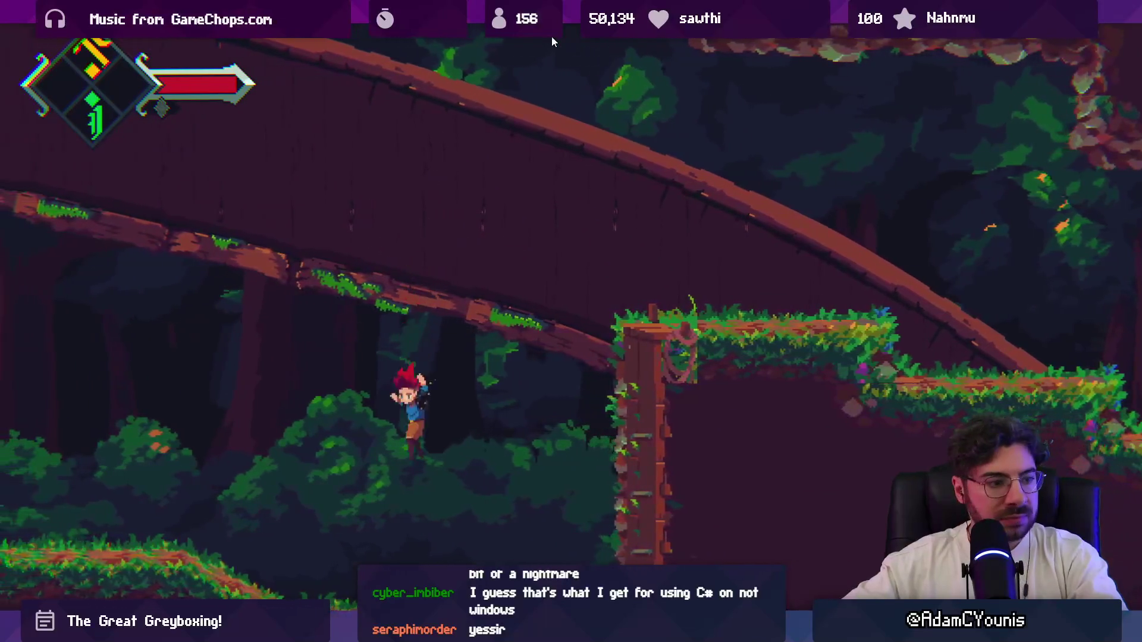
{"action": "key", "text": "Right"}
{"action": "key", "text": "x"}
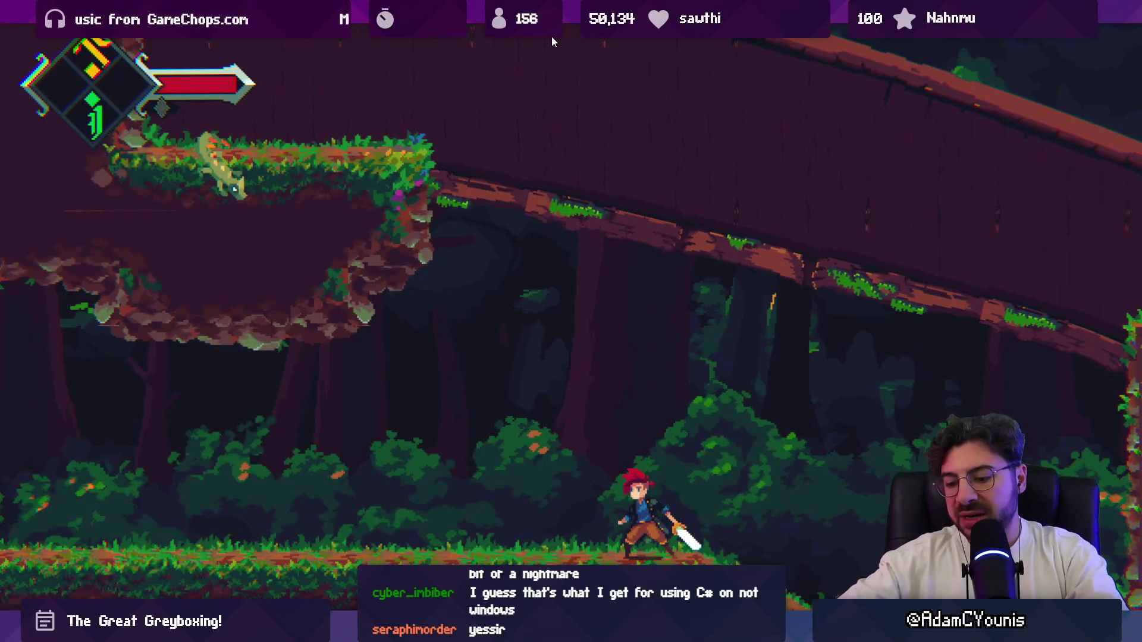
Dismiss the reward screen, fight the enemy again, then stop the play test
{"action": "key", "text": "Escape"}
{"action": "key", "text": "x"}
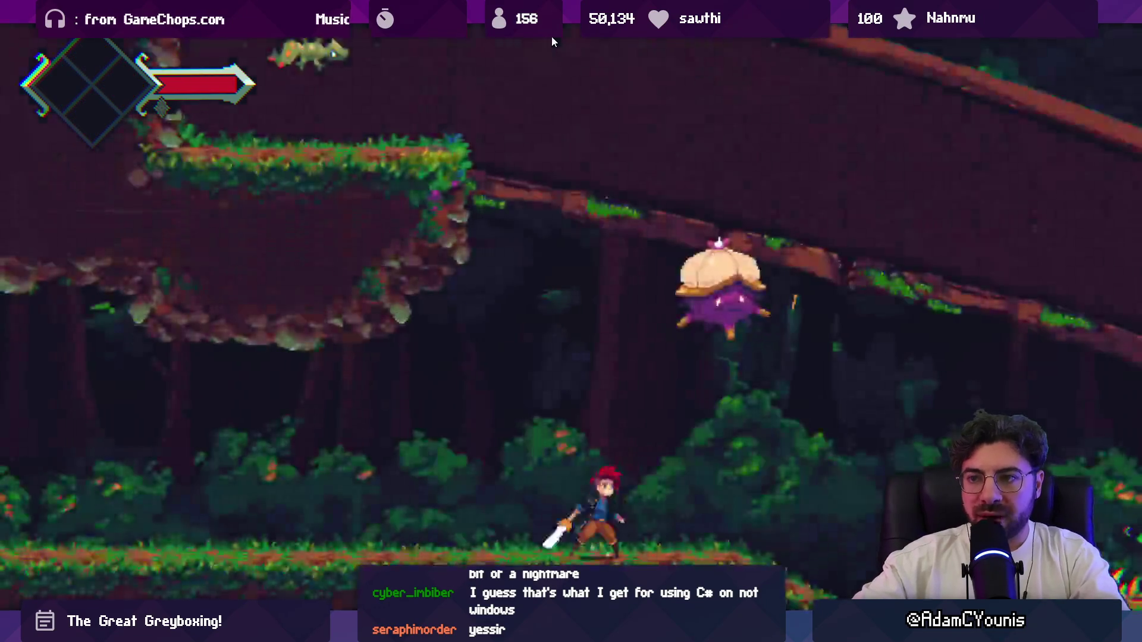
{"action": "key", "text": "Right"}
{"action": "key", "text": "Right"}
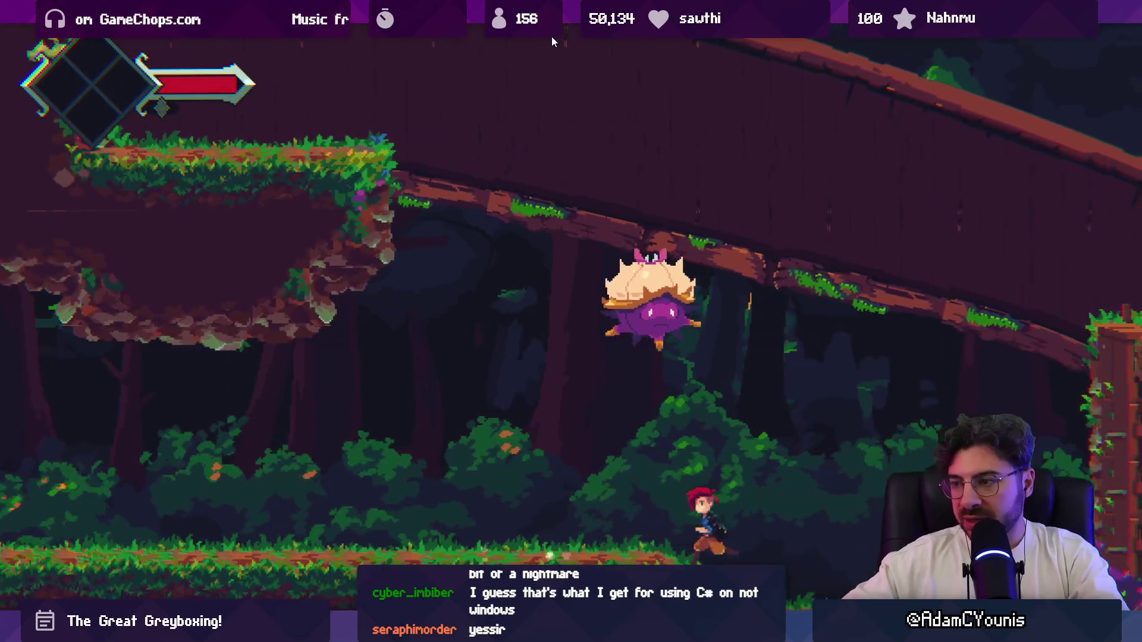
{"action": "key", "text": "x"}
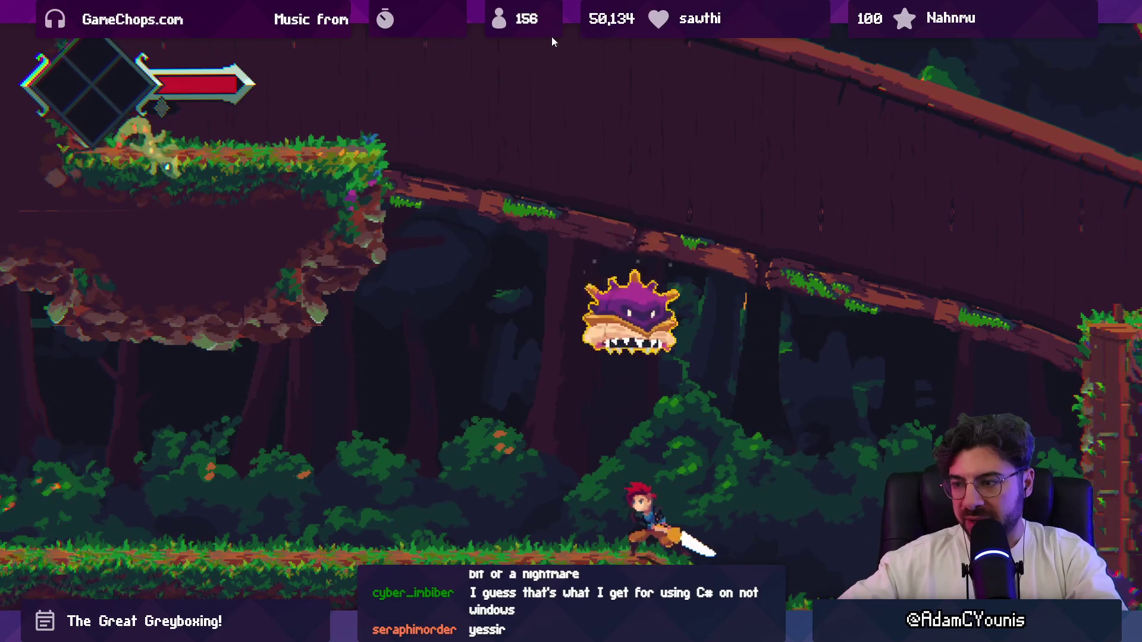
{"action": "key", "text": "x"}
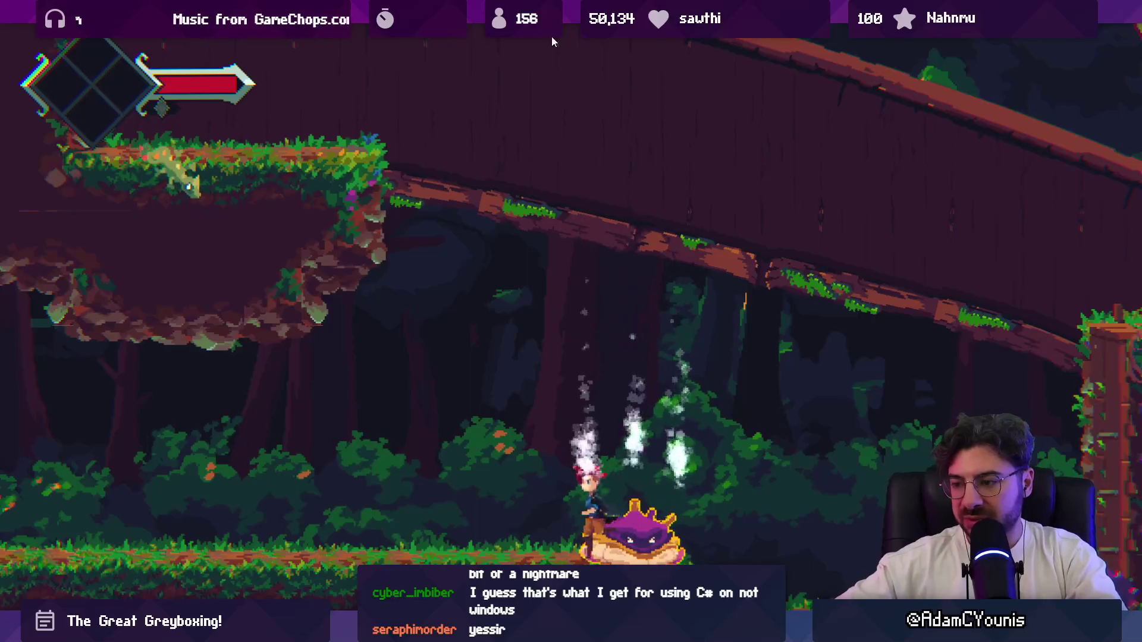
{"action": "key", "text": "Left"}
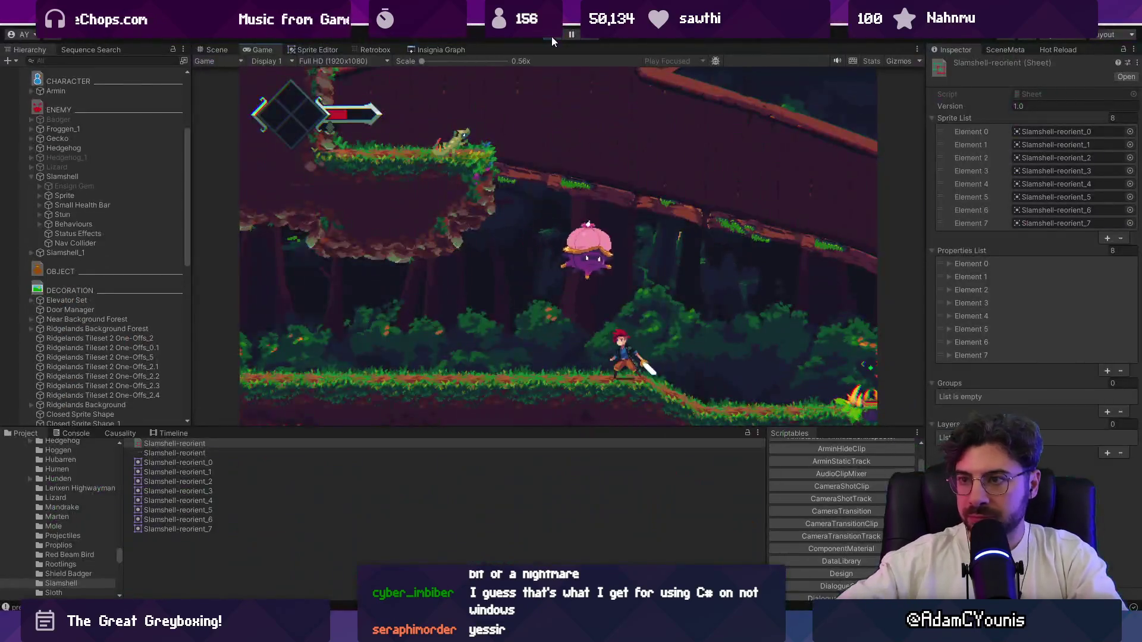
{"action": "left_click", "coordinate": [551, 37]}
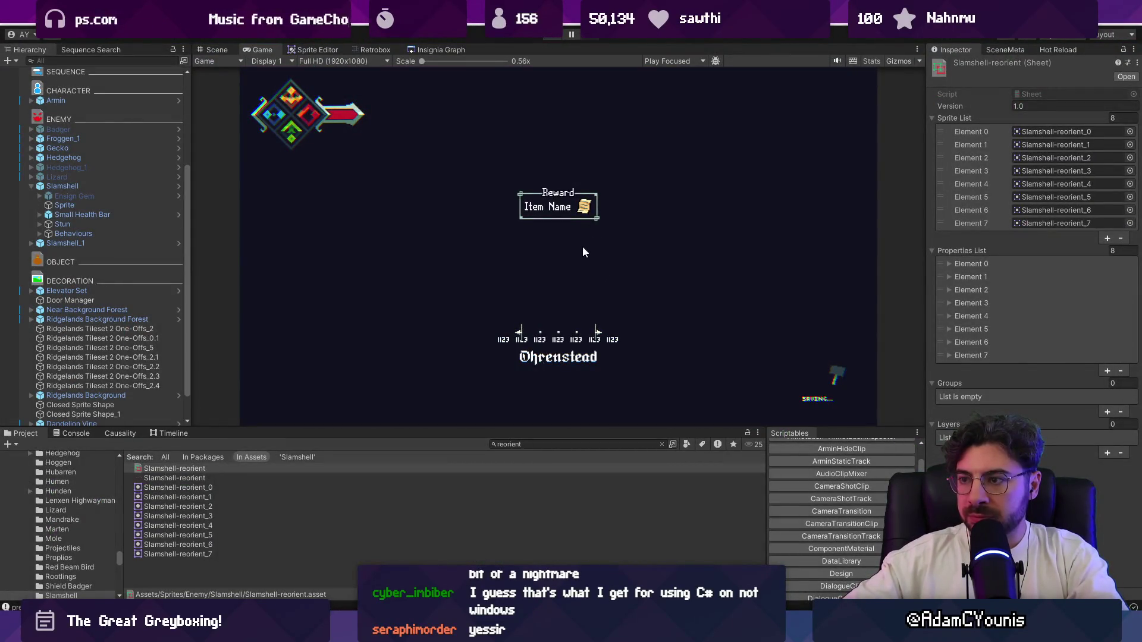
Drag the Slamshell lower and left in the scene to about X -1.9
{"action": "left_click", "coordinate": [210, 47]}
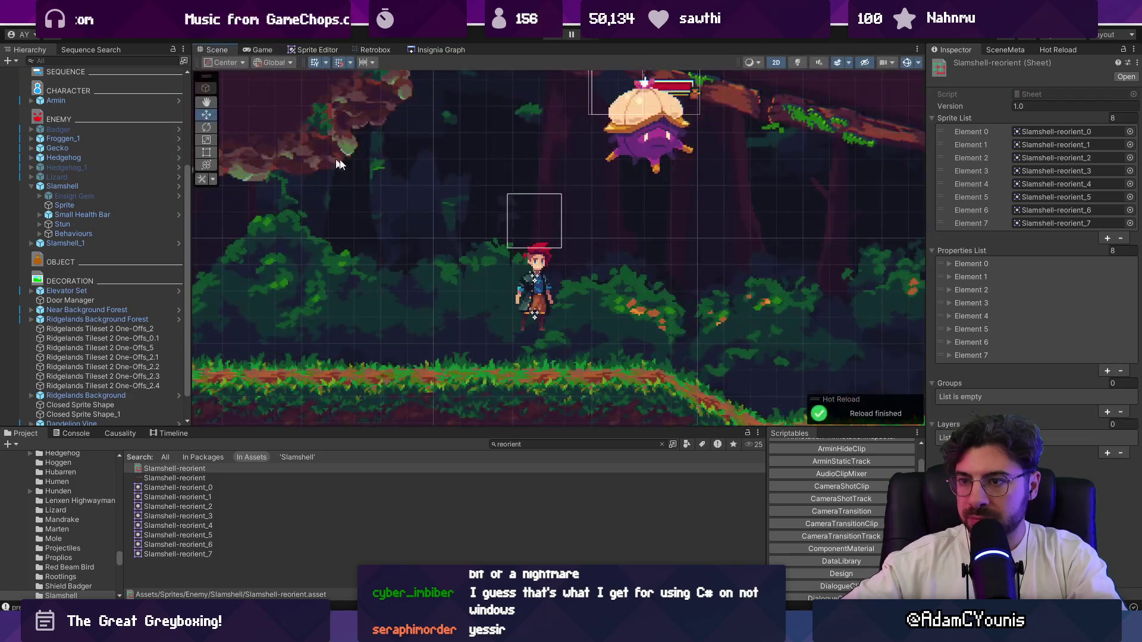
{"action": "left_click", "coordinate": [637, 104]}
{"action": "scroll", "coordinate": [618, 188], "scroll_direction": "down", "scroll_amount": 3}
{"action": "mouse_move", "coordinate": [632, 139]}
{"action": "left_mouse_down"}
{"action": "mouse_move", "coordinate": [632, 190]}
{"action": "mouse_move", "coordinate": [513, 193]}
{"action": "left_mouse_up"}
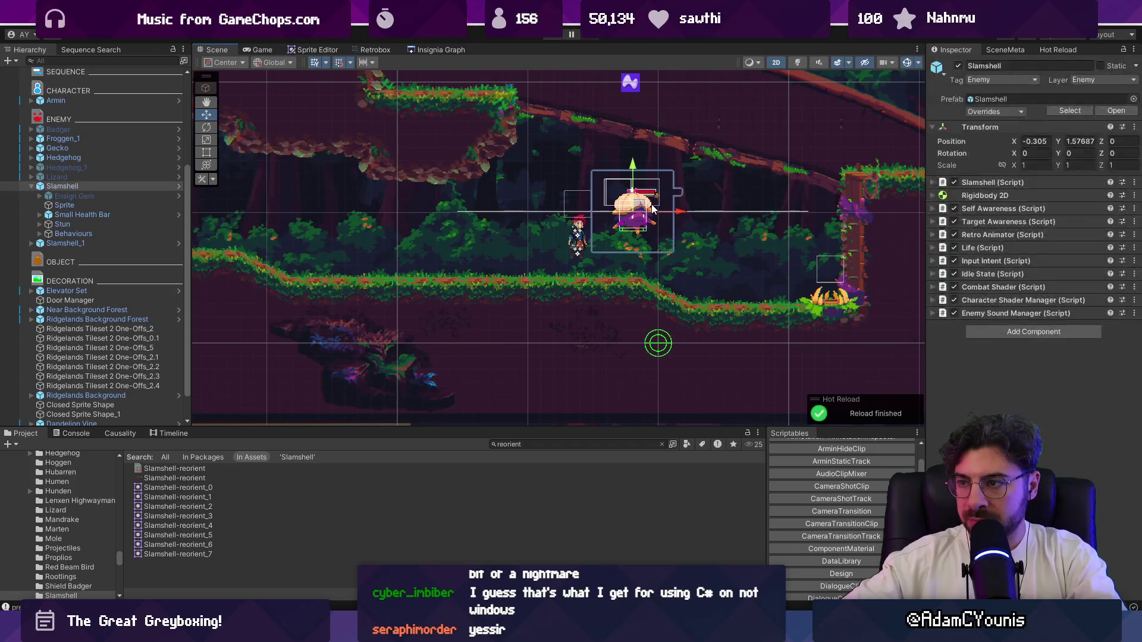
{"action": "left_click_drag", "start_coordinate": [679, 213], "coordinate": [547, 219]}
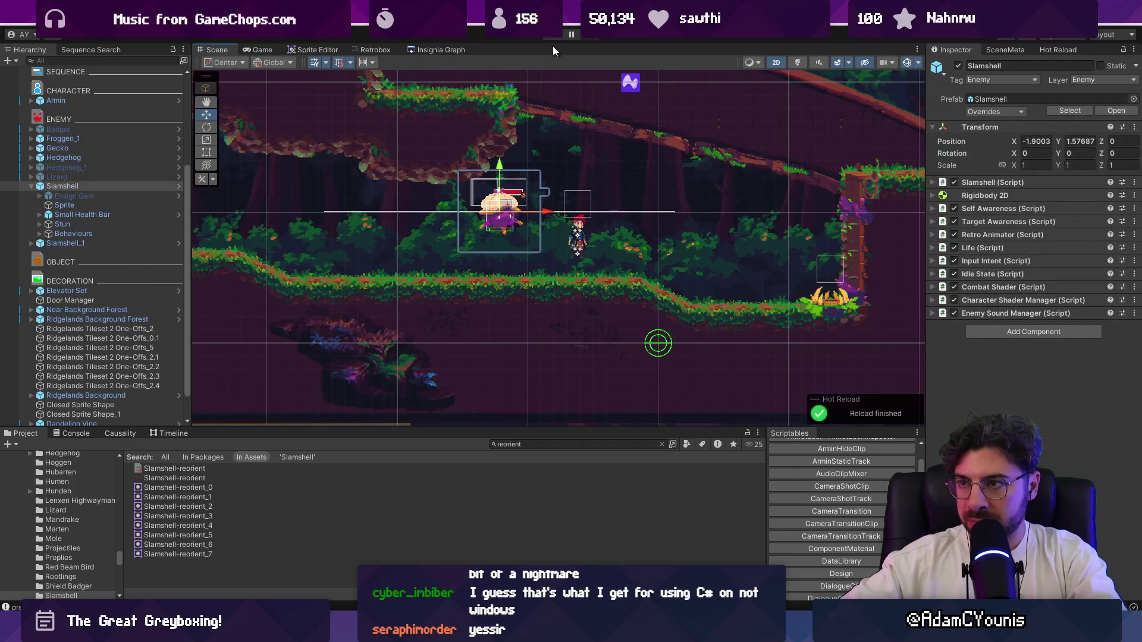
Play-test the level full-screen, then open Slamshell.cs in the code editor
{"action": "left_click", "coordinate": [550, 35]}
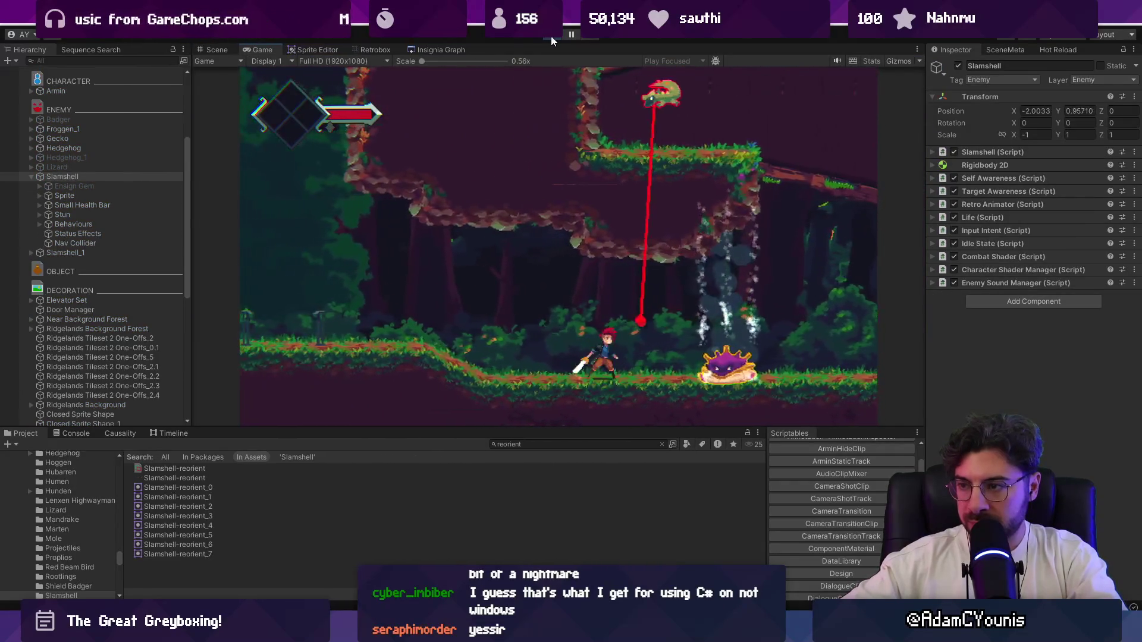
{"action": "key", "text": "shift+space"}
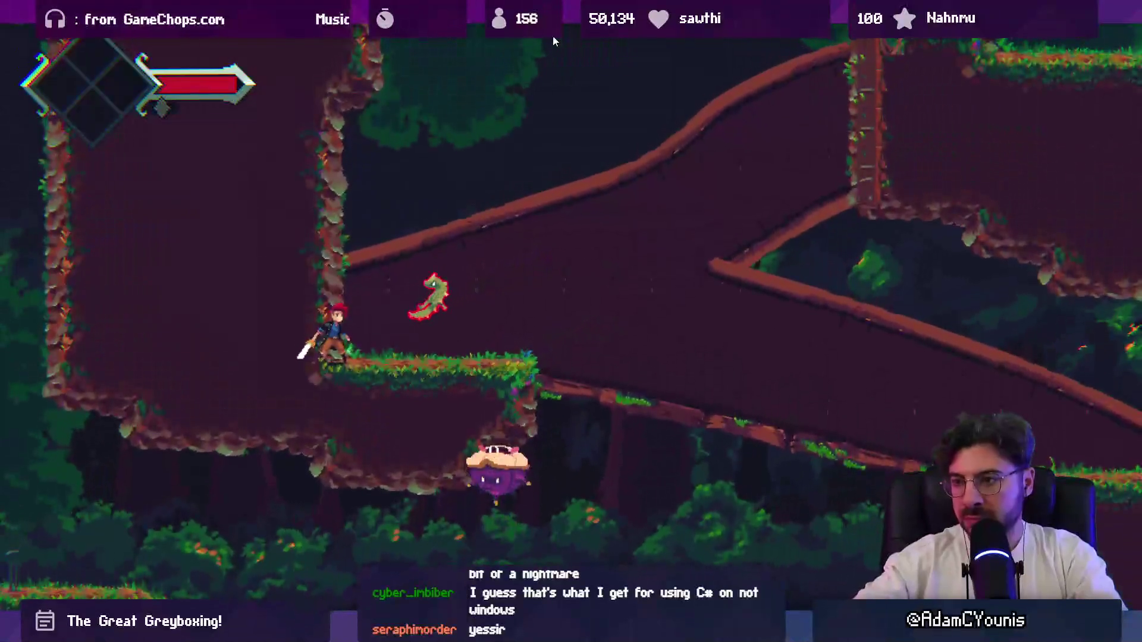
{"action": "left_click", "coordinate": [551, 37]}
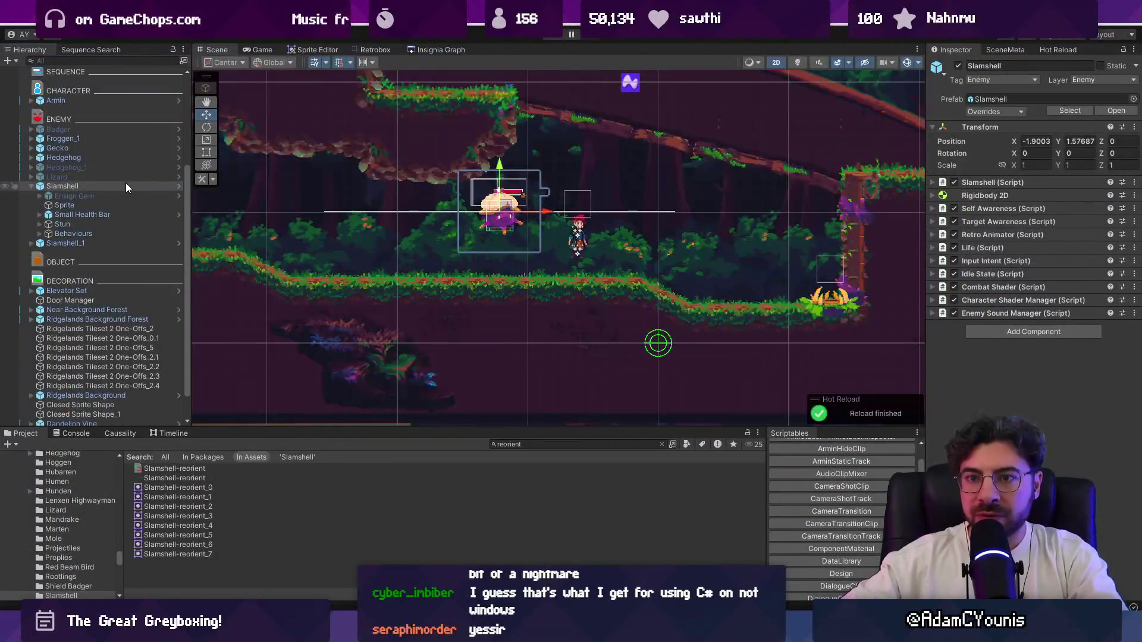
{"action": "left_click", "coordinate": [1040, 195]}
{"action": "double_click", "coordinate": [1039, 195]}
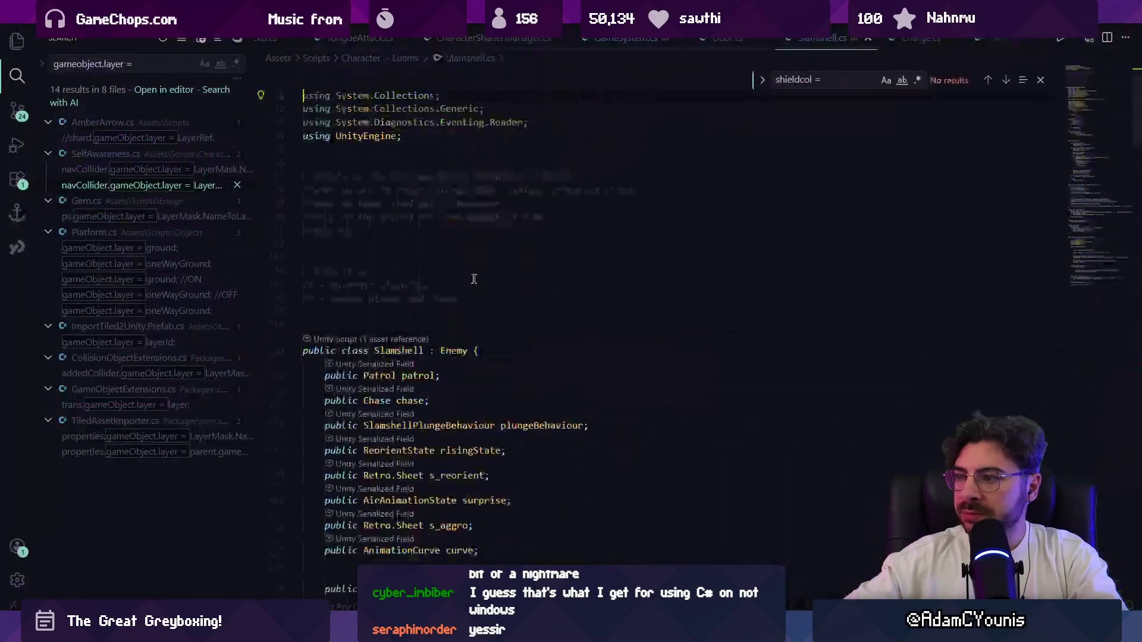
Search Slamshell.cs for 'targetheight ='
{"action": "key", "text": "ctrl+f"}
{"action": "type", "text": "targe"}
{"action": "key", "text": "BackSpace"}
{"action": "key", "text": "BackSpace"}
{"action": "key", "text": "BackSpace"}
{"action": "type", "text": "rgetheight ="}
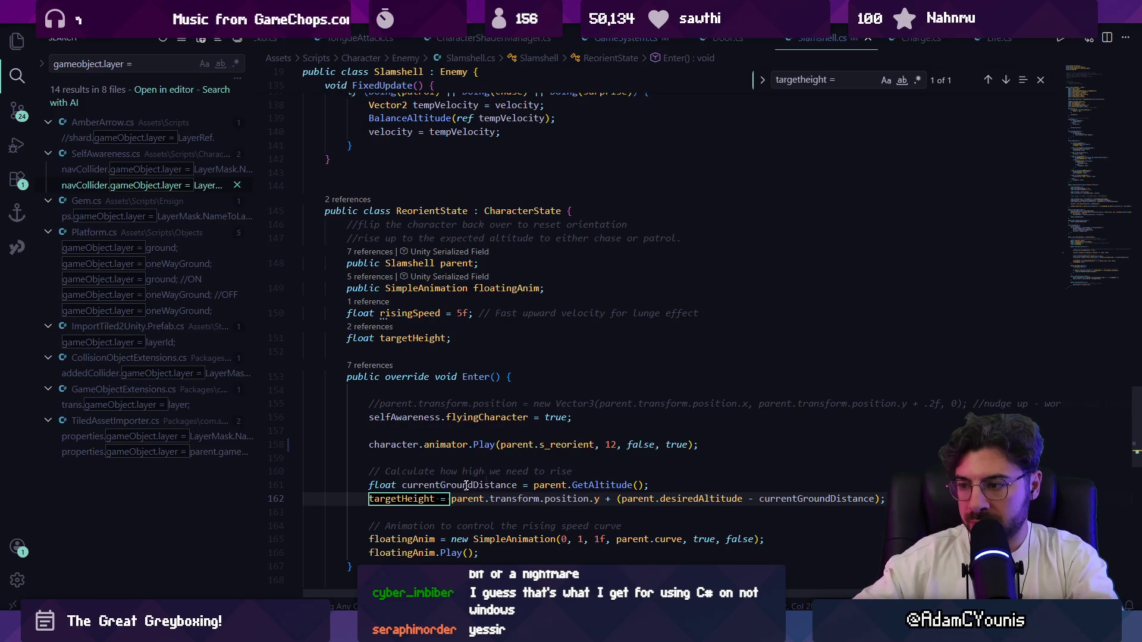
{"action": "scroll", "coordinate": [535, 333], "scroll_direction": "down", "scroll_amount": 2}
Jump to the desiredAltitude definition and its 1.5f default, glancing at Unity
{"action": "left_click", "coordinate": [694, 443]}
{"action": "left_click", "coordinate": [695, 440], "text": "ctrl"}
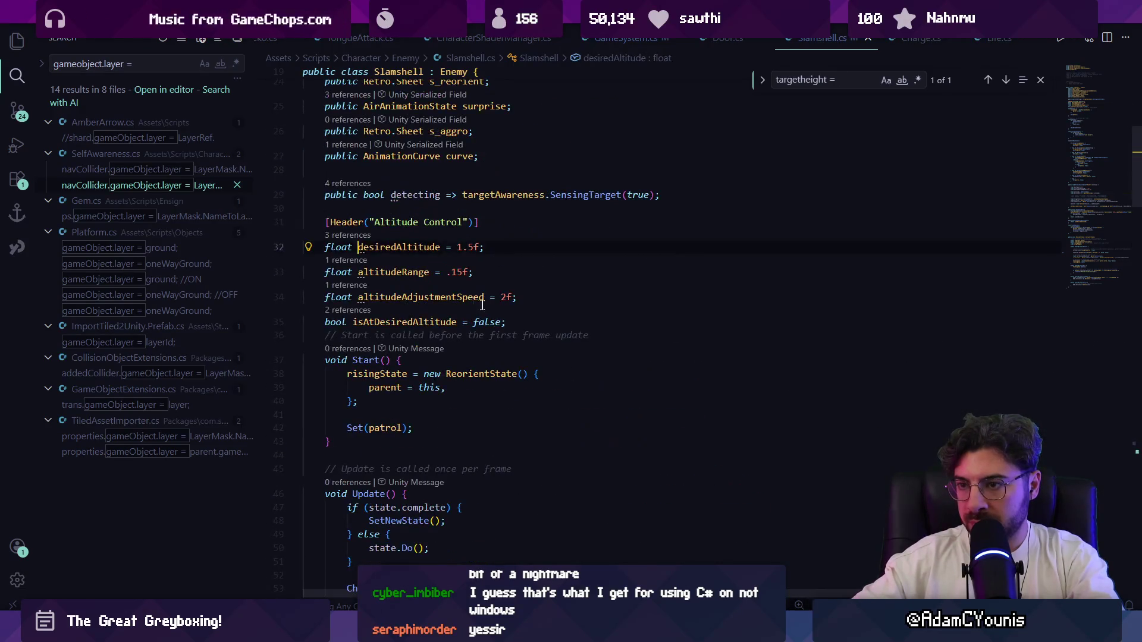
{"action": "scroll", "coordinate": [427, 255], "scroll_direction": "up", "scroll_amount": 2}
{"action": "left_click", "coordinate": [474, 337]}
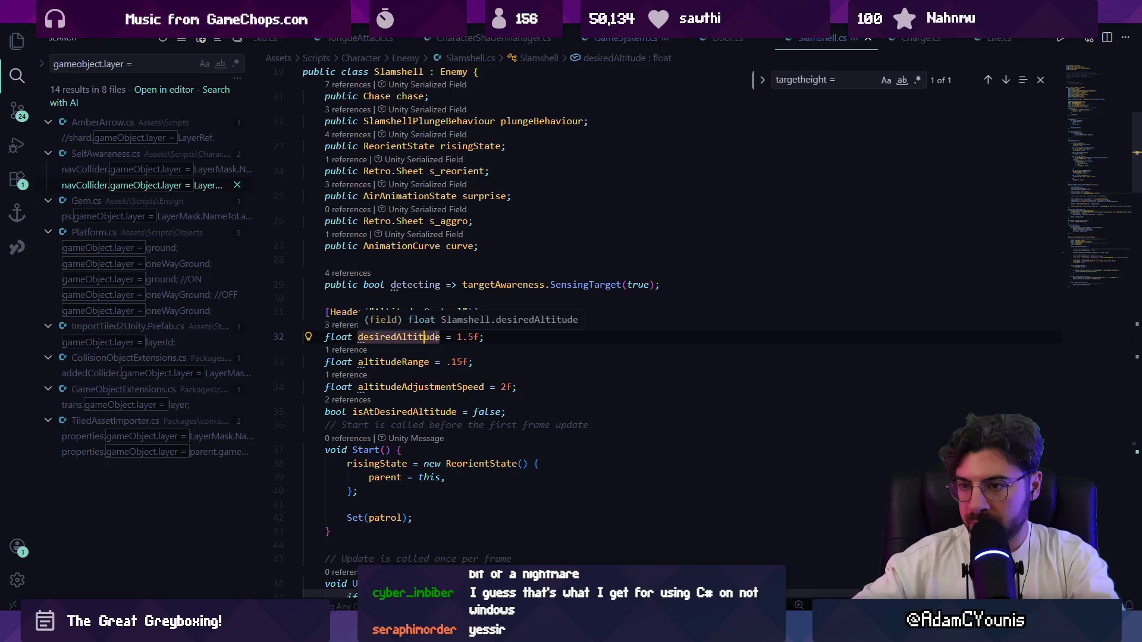
{"action": "key", "text": "alt+Tab"}
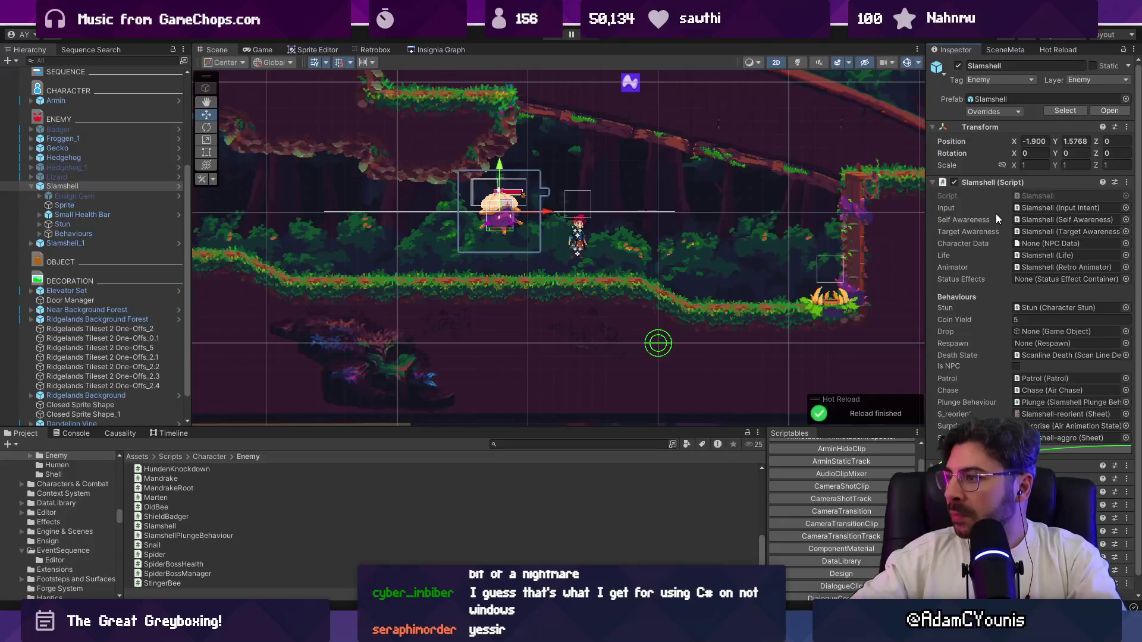
{"action": "scroll", "coordinate": [1001, 317], "scroll_direction": "down", "scroll_amount": 1}
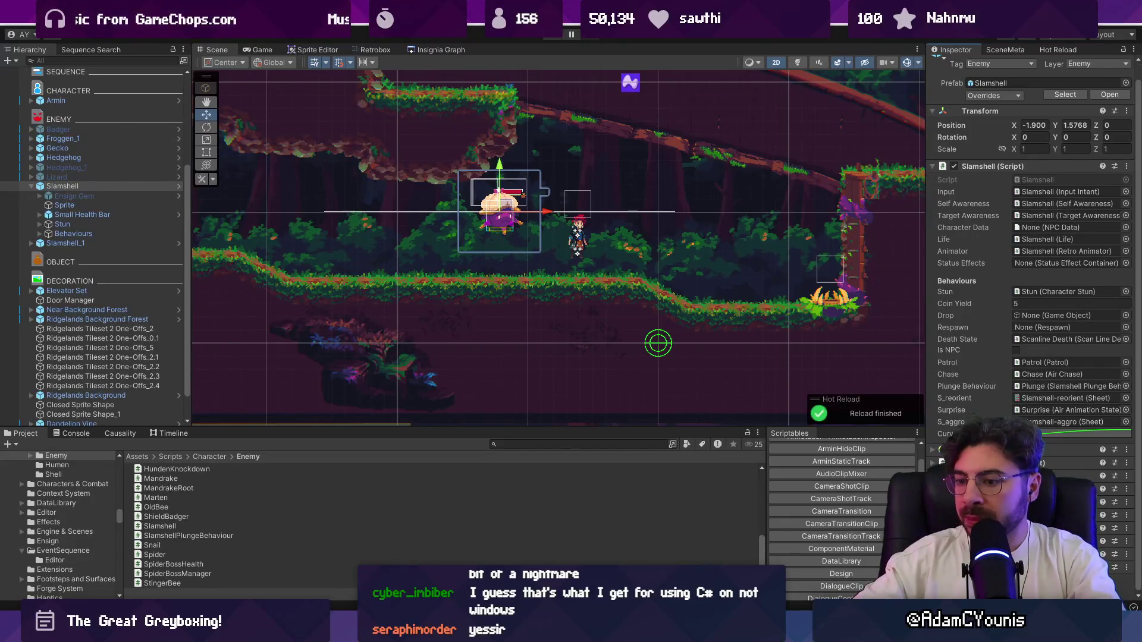
{"action": "key", "text": "alt+Tab"}
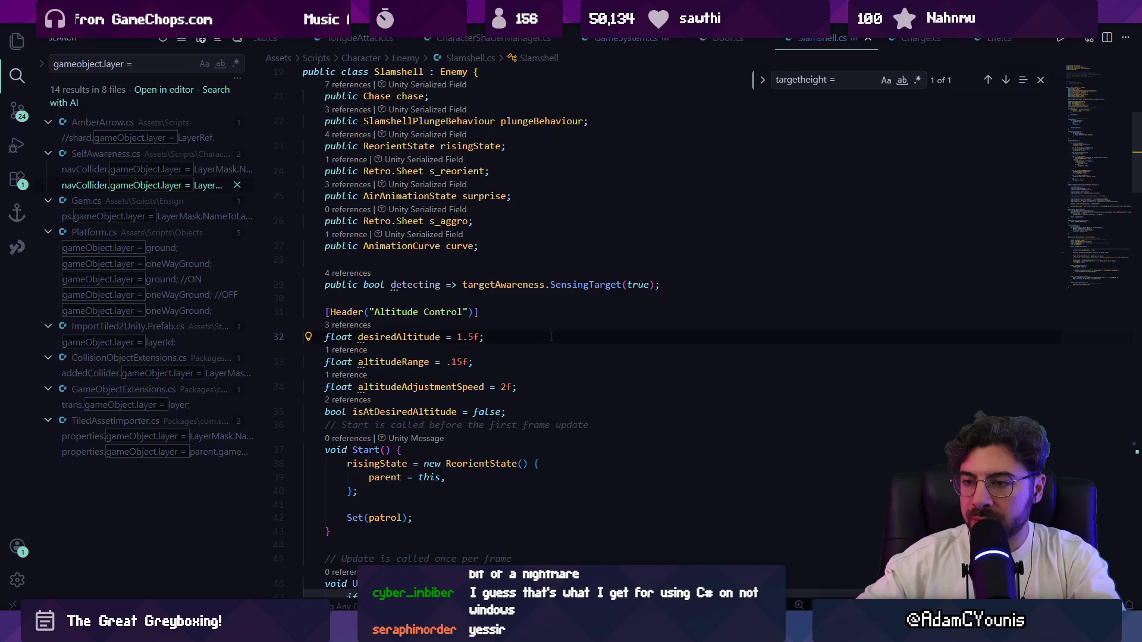
Remove the 1.5f default value from the desiredAltitude field declaration
{"action": "key", "text": "shift+Home"}
{"action": "key", "text": "shift+Up"}
{"action": "key", "text": "shift+Up"}
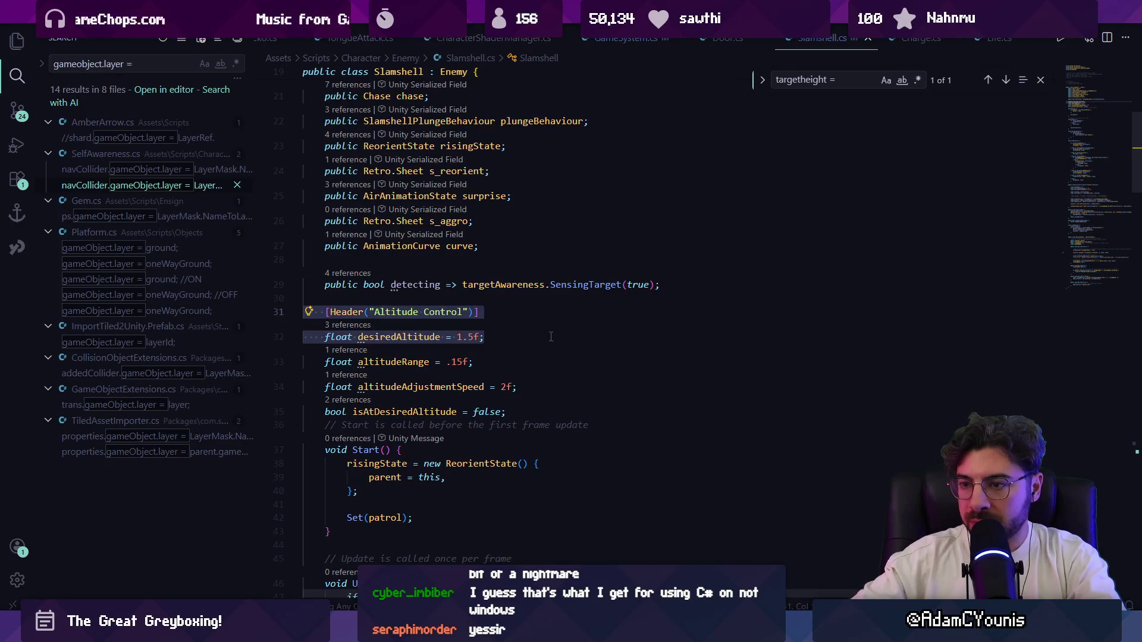
{"action": "key", "text": "Down"}
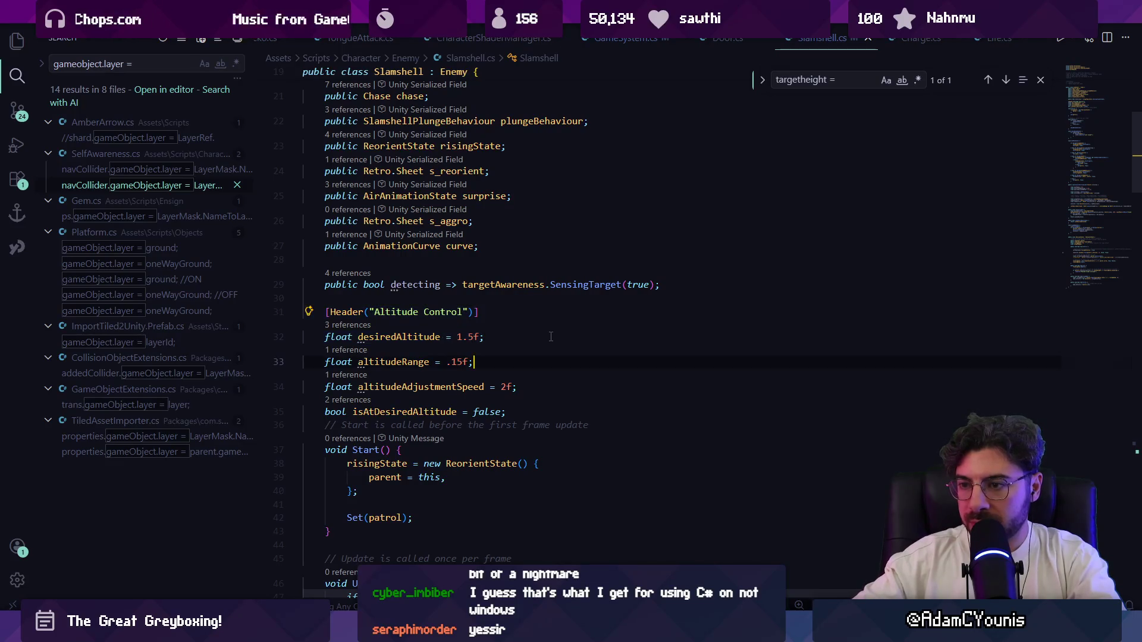
{"action": "key", "text": "shift+Left"}
{"action": "key", "text": "shift+Left"}
{"action": "key", "text": "shift+Left"}
{"action": "key", "text": "BackSpace"}
{"action": "type", "text": ";"}
{"action": "key", "text": "Down"}
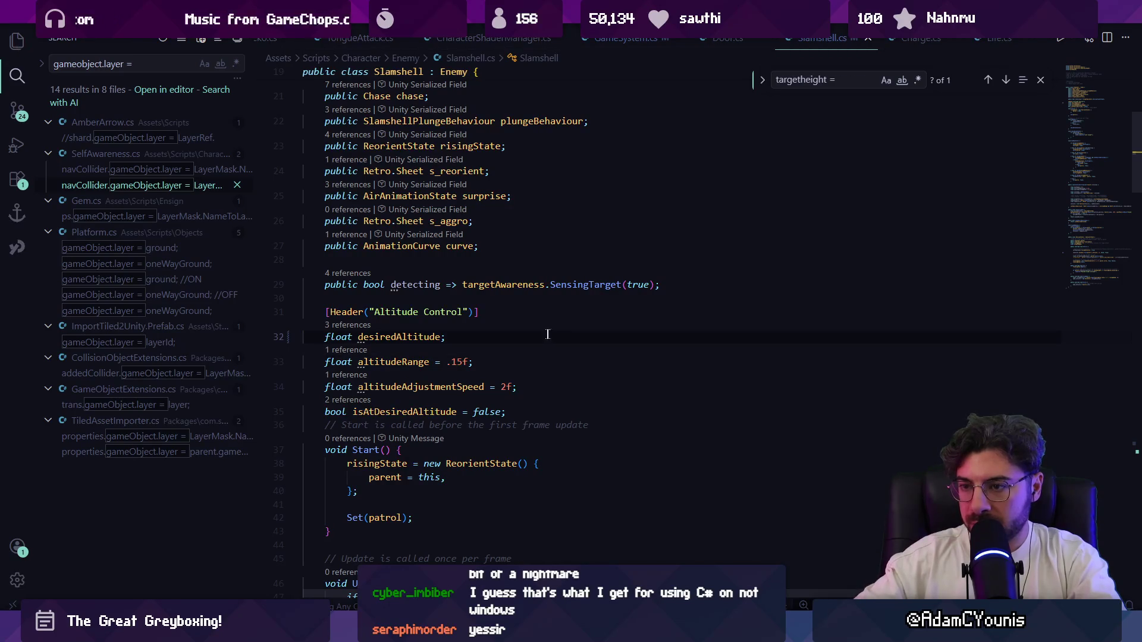
{"action": "scroll", "coordinate": [550, 336], "scroll_direction": "down", "scroll_amount": 5}
{"action": "scroll", "coordinate": [440, 316], "scroll_direction": "up", "scroll_amount": 2}
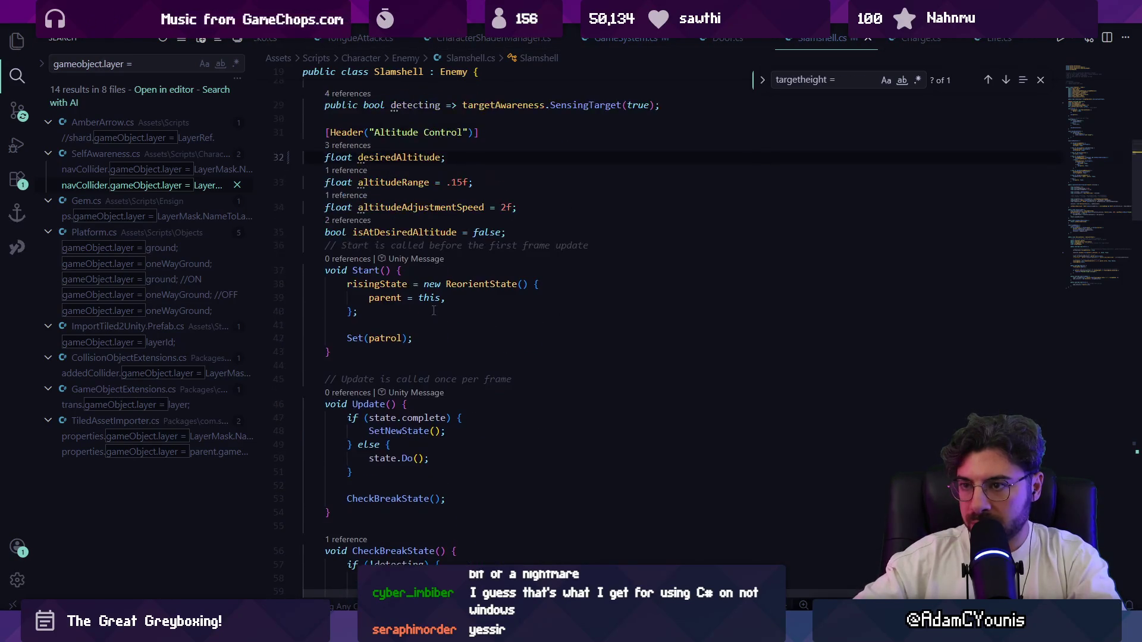
Add a desiredAltitude assignment in Start, clearing its transform.position.y value
{"action": "key", "text": "Return"}
{"action": "key", "text": "Return"}
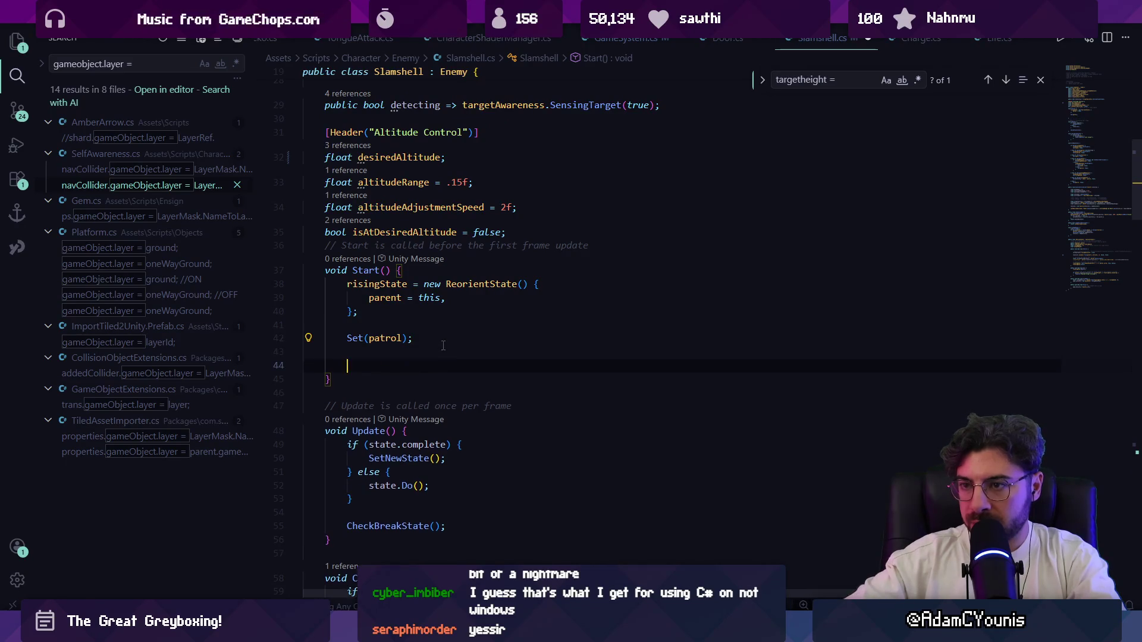
{"action": "type", "text": "desi"}
{"action": "key", "text": "Tab"}
{"action": "key", "text": "Left"}
{"action": "key", "text": "ctrl+shift+Left"}
{"action": "key", "text": "ctrl+shift+Left"}
{"action": "key", "text": "ctrl+shift+Left"}
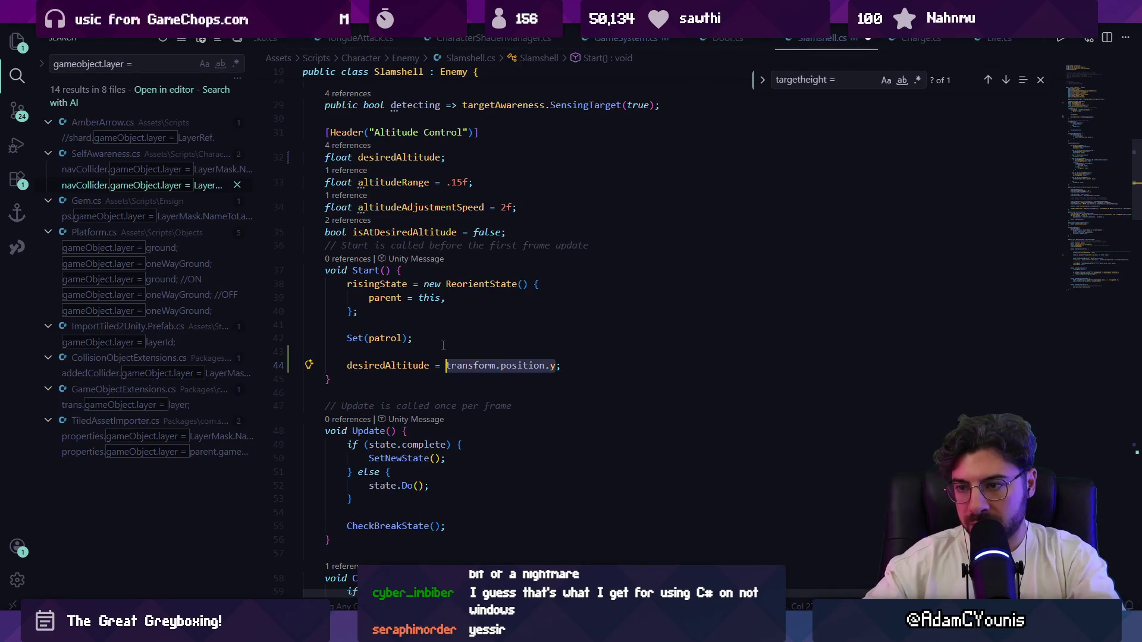
{"action": "key", "text": "BackSpace"}
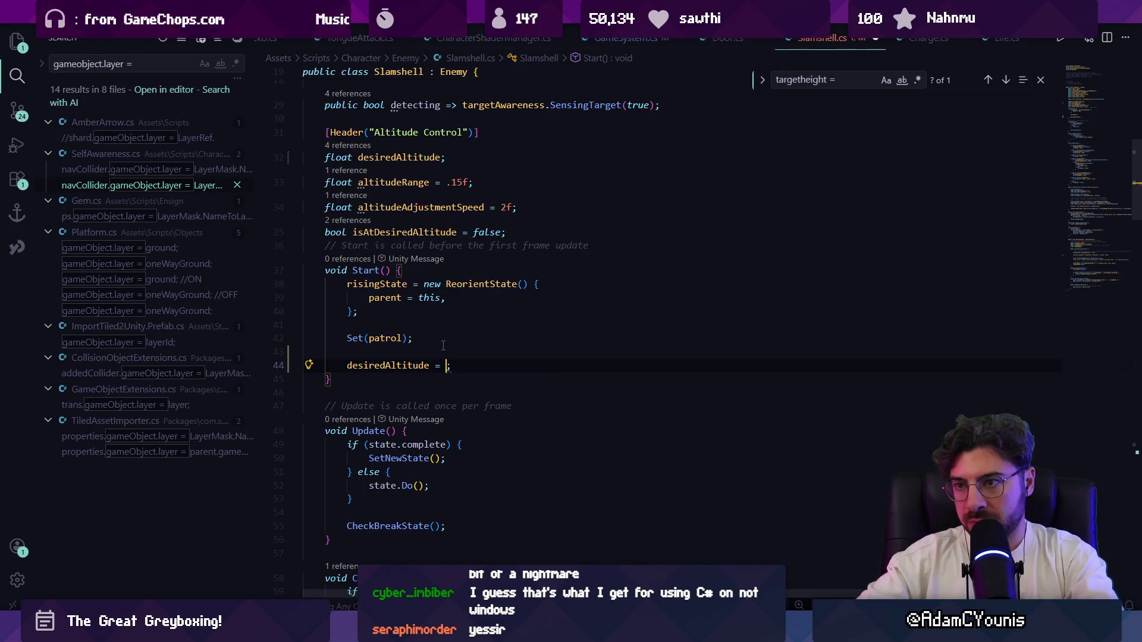
Trace IsAtDesiredAltitude to where isAtDesiredAltitude gets assigned
{"action": "key", "text": "ctrl+f"}
{"action": "type", "text": "desiredal"}
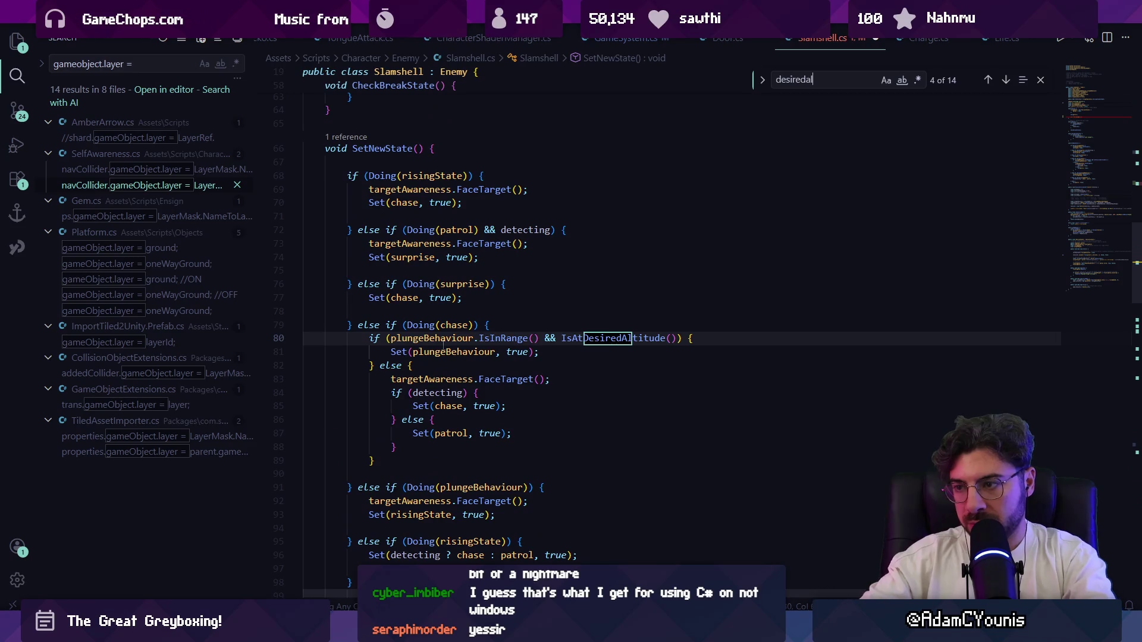
{"action": "key", "text": "Escape"}
{"action": "double_click", "coordinate": [576, 337]}
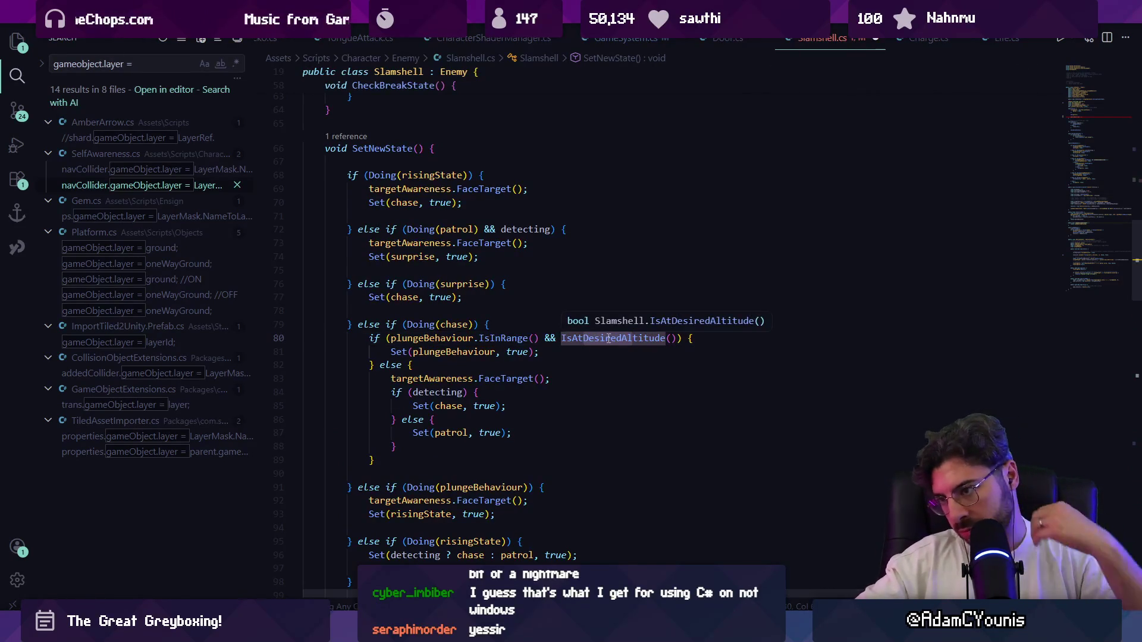
{"action": "left_click", "coordinate": [608, 338], "text": "ctrl"}
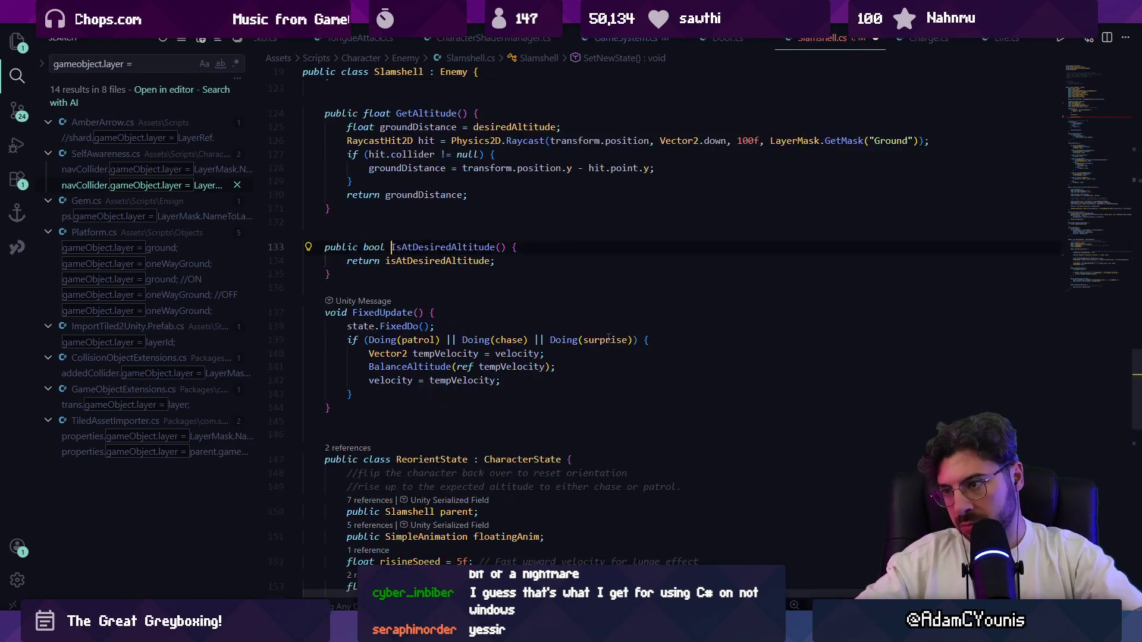
{"action": "double_click", "coordinate": [440, 260]}
{"action": "key", "text": "ctrl+f"}
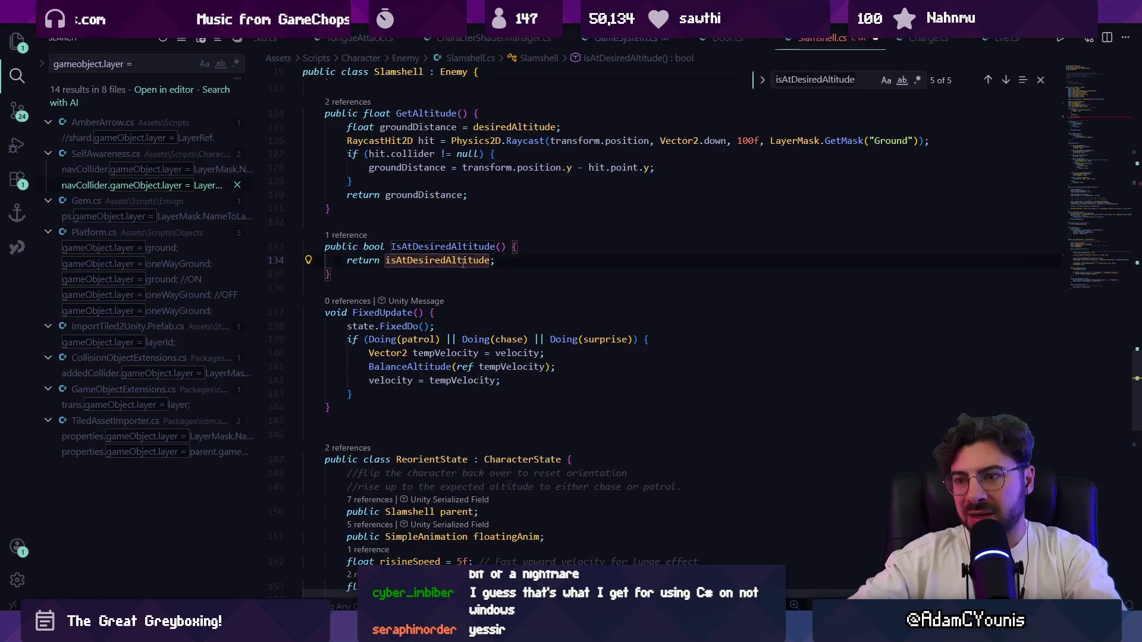
{"action": "type", "text": "isatdesireda"}
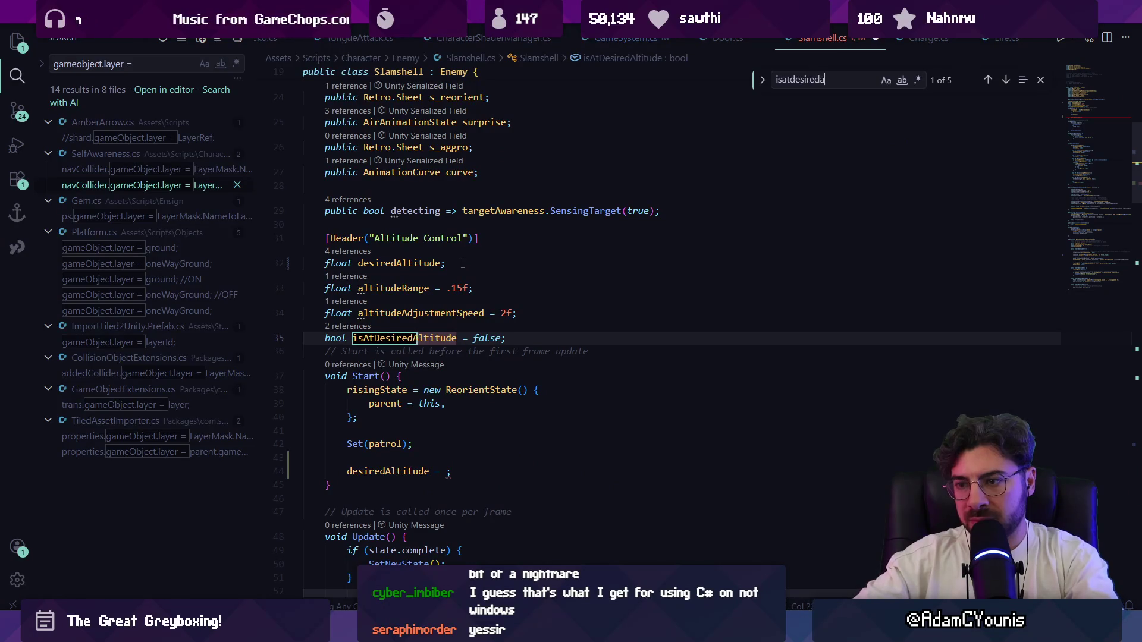
{"action": "key", "text": "Return"}
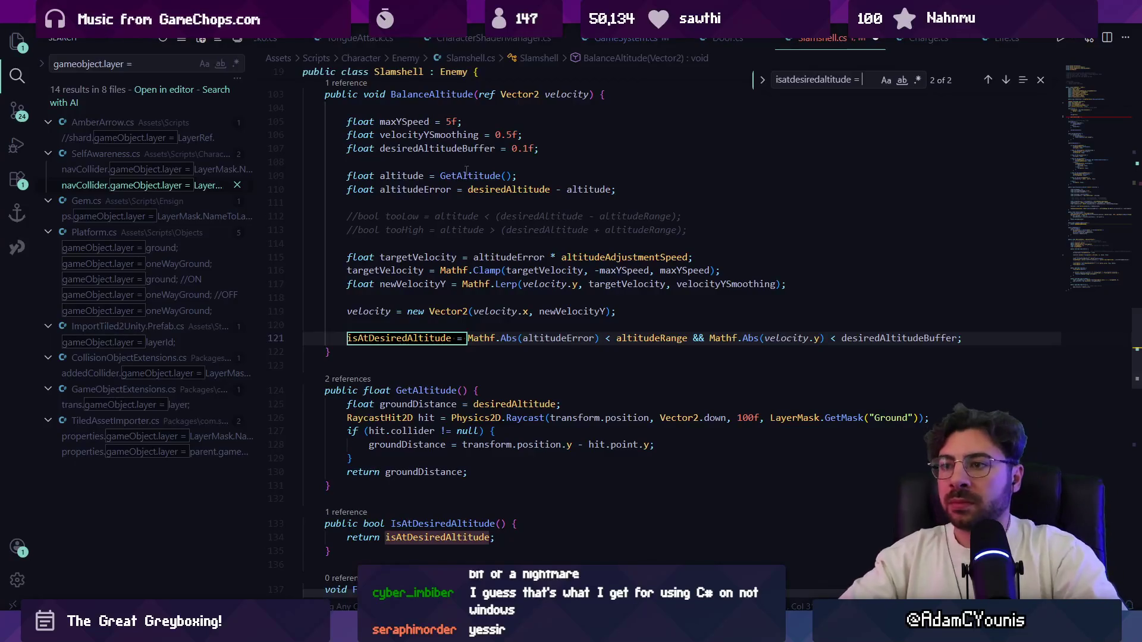
Inspect the GetAltitude method and how groundDistance and desiredAltitude are used
{"action": "left_click", "coordinate": [425, 390]}
{"action": "scroll", "coordinate": [430, 405], "scroll_direction": "down", "scroll_amount": 2}
{"action": "left_click", "coordinate": [423, 345]}
{"action": "left_click", "coordinate": [482, 345]}
{"action": "scroll", "coordinate": [808, 214], "scroll_direction": "up", "scroll_amount": 15}
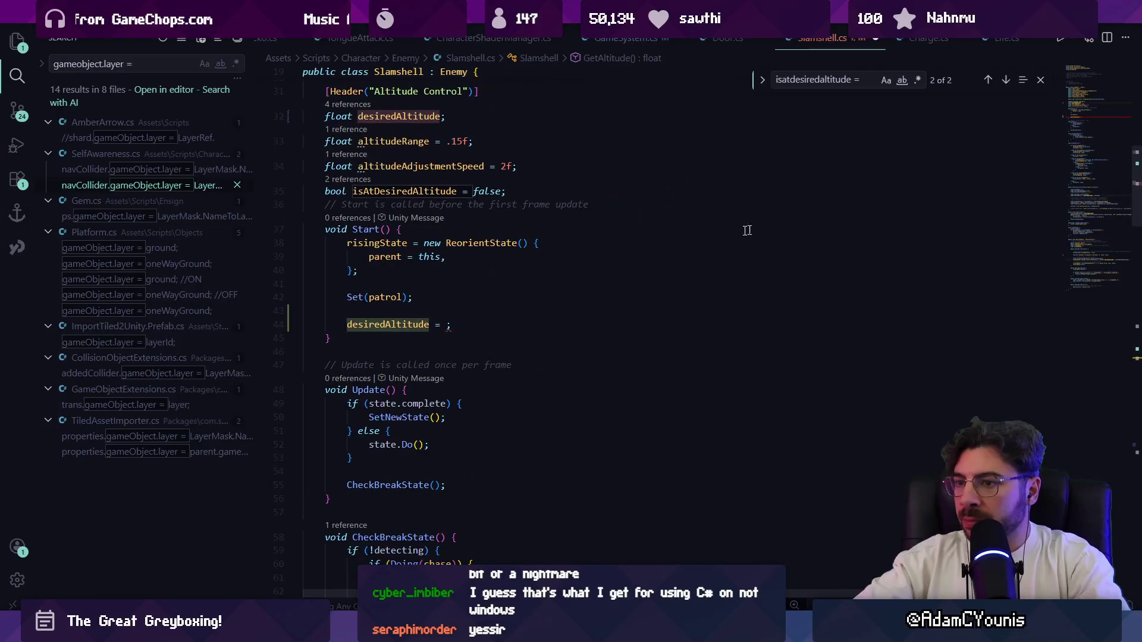
Set desiredAltitude = GetAltitude() in Start and save Slamshell.cs
{"action": "left_click", "coordinate": [442, 324]}
{"action": "type", "text": "GetAltitude*("}
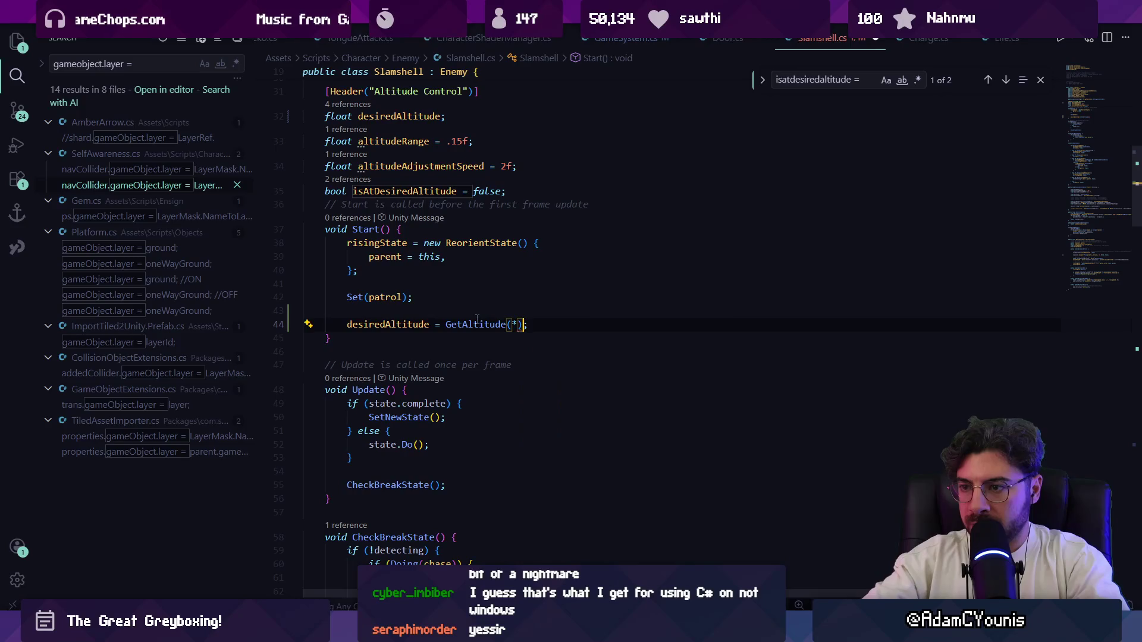
{"action": "key", "text": "ctrl+s"}
{"action": "key", "text": "Escape"}
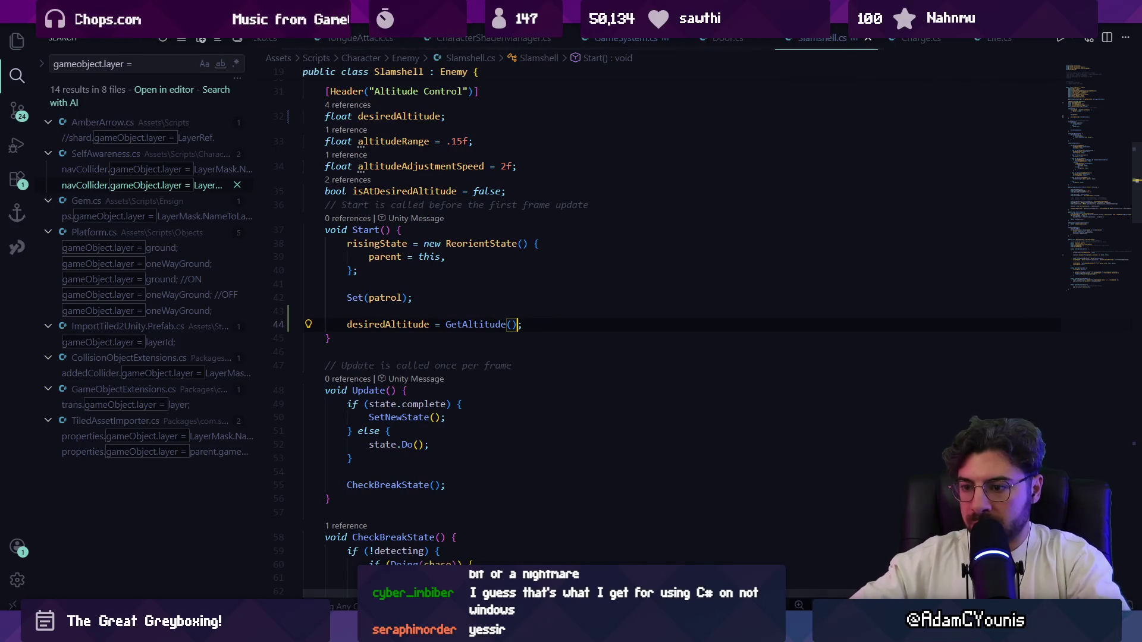
{"action": "key", "text": "alt+Tab"}
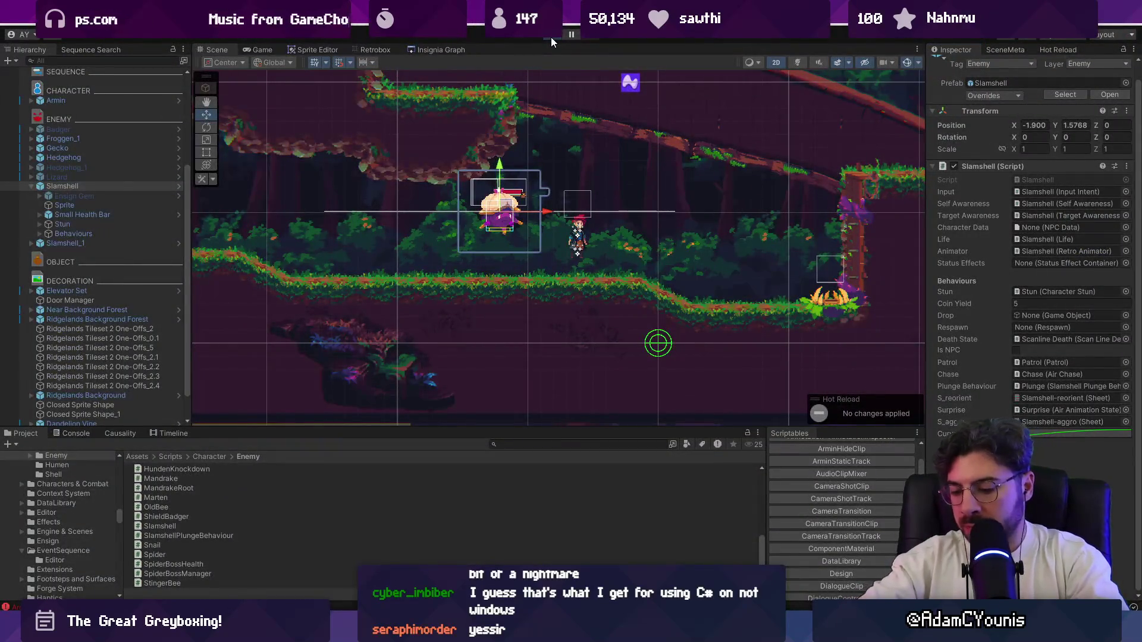
{"action": "left_click", "coordinate": [551, 37]}
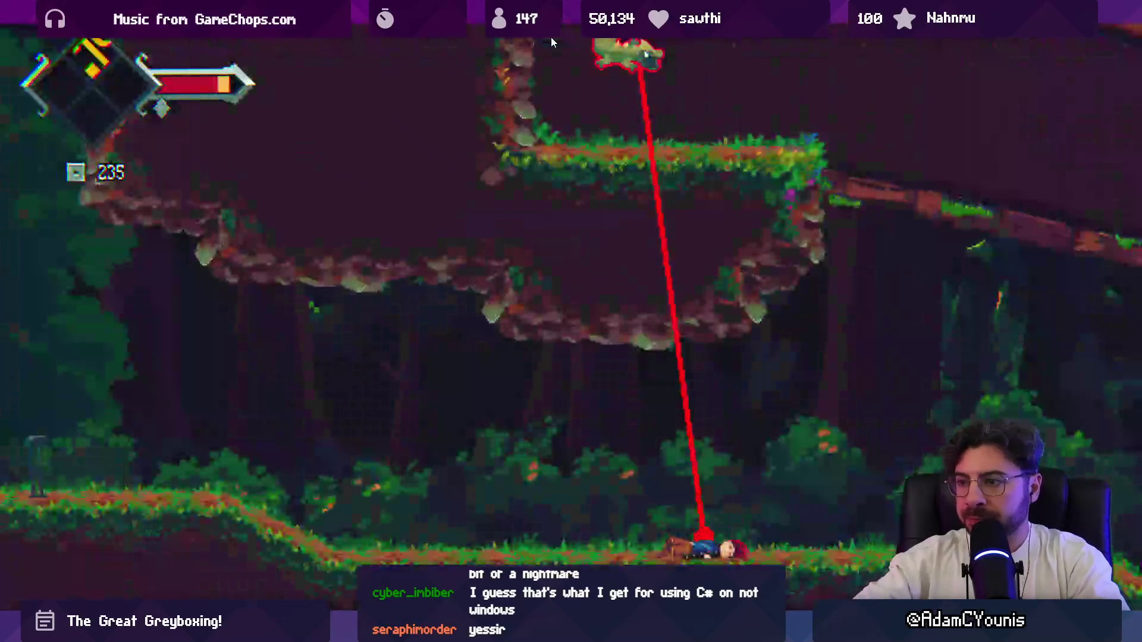
{"action": "key", "text": "shift+space"}
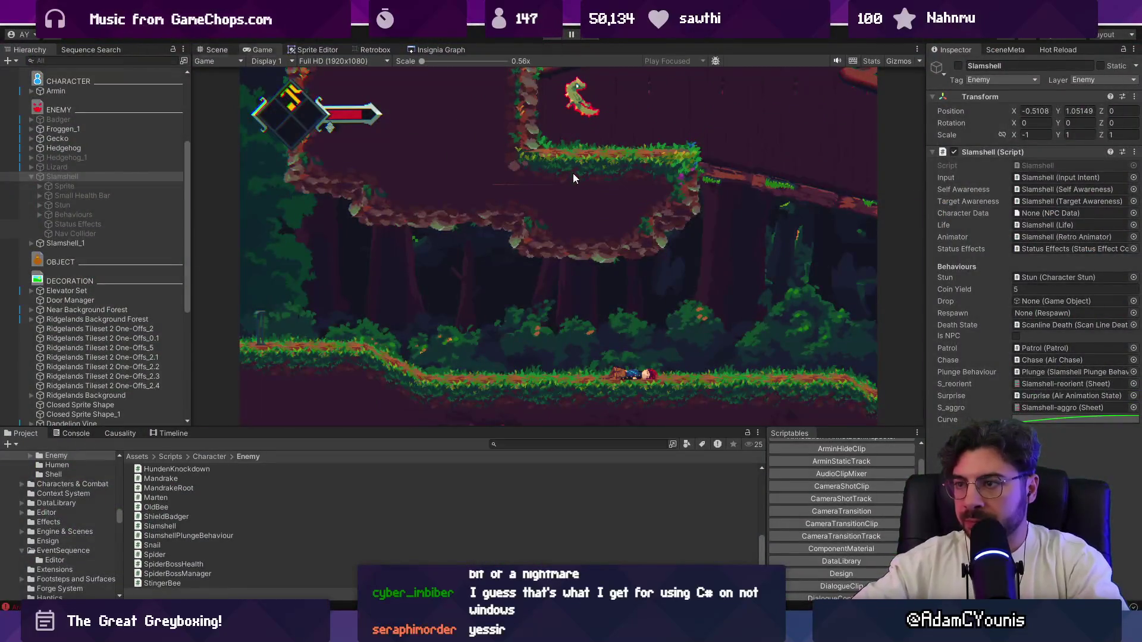
{"action": "key", "text": "ctrl+p"}
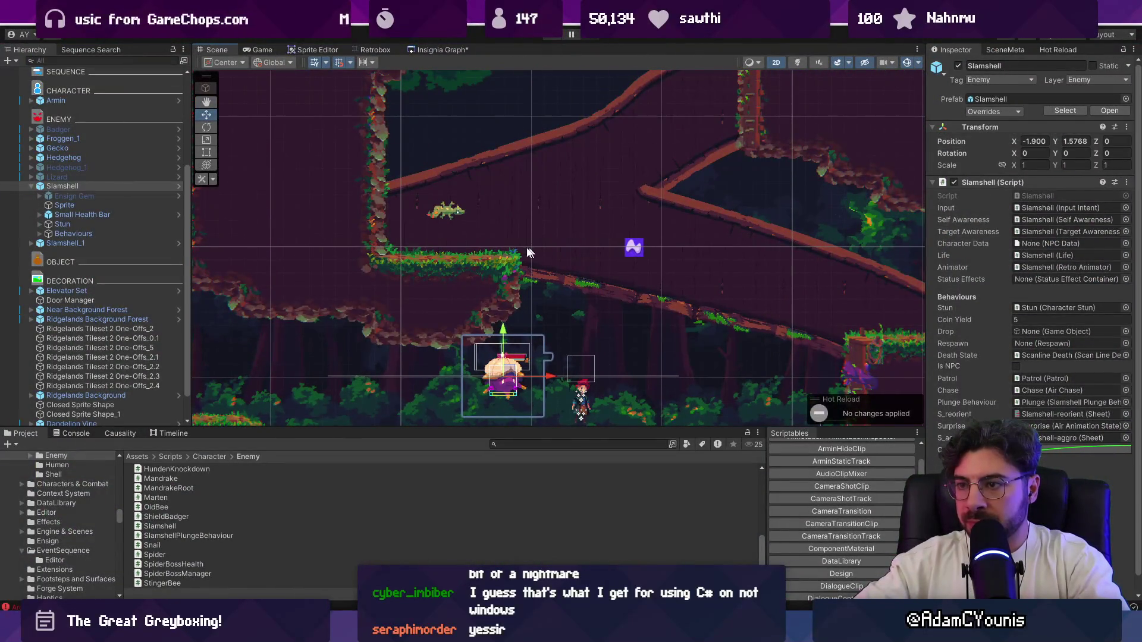
Select the Gecko enemy and open its prefab to look it over
{"action": "left_click", "coordinate": [442, 214]}
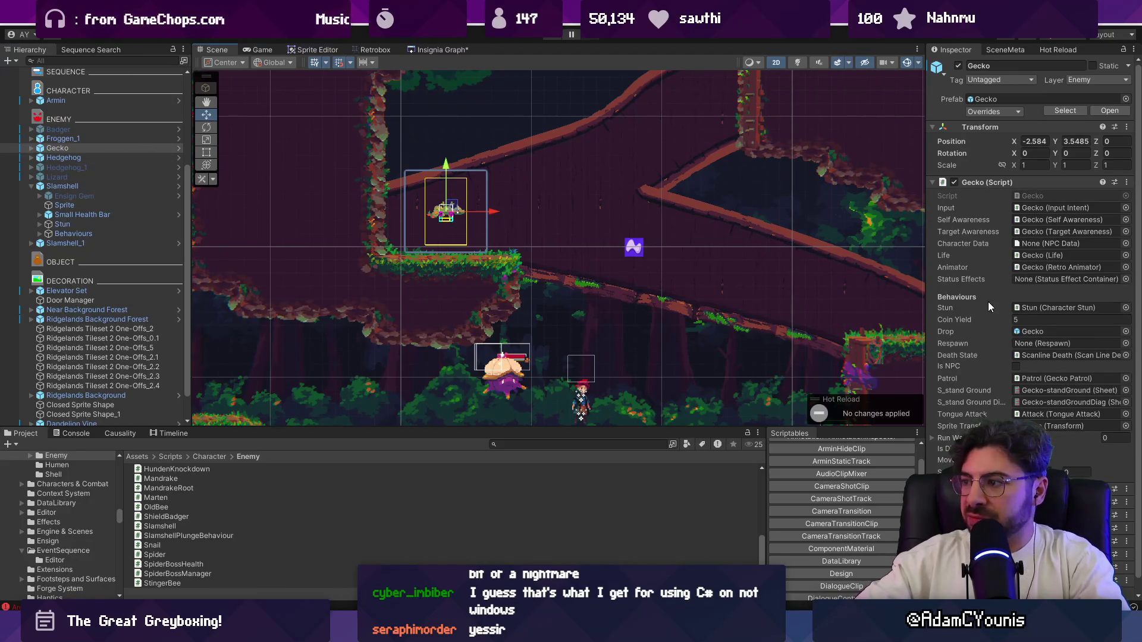
{"action": "left_click", "coordinate": [179, 147]}
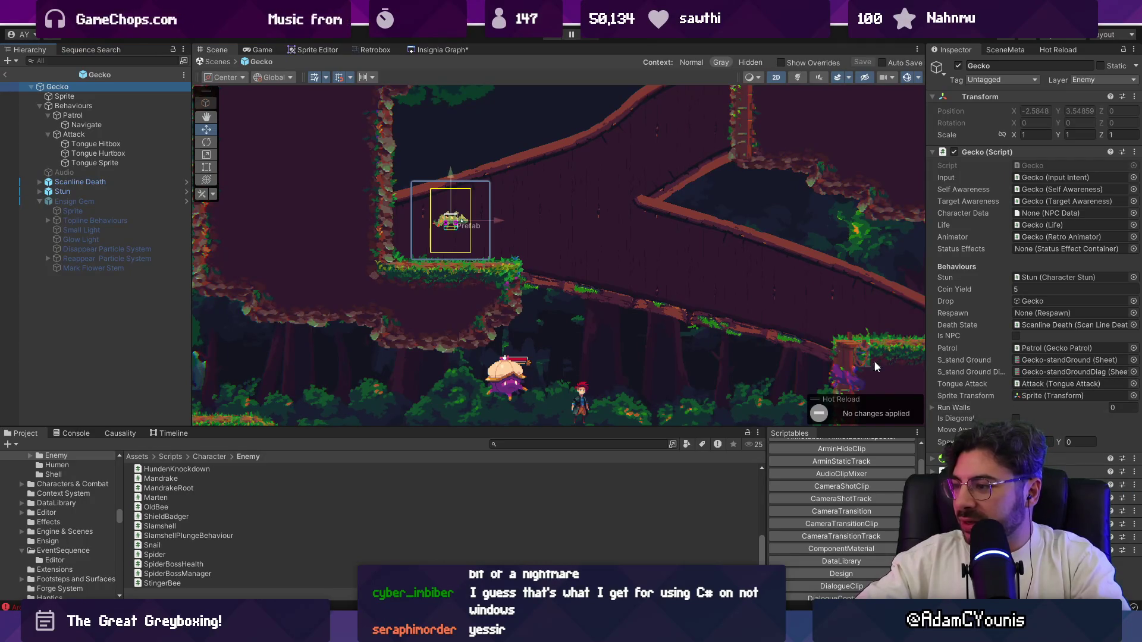
{"action": "scroll", "coordinate": [1032, 267], "scroll_direction": "down", "scroll_amount": 2}
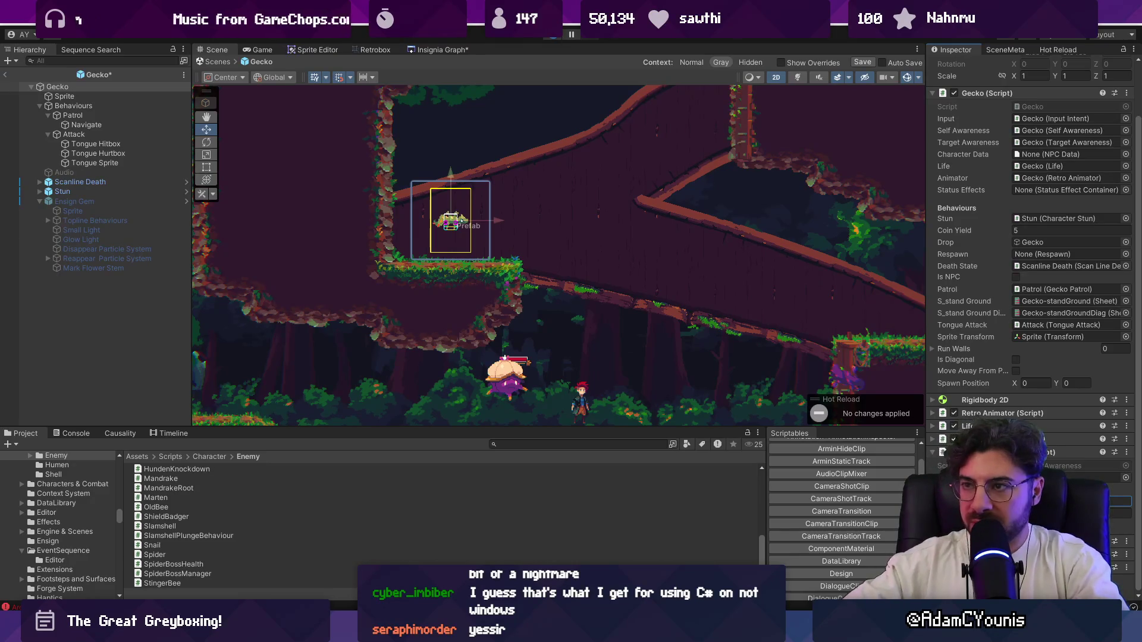
Play-test the level past the modifications warning, then stop and select the Slamshell
{"action": "left_click", "coordinate": [553, 37]}
{"action": "left_click", "coordinate": [585, 357]}
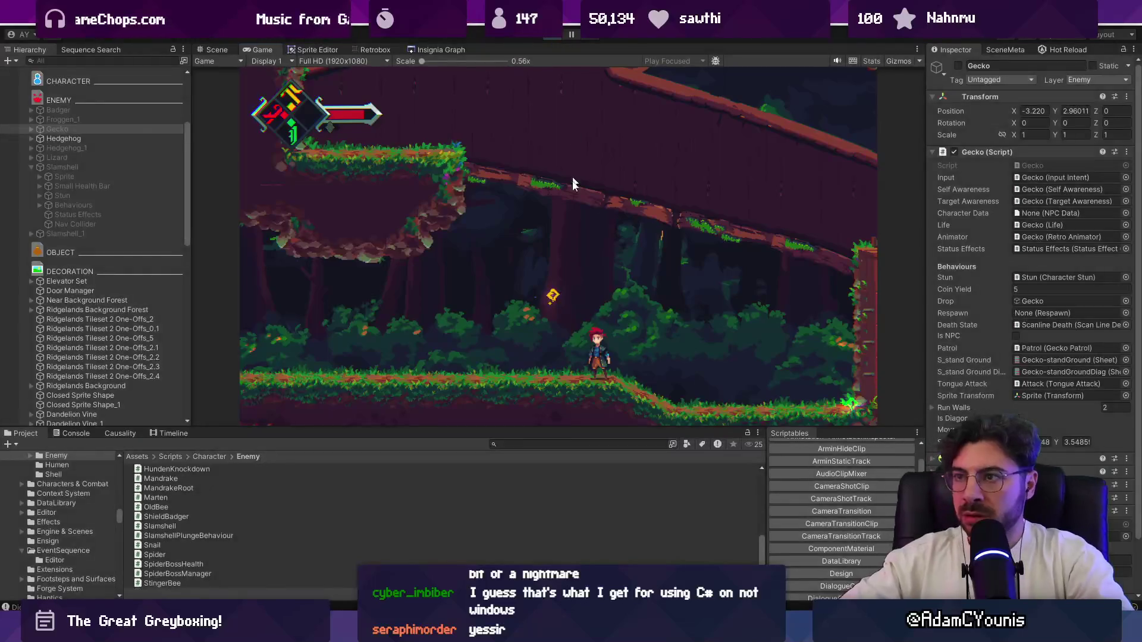
{"action": "key", "text": "ctrl+1"}
{"action": "left_click", "coordinate": [505, 366]}
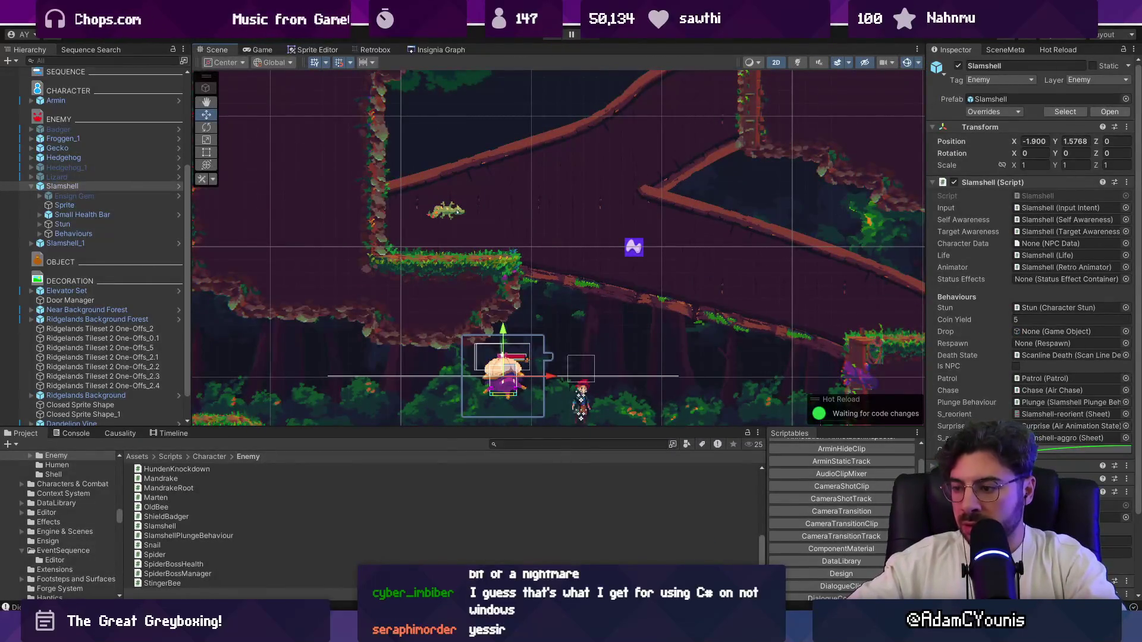
Commit staged changes as 'Updates Slamshell behaviour' and push development to origin/development
{"action": "key", "text": "alt+Tab"}
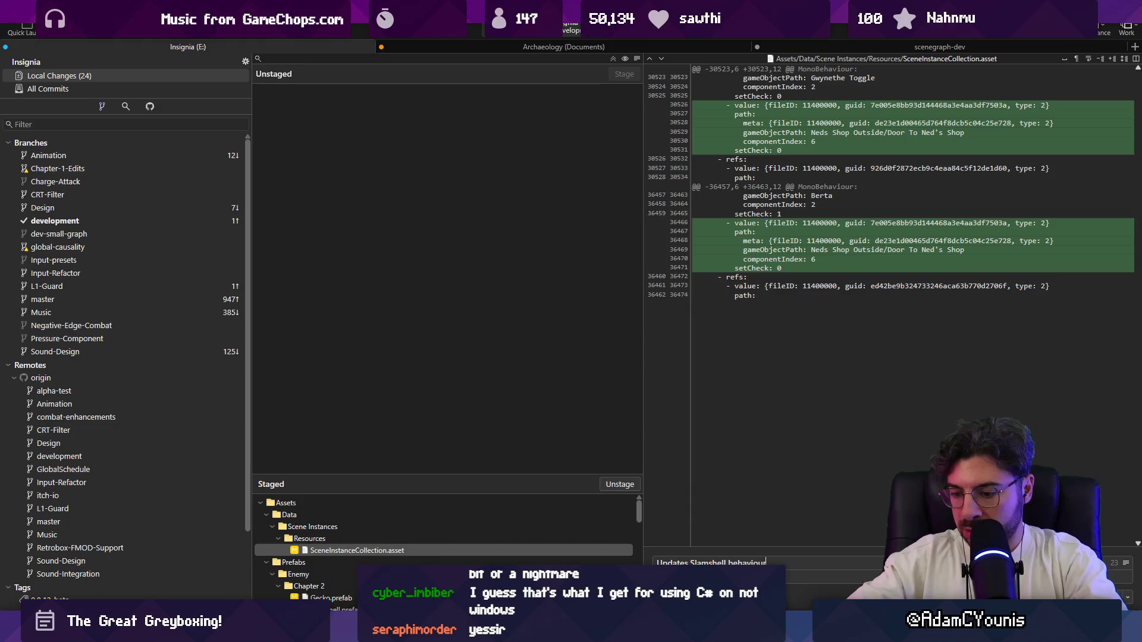
{"action": "key", "text": "ctrl+Return"}
{"action": "key", "text": "ctrl+shift+u"}
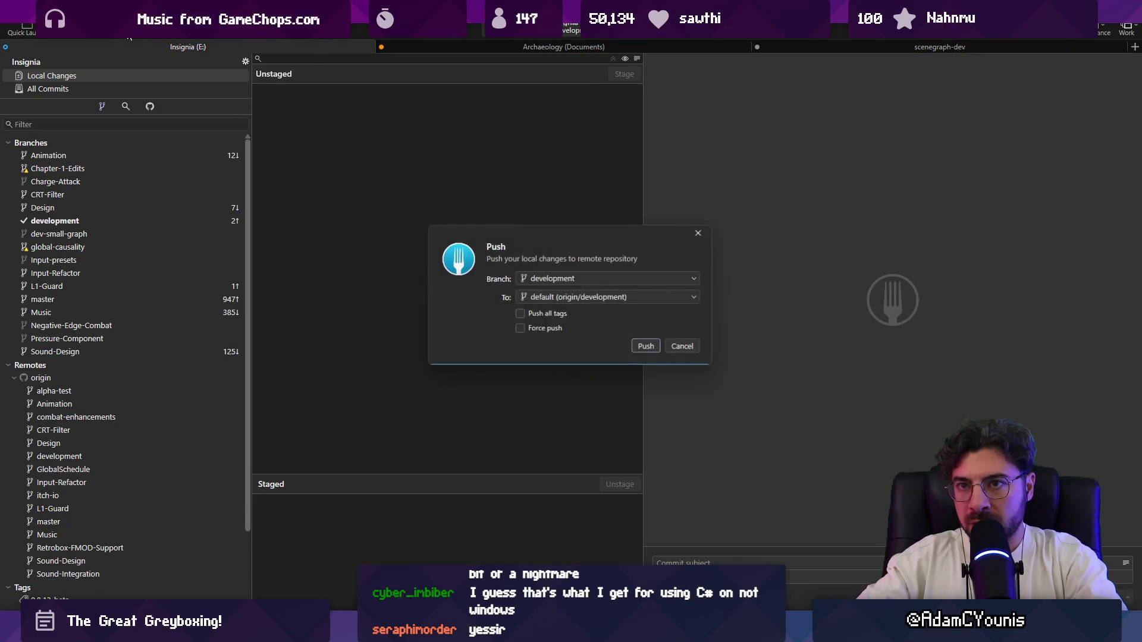
{"action": "key", "text": "Return"}
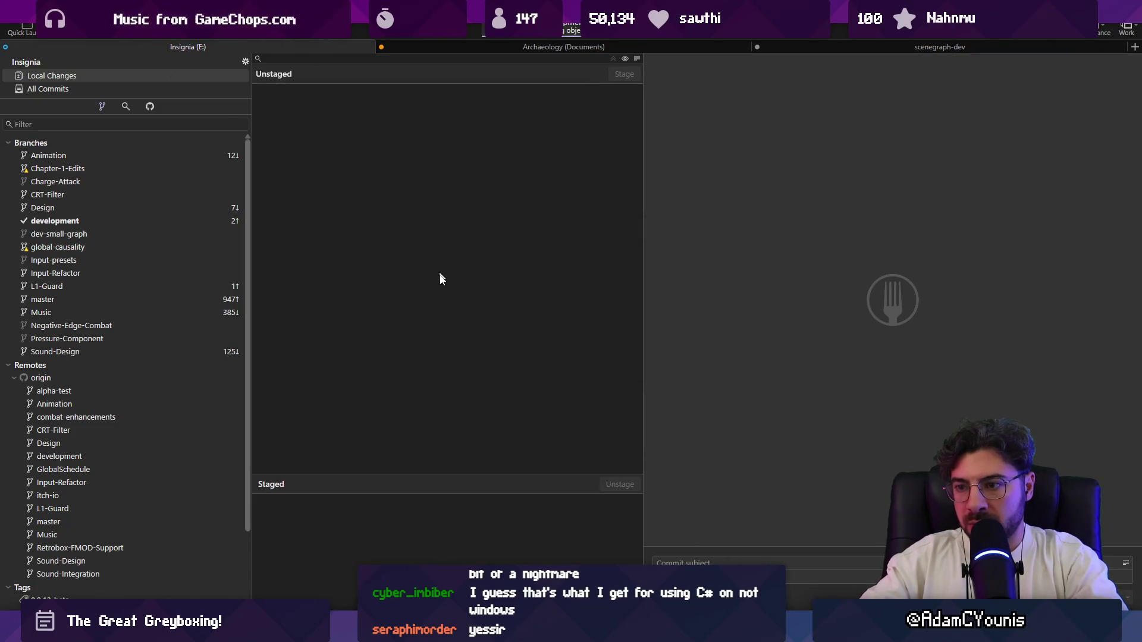
{"action": "key", "text": "alt+Tab"}
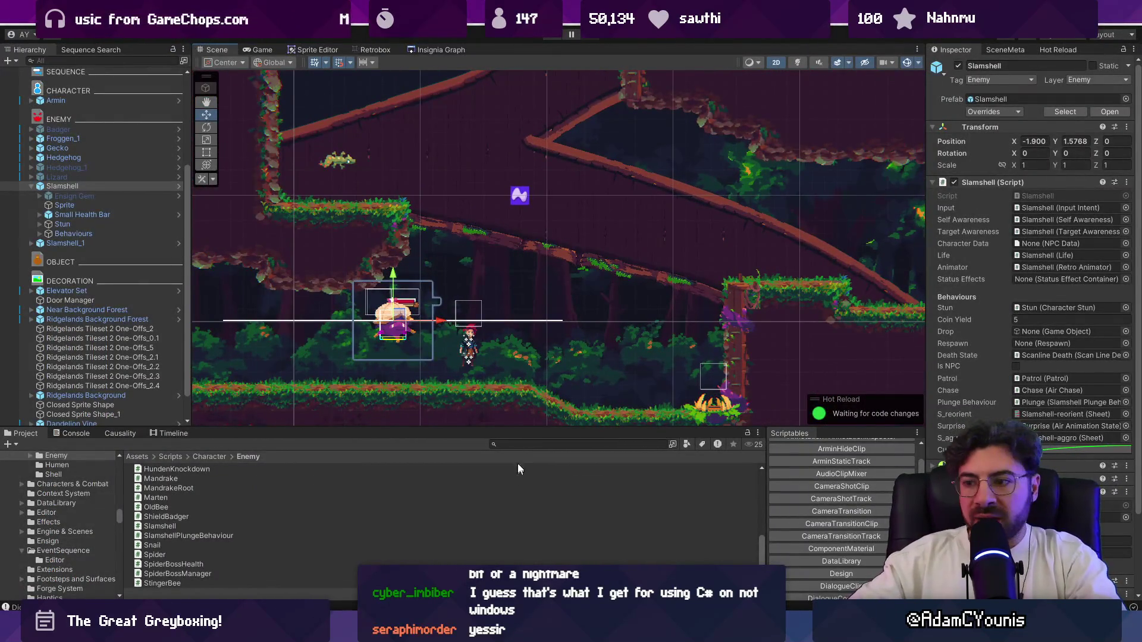
Drag the Project panel splitter down to enlarge the Scene view, then start playing
{"action": "left_click_drag", "start_coordinate": [513, 429], "coordinate": [526, 468]}
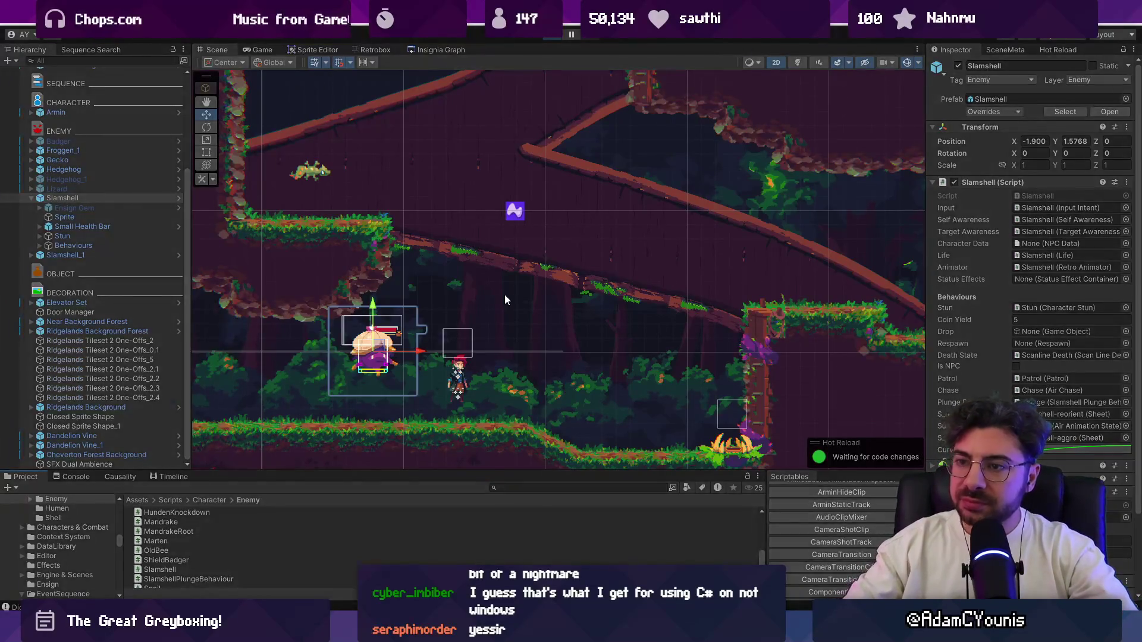
{"action": "key", "text": "ctrl+p"}
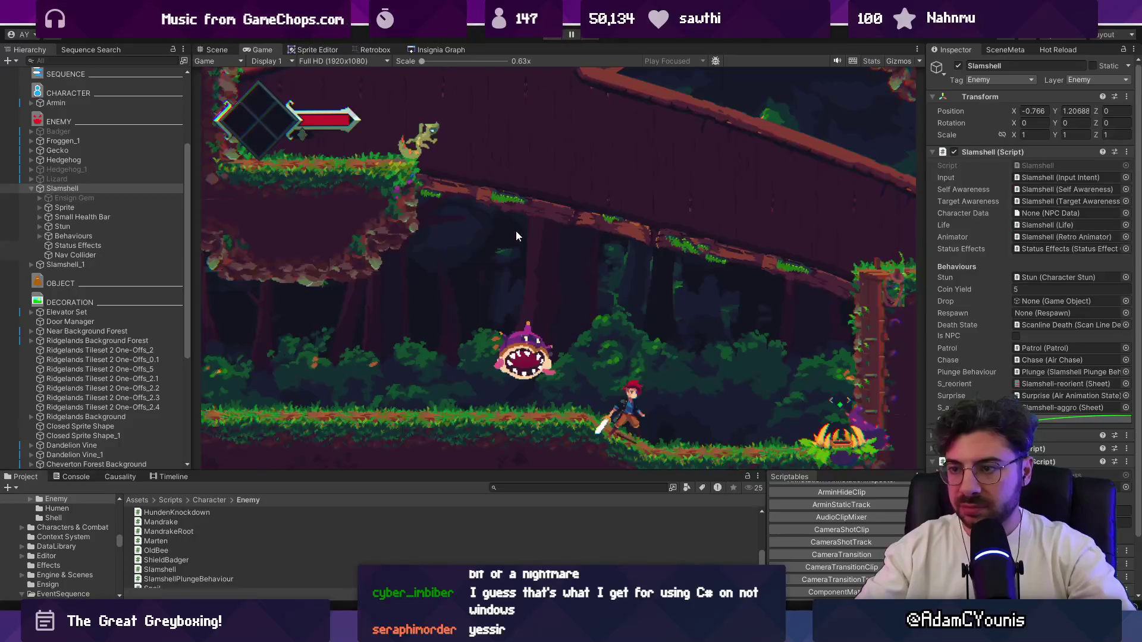
Move the Slamshell onto the upper platform near X 0.09, Y 3.0 and play-test defeating it
{"action": "key", "text": "ctrl+p"}
{"action": "mouse_move", "coordinate": [379, 350]}
{"action": "left_mouse_down"}
{"action": "mouse_move", "coordinate": [549, 215]}
{"action": "mouse_move", "coordinate": [559, 220]}
{"action": "left_mouse_up"}
{"action": "key", "text": "ctrl+p"}
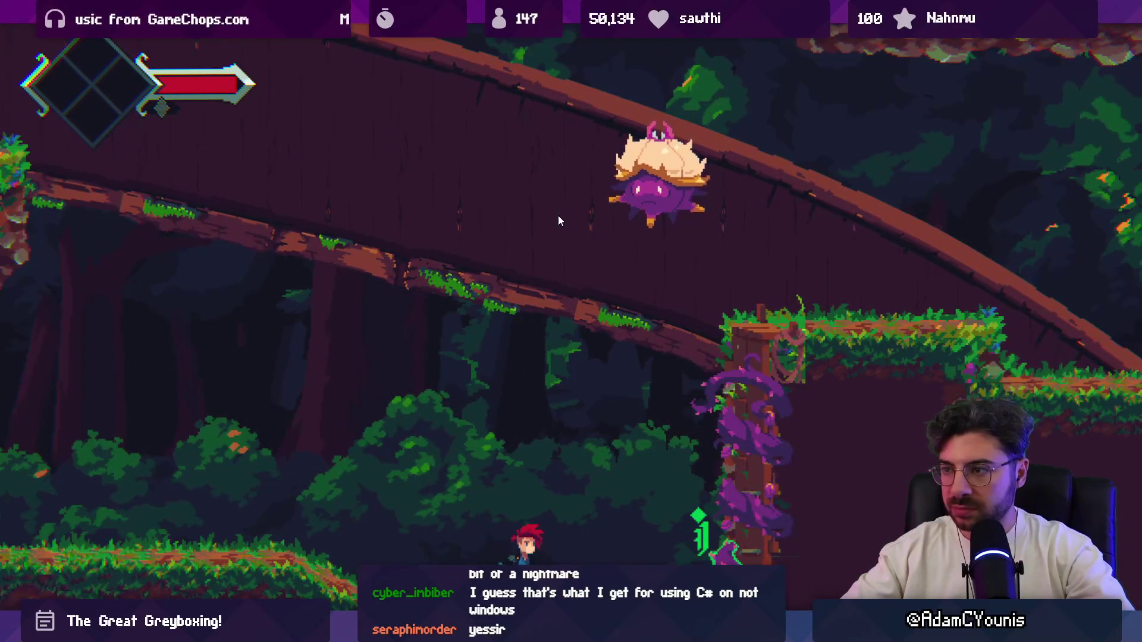
{"action": "key", "text": "Left"}
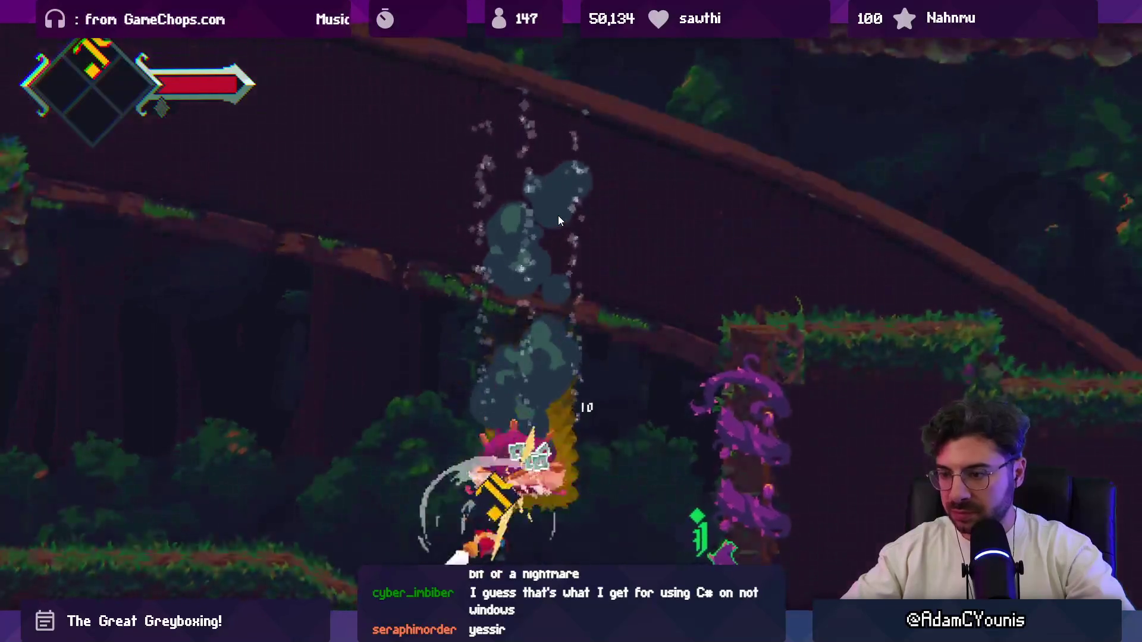
{"action": "key", "text": "Right"}
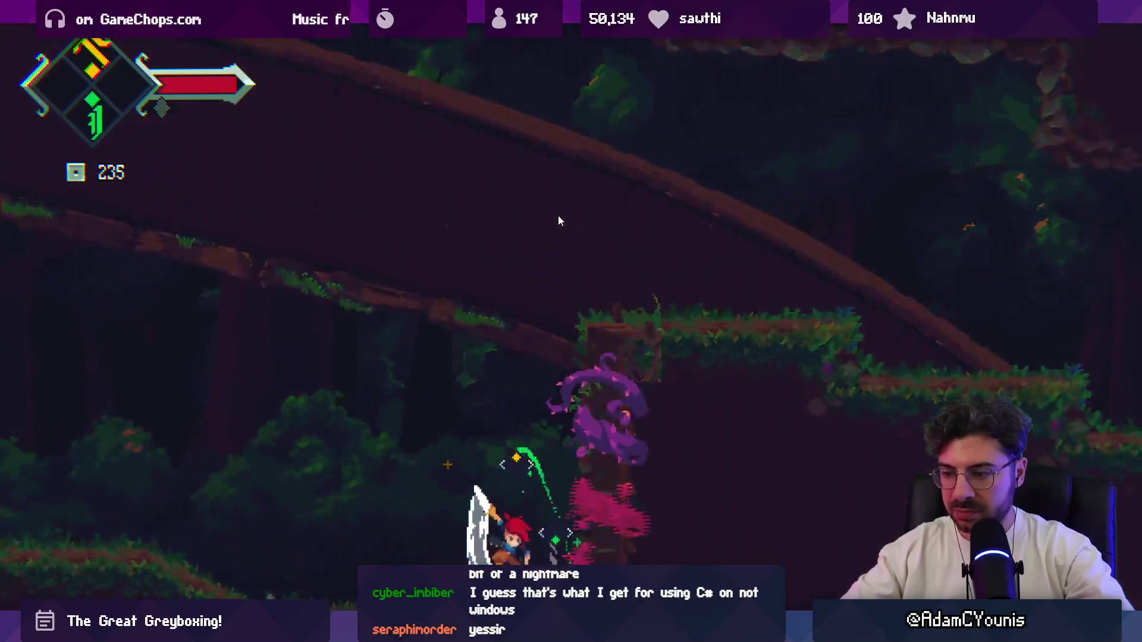
{"action": "key", "text": "Left"}
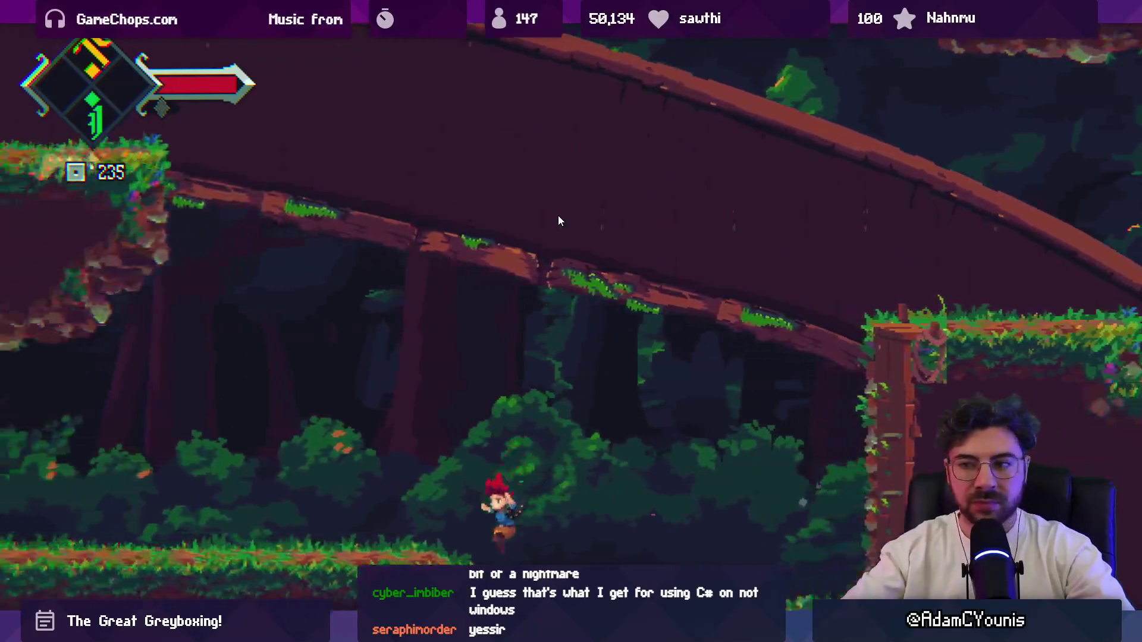
{"action": "key", "text": "shift+space"}
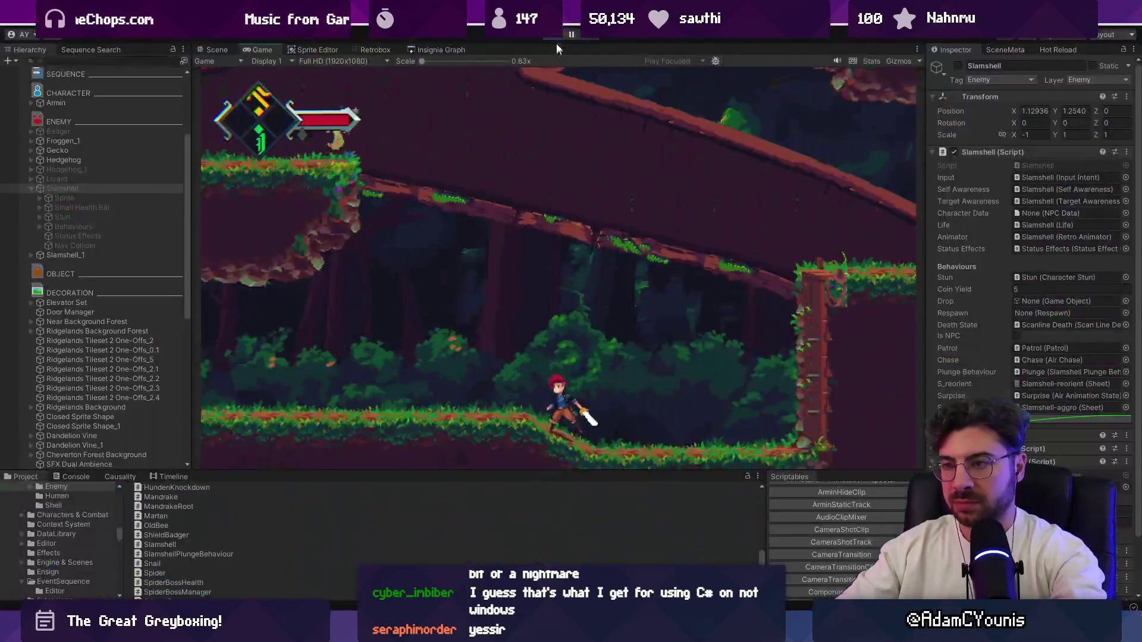
{"action": "key", "text": "ctrl+1"}
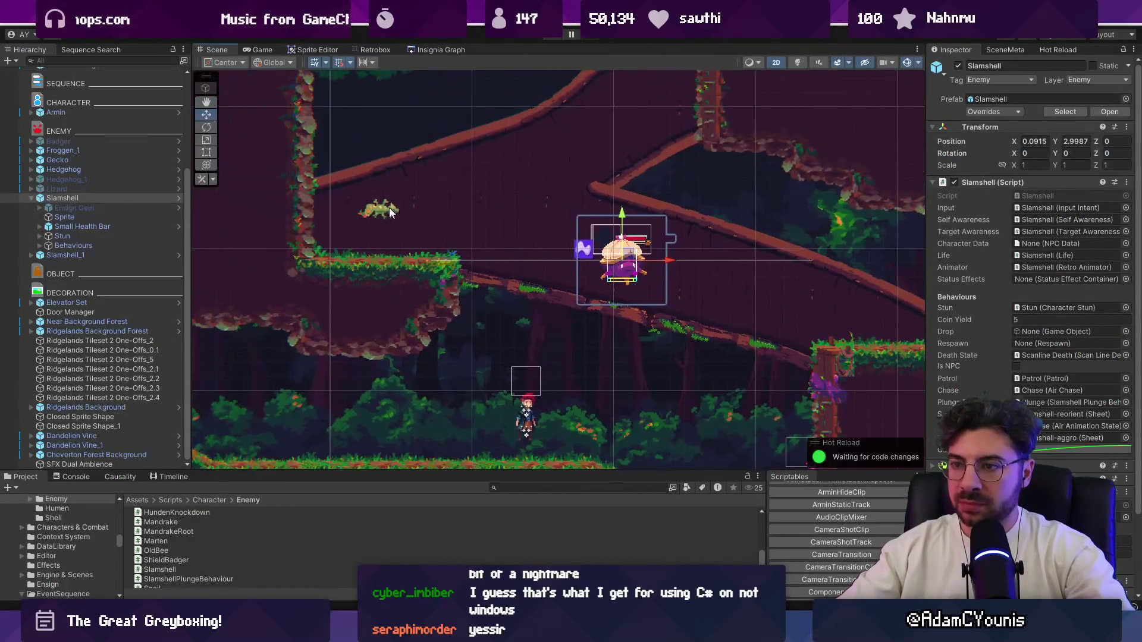
Reposition the Gecko just above the Slamshell and nudge the Slamshell slightly down and right
{"action": "left_click", "coordinate": [384, 205]}
{"action": "left_click_drag", "start_coordinate": [381, 202], "coordinate": [544, 184]}
{"action": "left_click", "coordinate": [622, 253]}
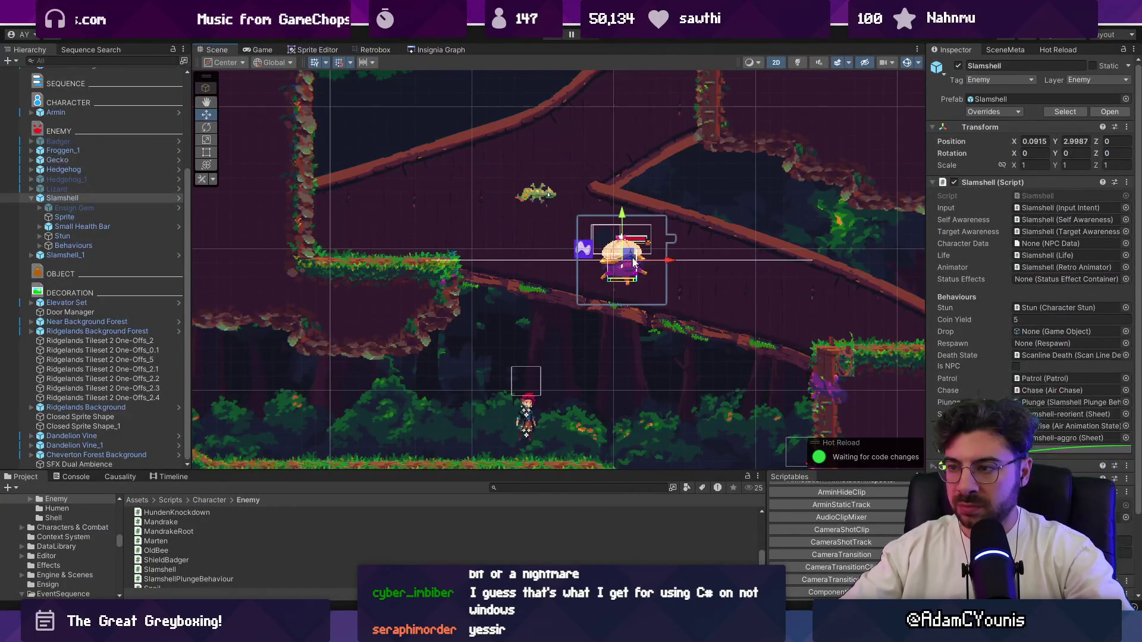
{"action": "left_click_drag", "start_coordinate": [622, 255], "coordinate": [479, 201]}
{"action": "mouse_move", "coordinate": [373, 132]}
{"action": "left_mouse_down"}
{"action": "mouse_move", "coordinate": [370, 108]}
{"action": "mouse_move", "coordinate": [458, 167]}
{"action": "left_mouse_up"}
{"action": "left_click", "coordinate": [464, 235]}
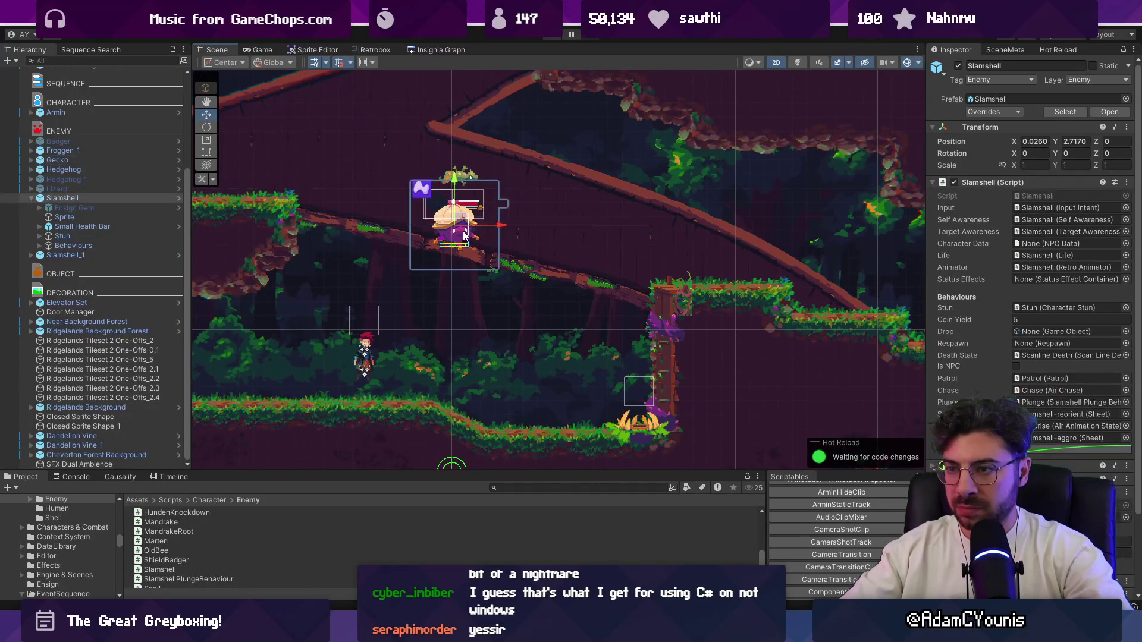
{"action": "mouse_move", "coordinate": [463, 229]}
{"action": "left_mouse_down"}
{"action": "mouse_move", "coordinate": [503, 248]}
{"action": "mouse_move", "coordinate": [482, 250]}
{"action": "left_mouse_up"}
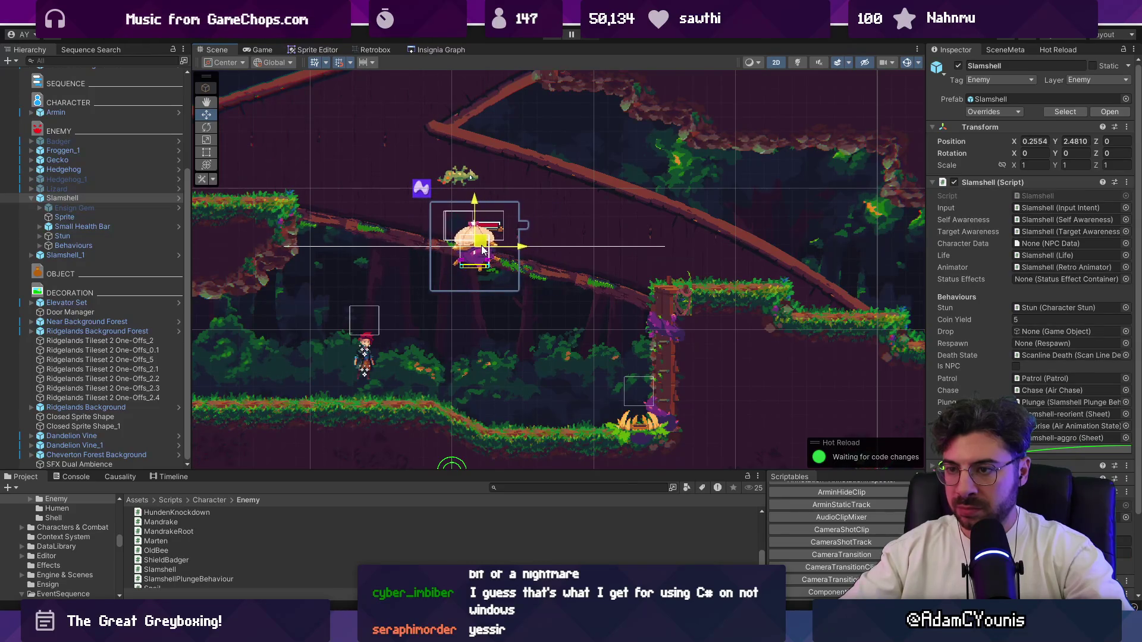
Select the Slamshell's Patrol behaviour and set its Fly Speed to 2
{"action": "left_click", "coordinate": [71, 245]}
{"action": "left_click", "coordinate": [39, 245]}
{"action": "left_click", "coordinate": [74, 274]}
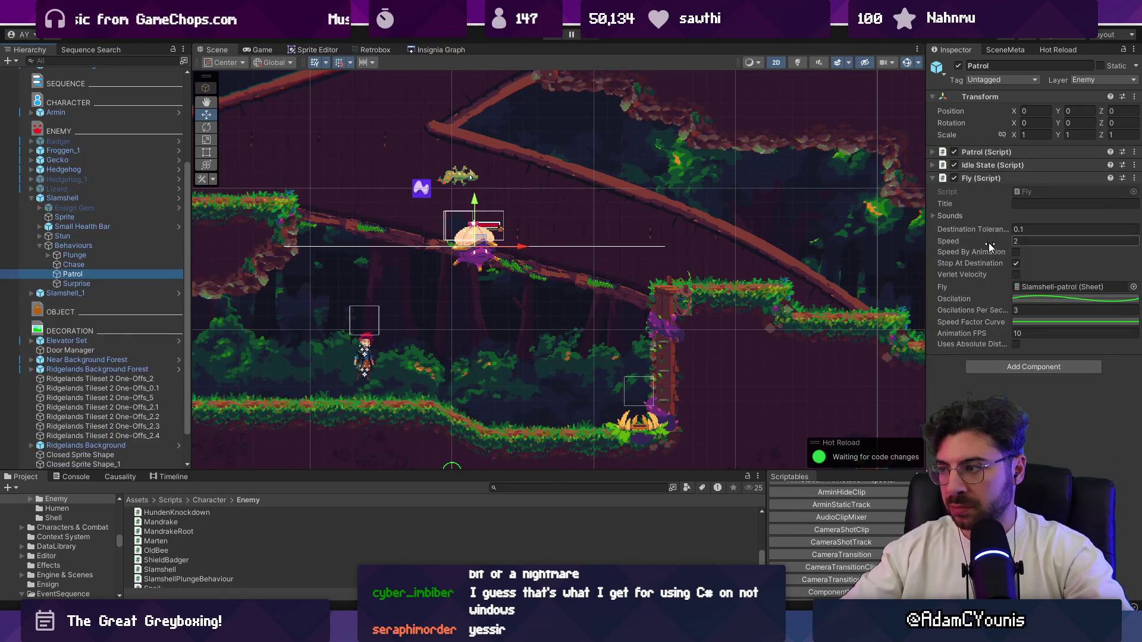
{"action": "key", "text": "BackSpace"}
{"action": "key", "text": "BackSpace"}
{"action": "key", "text": "BackSpace"}
{"action": "type", "text": "2"}
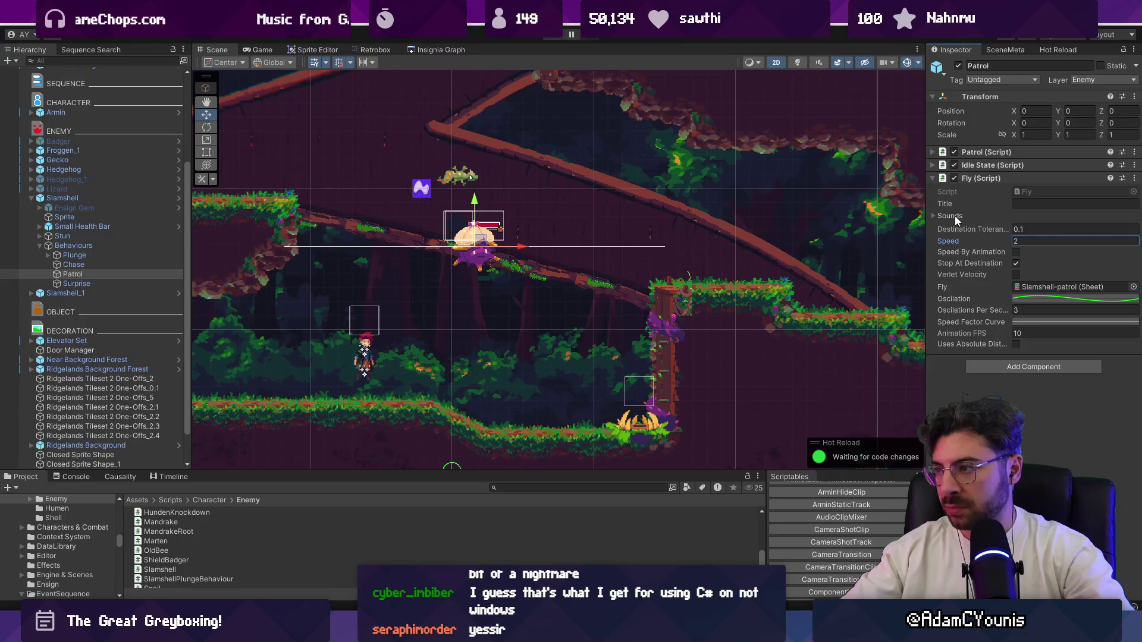
Reduce the Patrol Range from 4.2 to 3.09 and start play-testing
{"action": "left_click", "coordinate": [979, 153]}
{"action": "left_click_drag", "start_coordinate": [987, 223], "coordinate": [979, 224]}
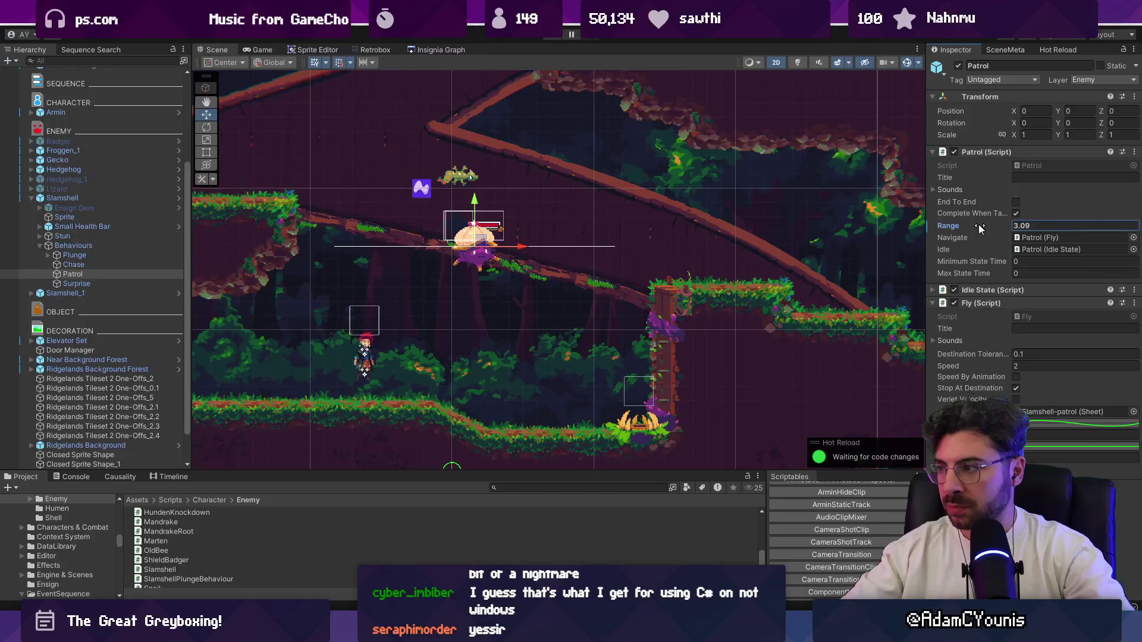
{"action": "left_click", "coordinate": [526, 62]}
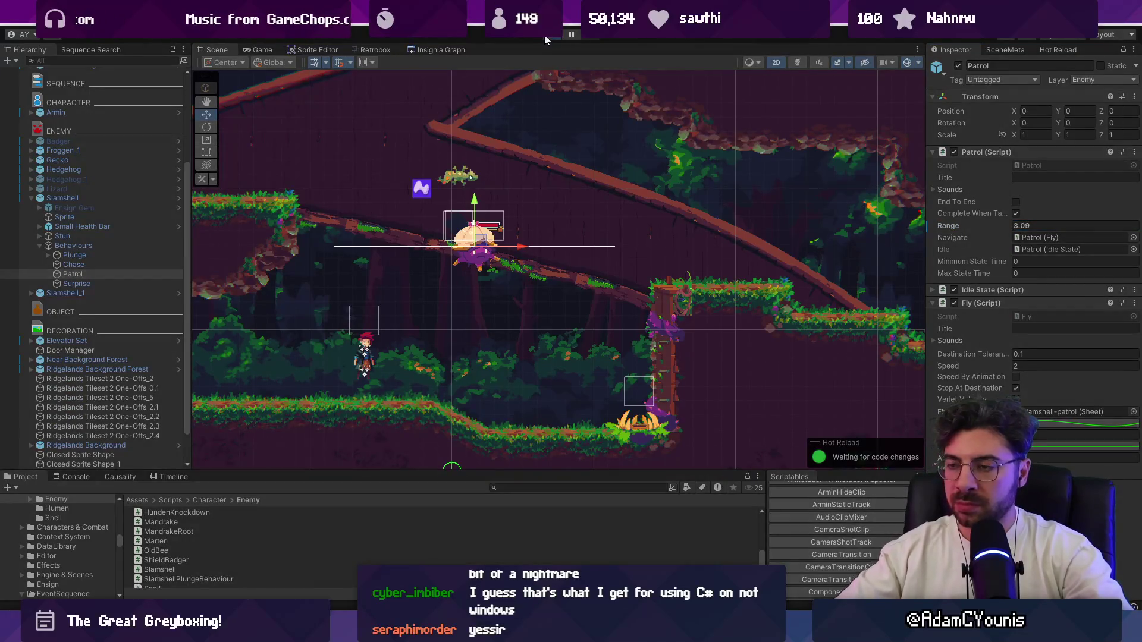
{"action": "left_click", "coordinate": [545, 40]}
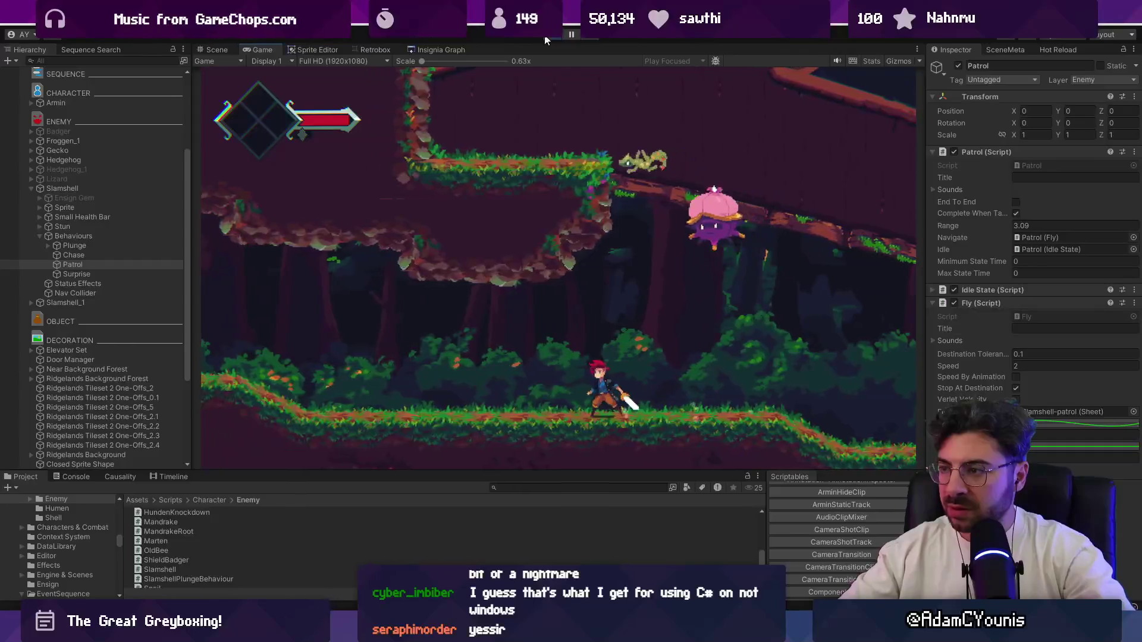
Play-test the level several times, pausing and stepping frames to watch the Slamshell patrol
{"action": "left_click", "coordinate": [545, 40]}
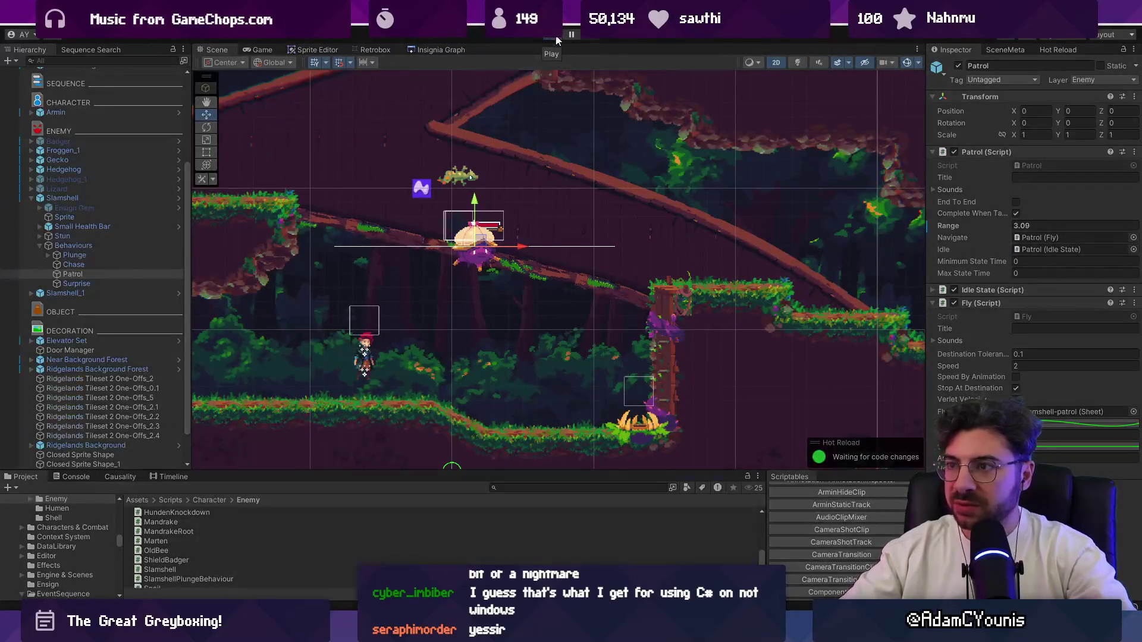
{"action": "left_click", "coordinate": [571, 35]}
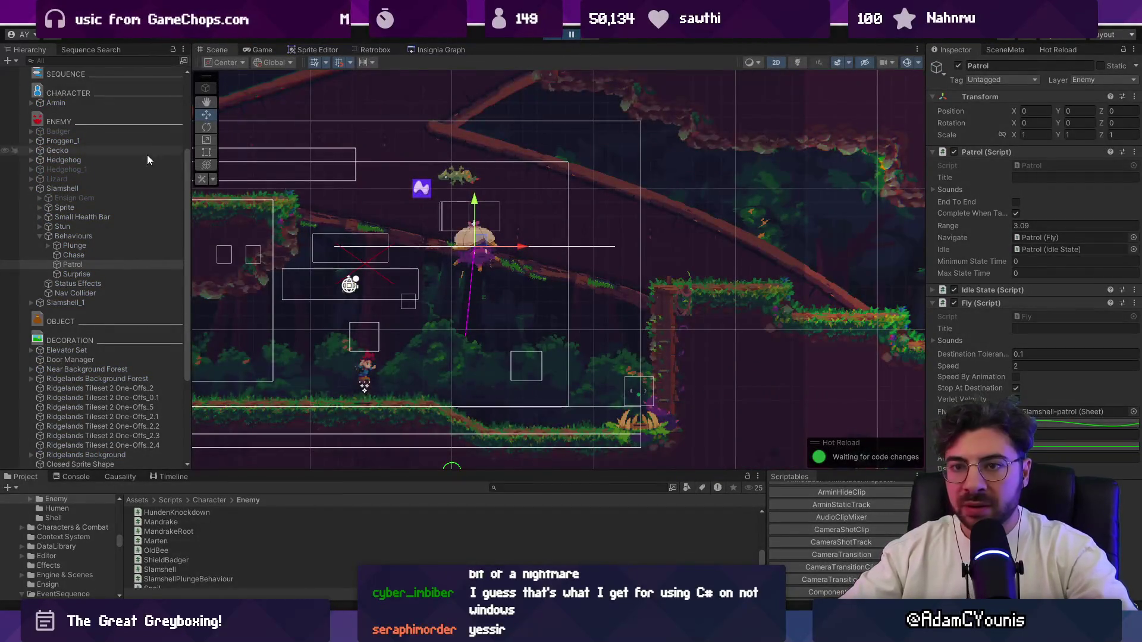
{"action": "left_click", "coordinate": [592, 39]}
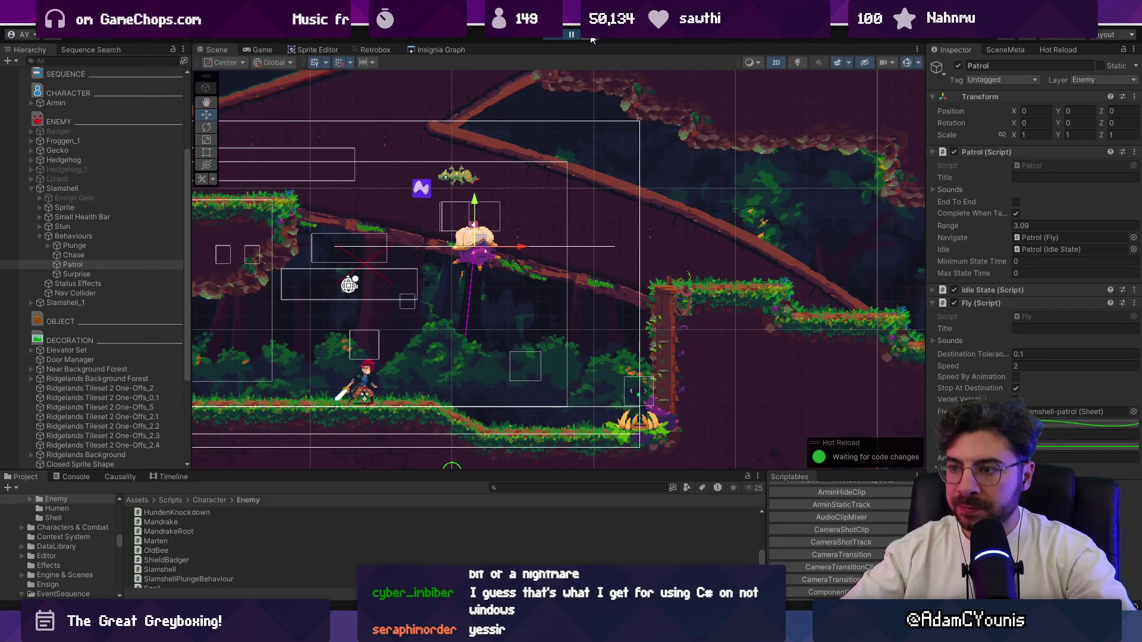
{"action": "left_click", "coordinate": [575, 35]}
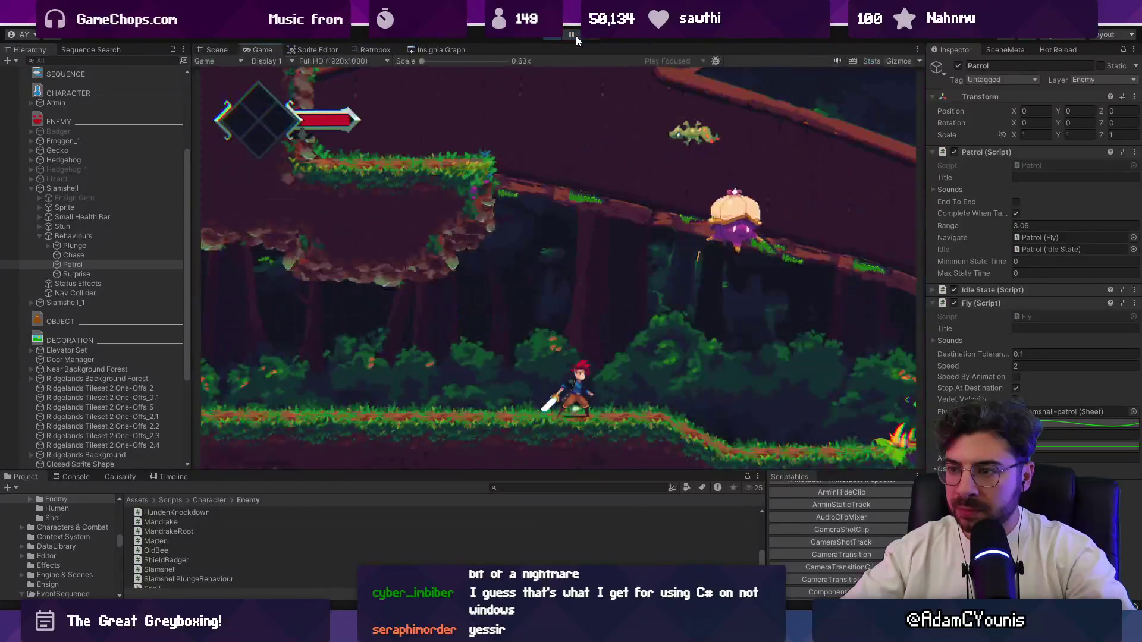
{"action": "left_click", "coordinate": [576, 36]}
{"action": "left_click", "coordinate": [555, 37]}
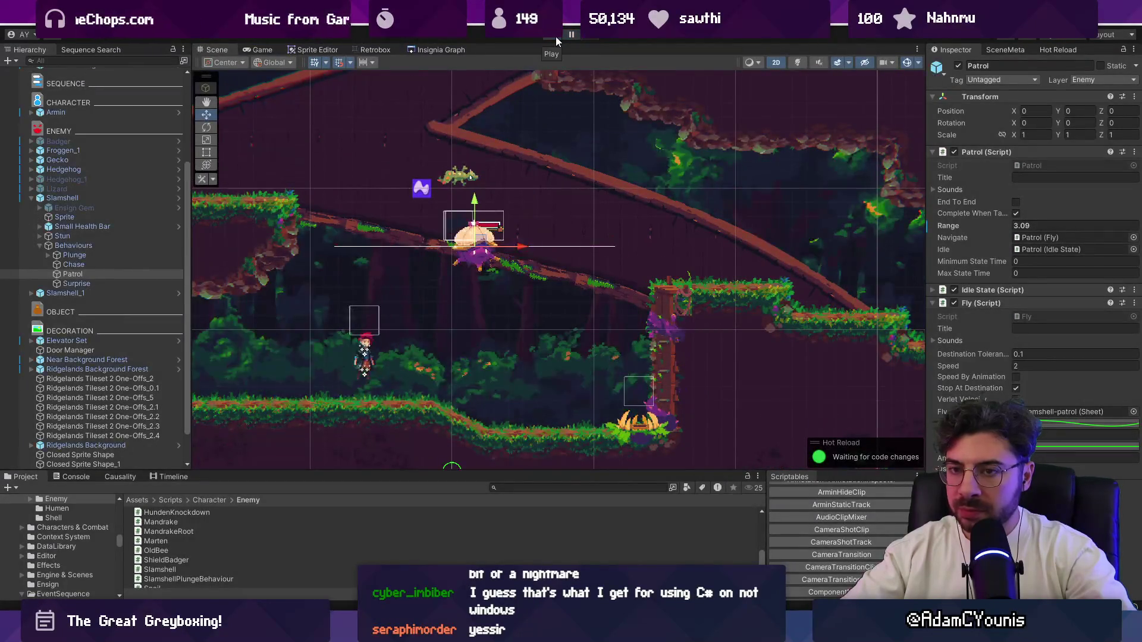
{"action": "key", "text": "ctrl+p"}
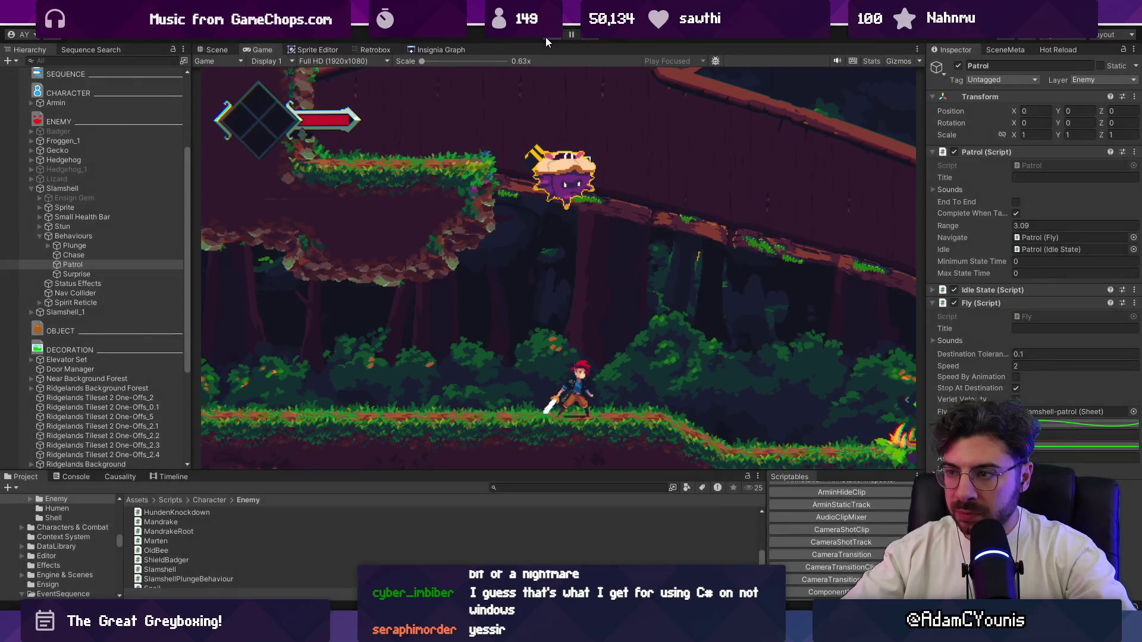
{"action": "left_click", "coordinate": [546, 37]}
Select the Slamshell and start a search in its script in VS Code
{"action": "left_click", "coordinate": [553, 189]}
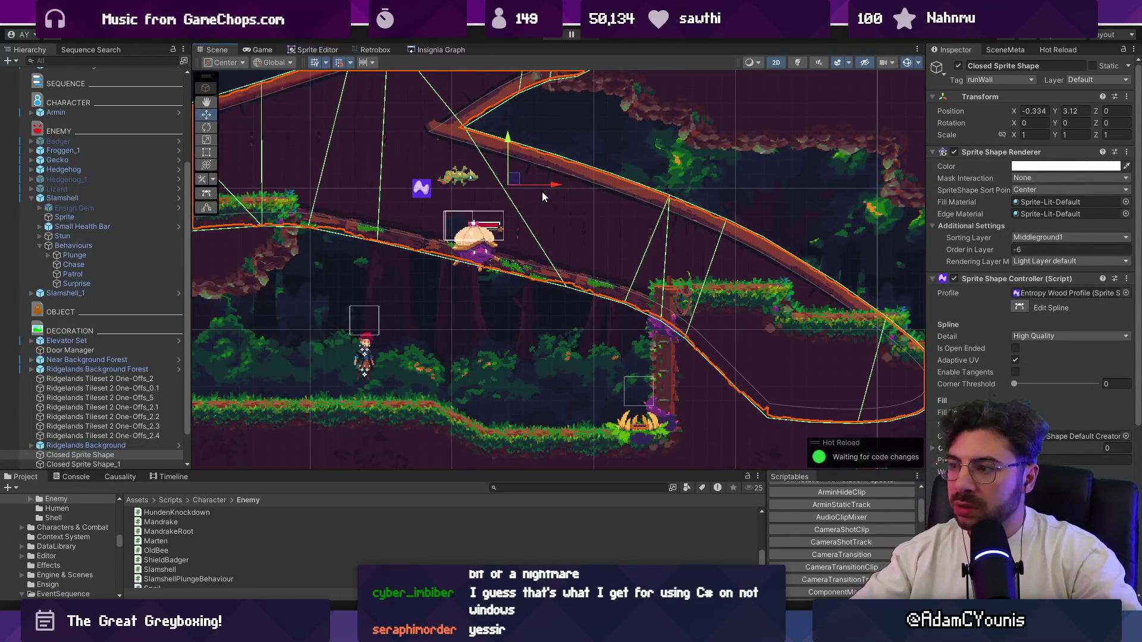
{"action": "left_click", "coordinate": [487, 254]}
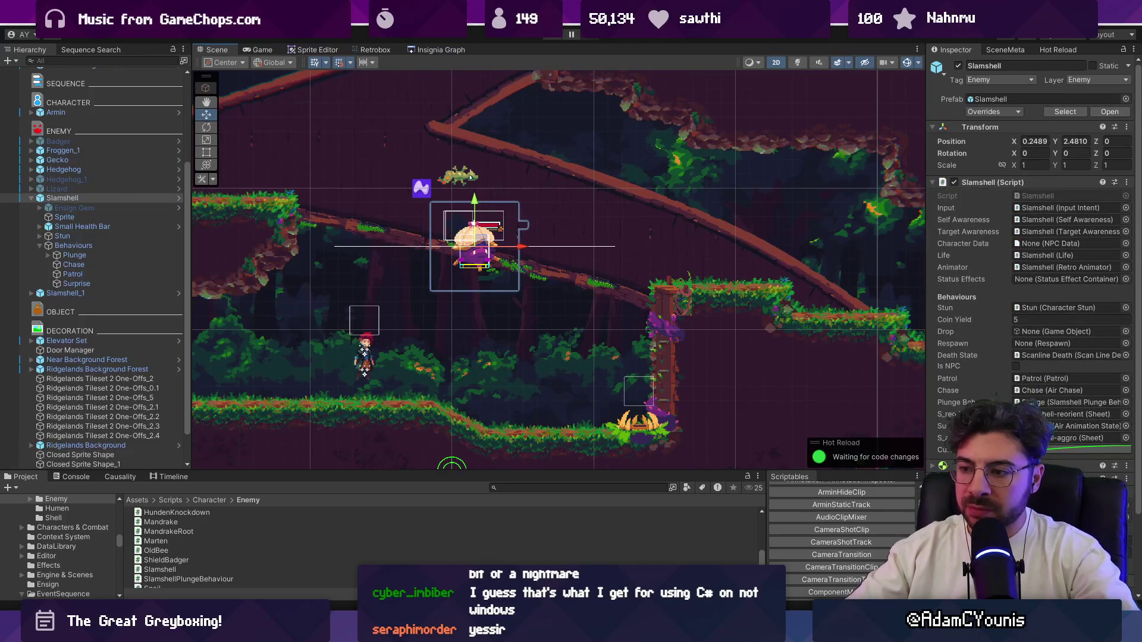
{"action": "key", "text": "alt+Tab"}
{"action": "key", "text": "ctrl+f"}
Search Slamshell.cs for 'maintain' and then the BalanceAltitude method
{"action": "type", "text": "maintaina"}
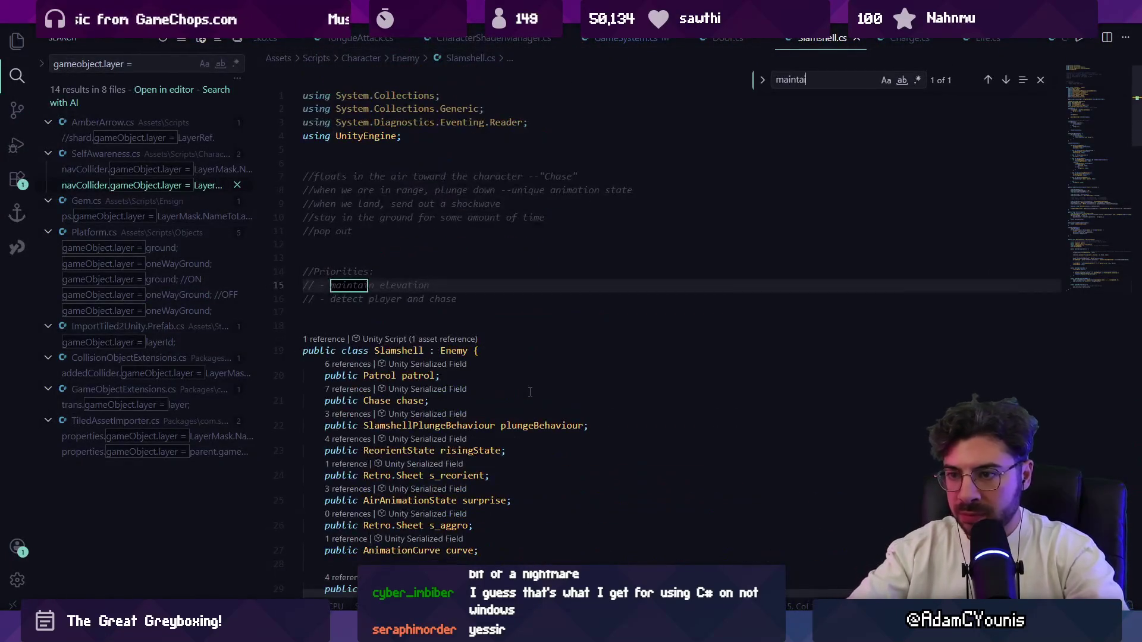
{"action": "key", "text": "ctrl+a"}
{"action": "type", "text": "a"}
{"action": "key", "text": "ctrl+a"}
{"action": "type", "text": "ba"}
{"action": "type", "text": "ti"}
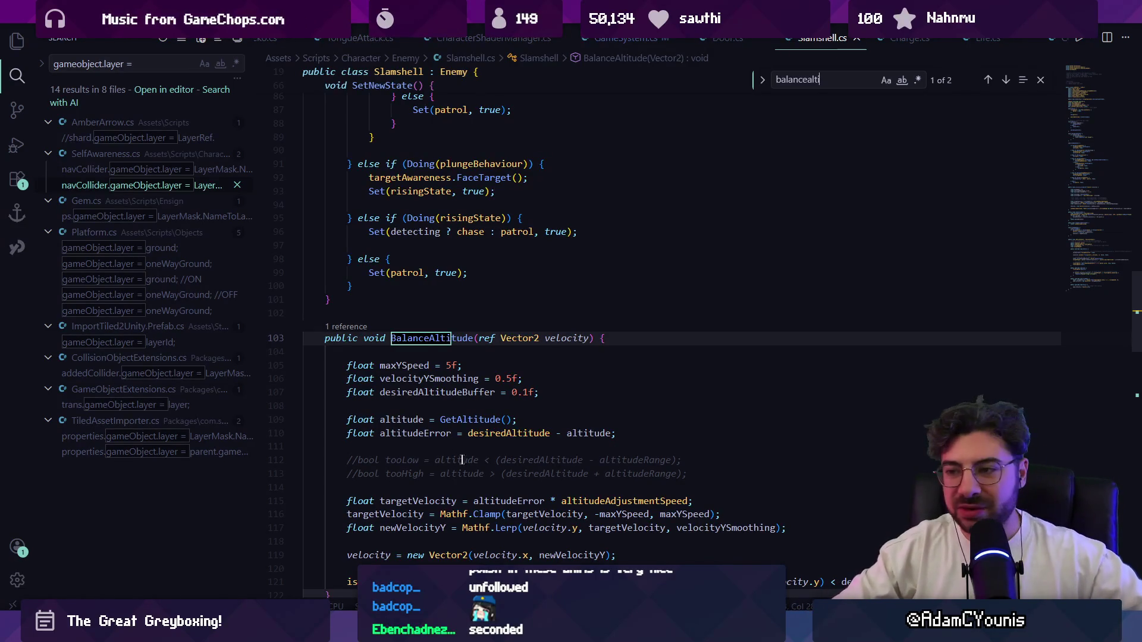
Read through BalanceAltitude's commented altitude checks and the GetAltitude ground raycast, then return to Unity
{"action": "scroll", "coordinate": [498, 359], "scroll_direction": "down", "scroll_amount": 3}
{"action": "left_click", "coordinate": [501, 361]}
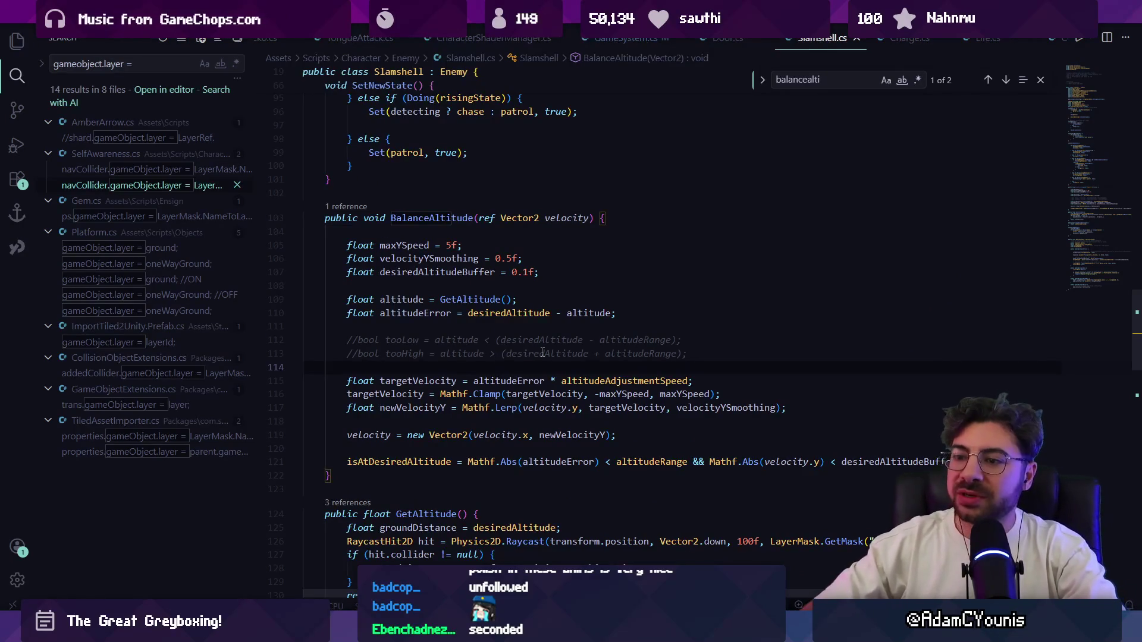
{"action": "key", "text": "shift+Up"}
{"action": "key", "text": "shift+Up"}
{"action": "left_click", "coordinate": [579, 321]}
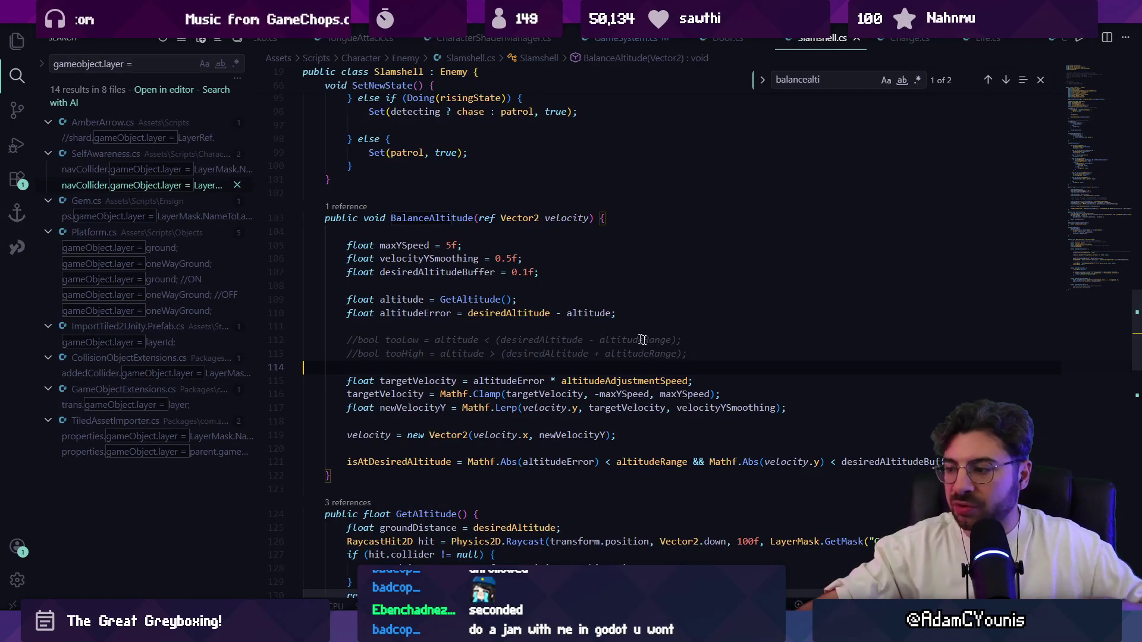
{"action": "scroll", "coordinate": [589, 335], "scroll_direction": "down", "scroll_amount": 4}
{"action": "left_click", "coordinate": [916, 361]}
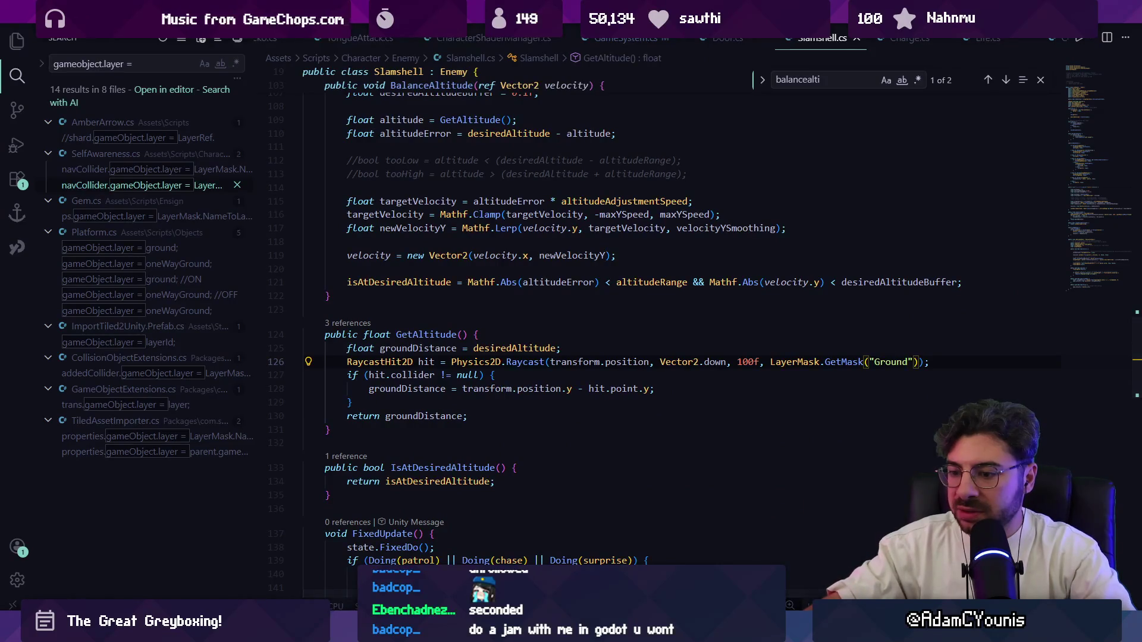
{"action": "left_click", "coordinate": [402, 559]}
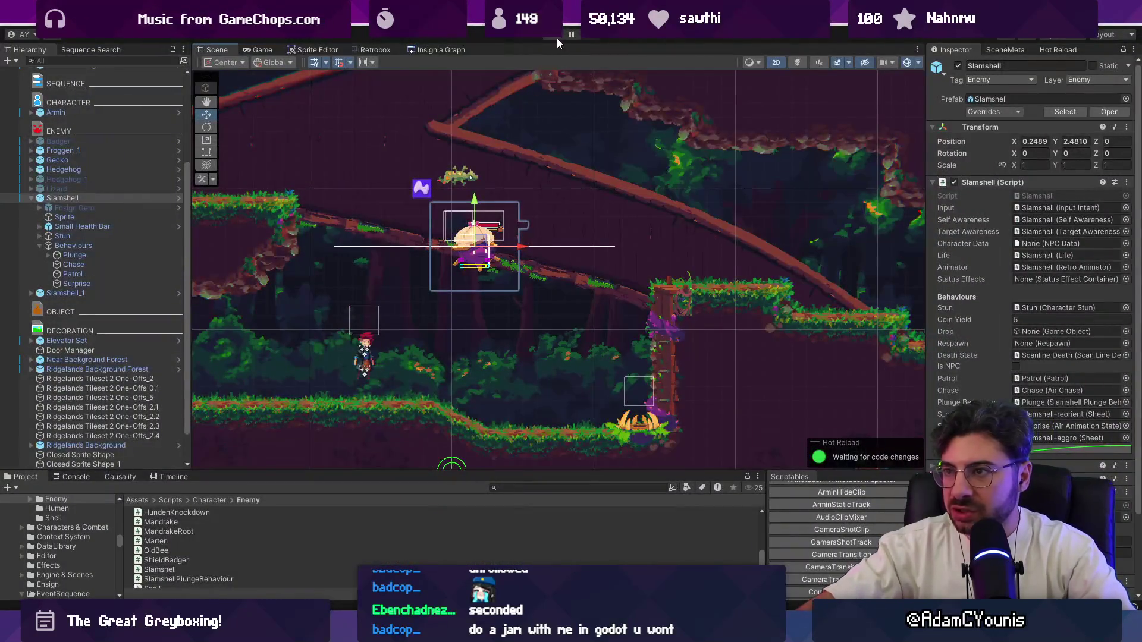
Run the level, framing the hovering Slamshell in Scene view, then move the hero left in Game view
{"action": "left_click", "coordinate": [557, 37]}
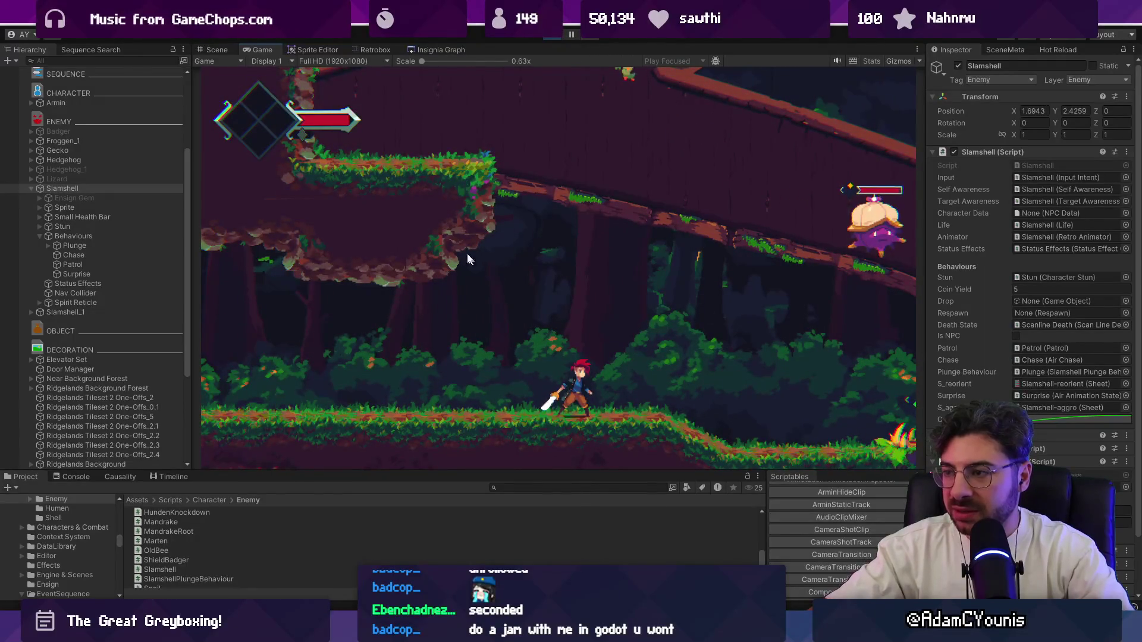
{"action": "left_click", "coordinate": [224, 52]}
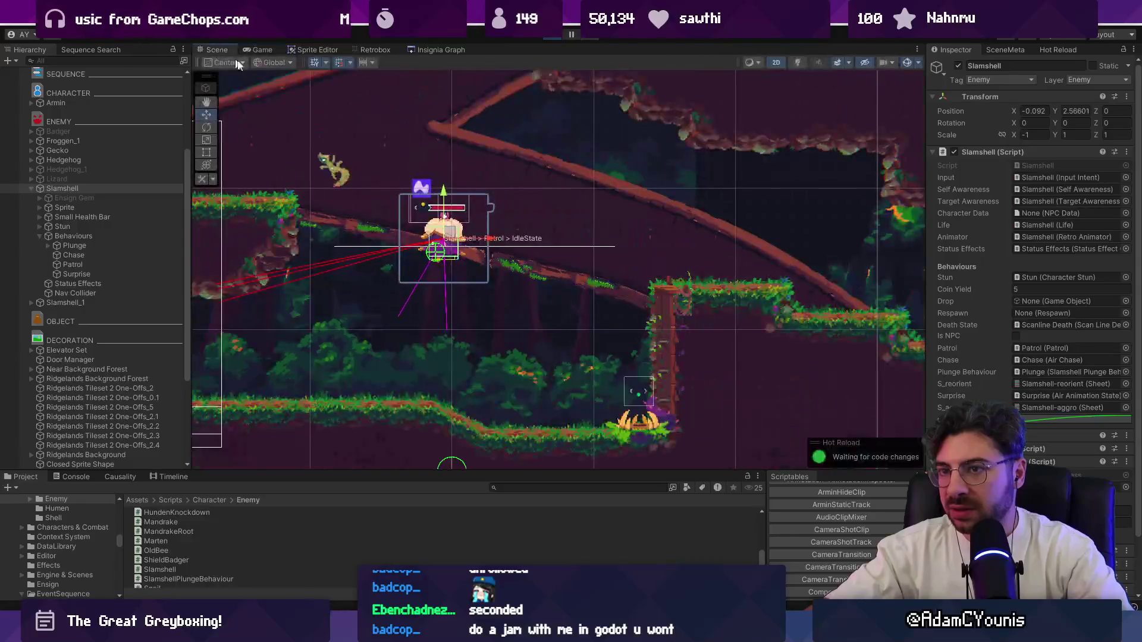
{"action": "key", "text": "f"}
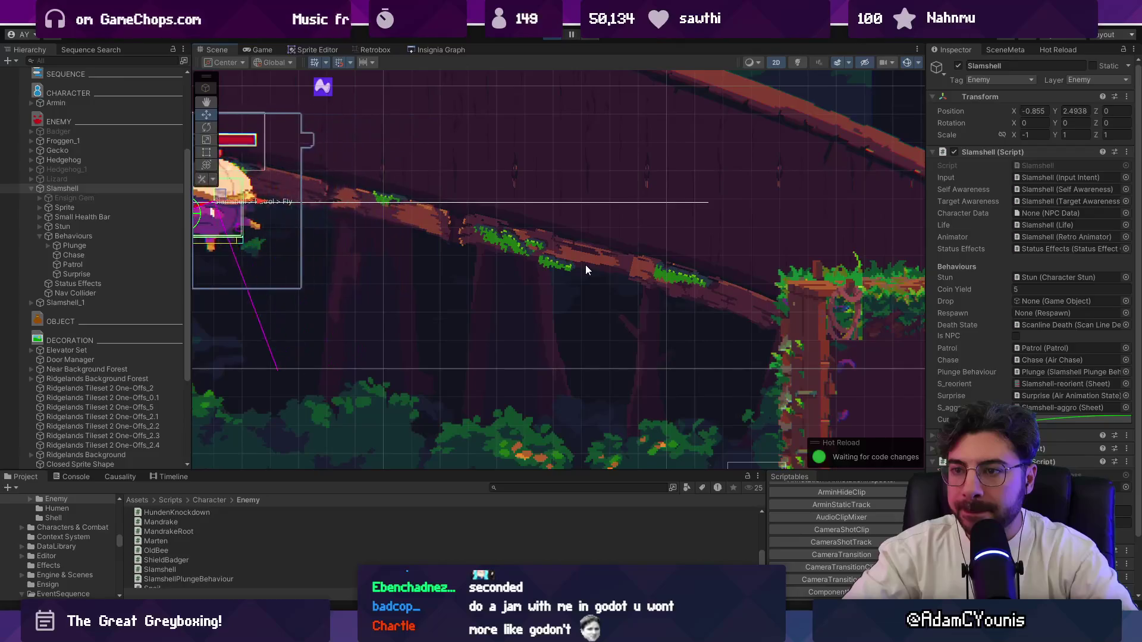
{"action": "key", "text": "f"}
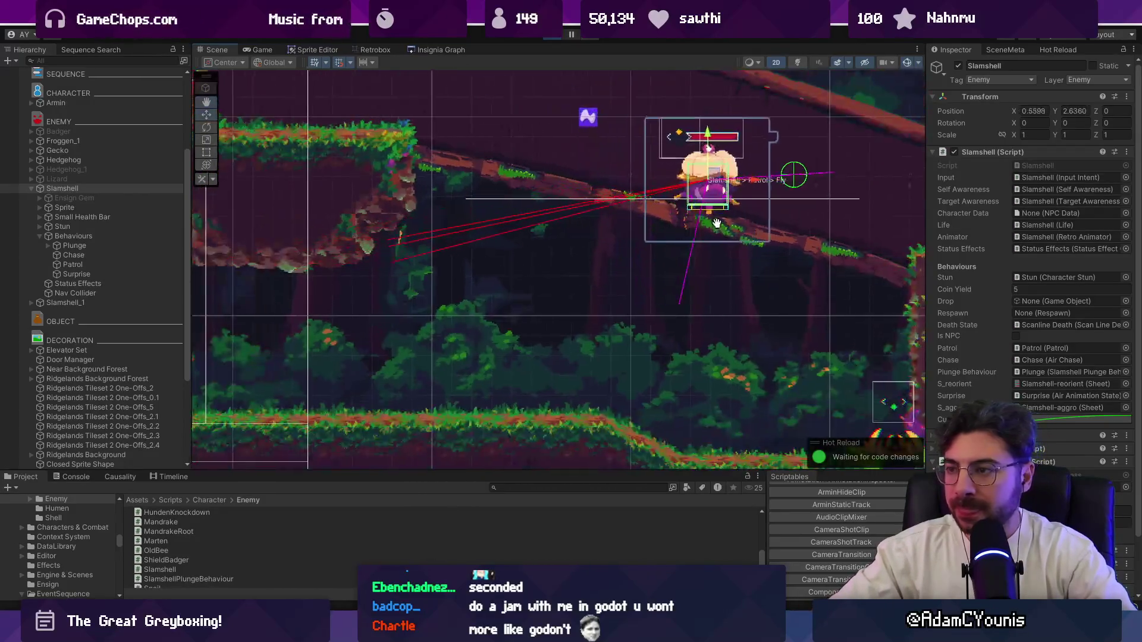
{"action": "key", "text": "f"}
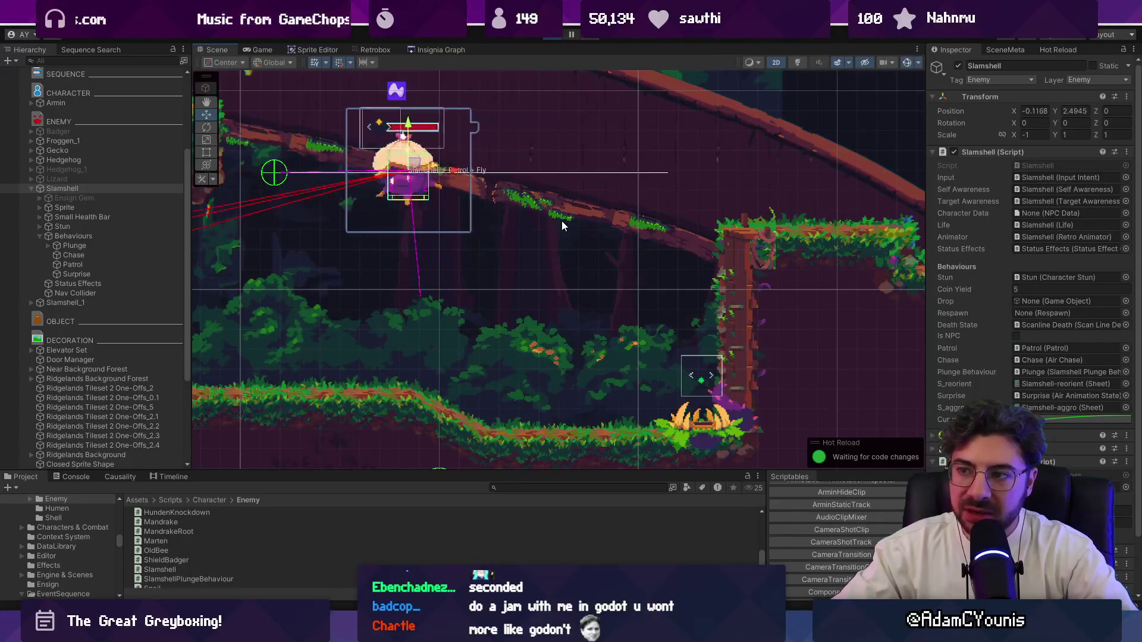
{"action": "left_click", "coordinate": [272, 48]}
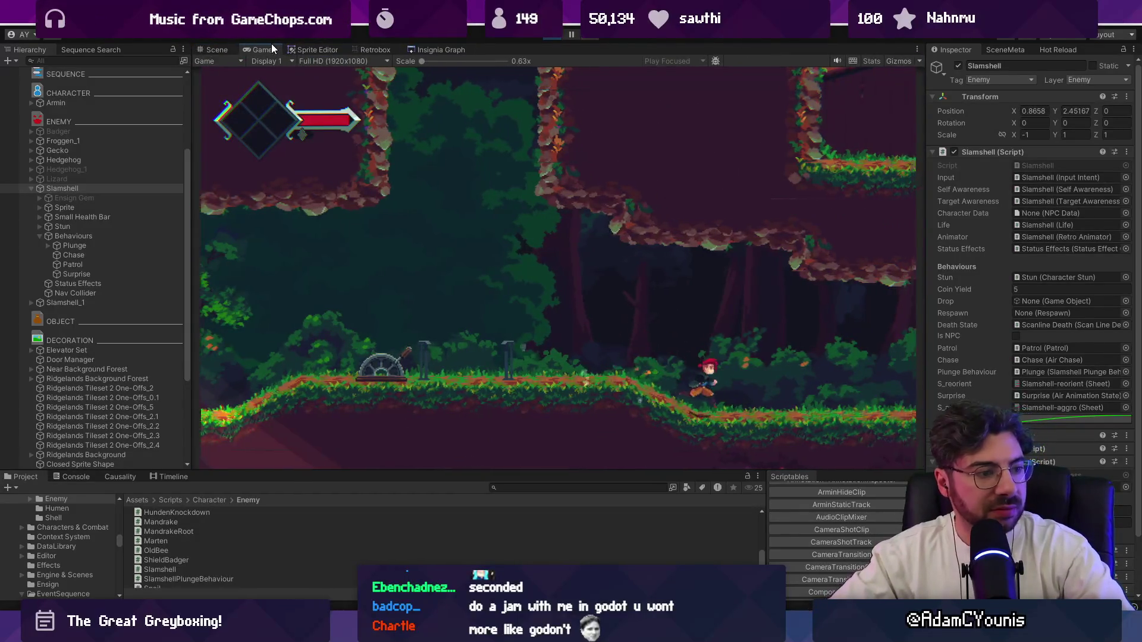
{"action": "key", "text": "Left"}
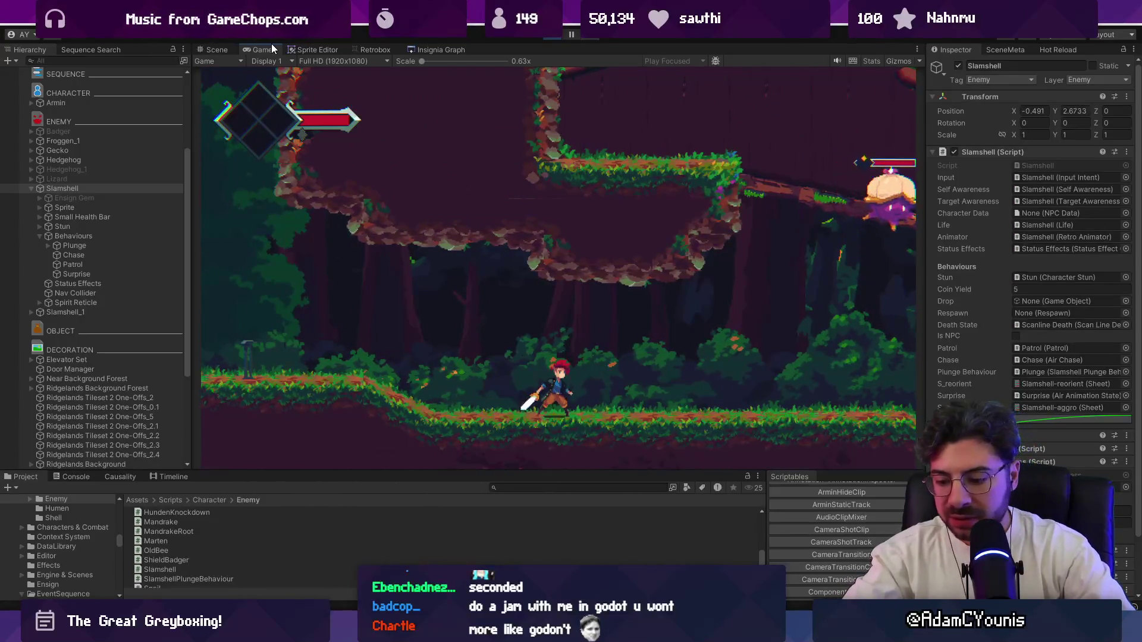
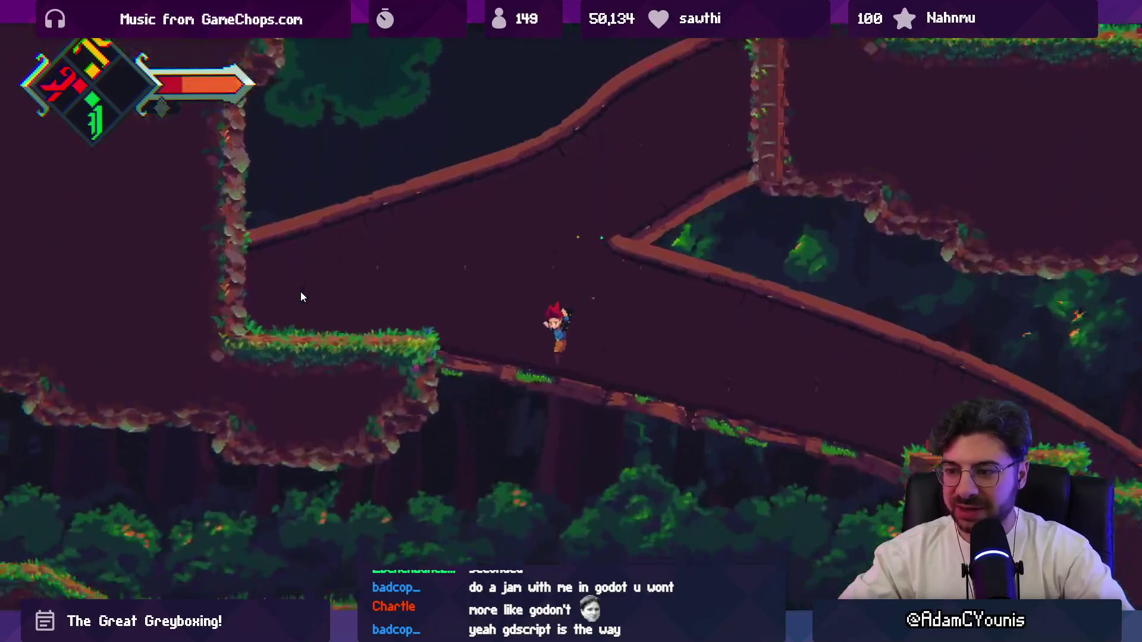
Leave the maximized Game view and stop Play mode in Unity
{"action": "key", "text": "shift+space"}
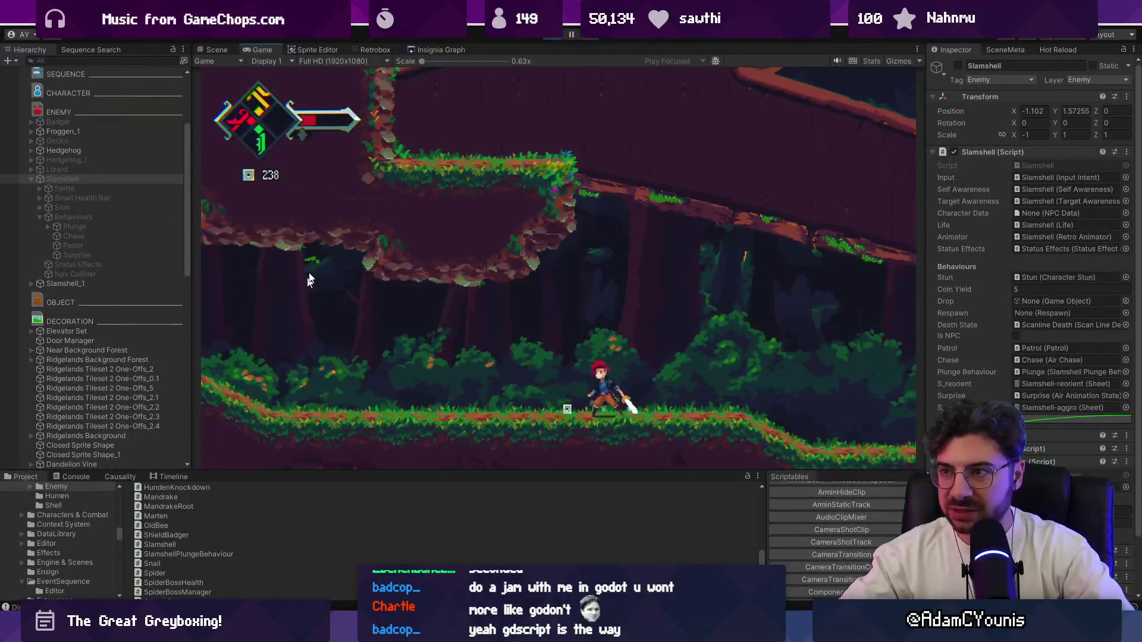
{"action": "left_click", "coordinate": [551, 36]}
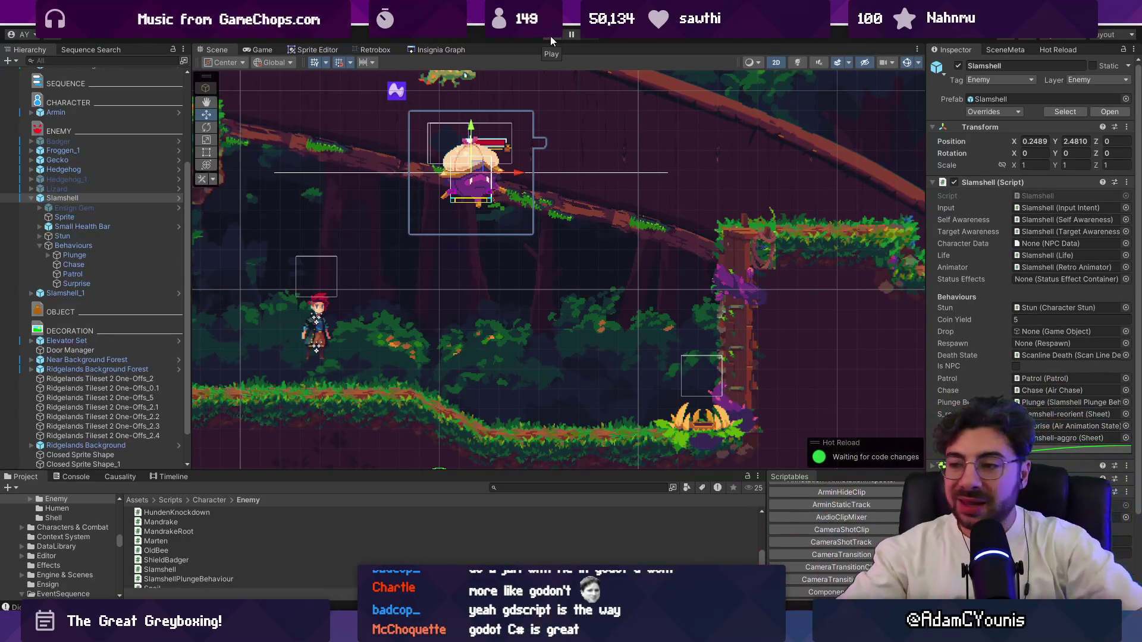
{"action": "key", "text": "super"}
Launch Godot and set up a new project named 'Godot Test' using the Mobile renderer
{"action": "type", "text": "godot"}
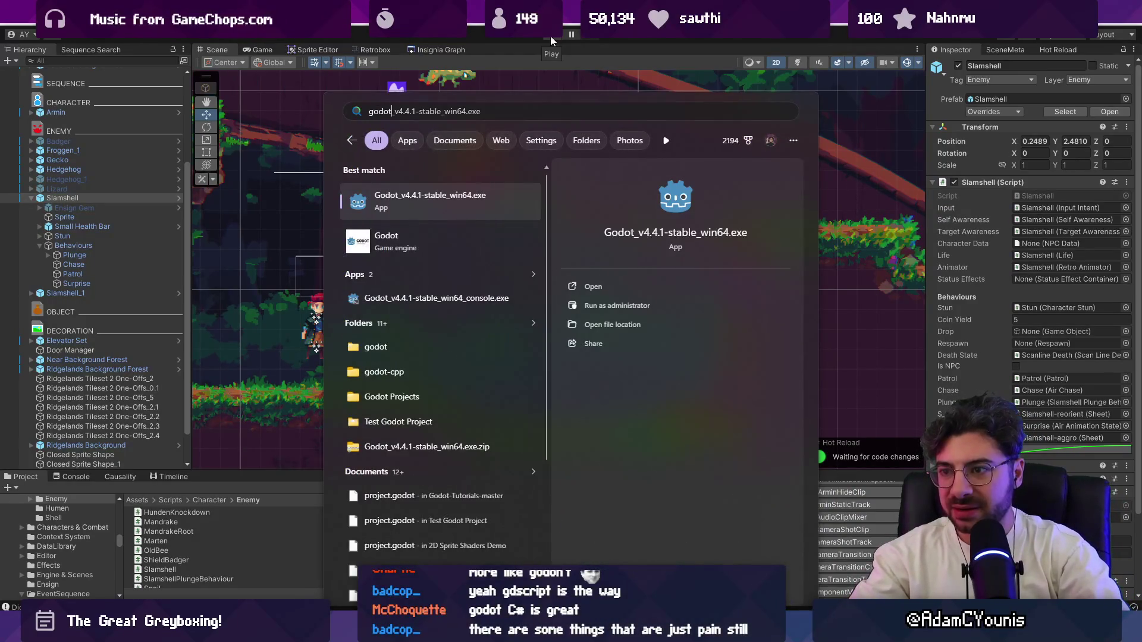
{"action": "key", "text": "Escape"}
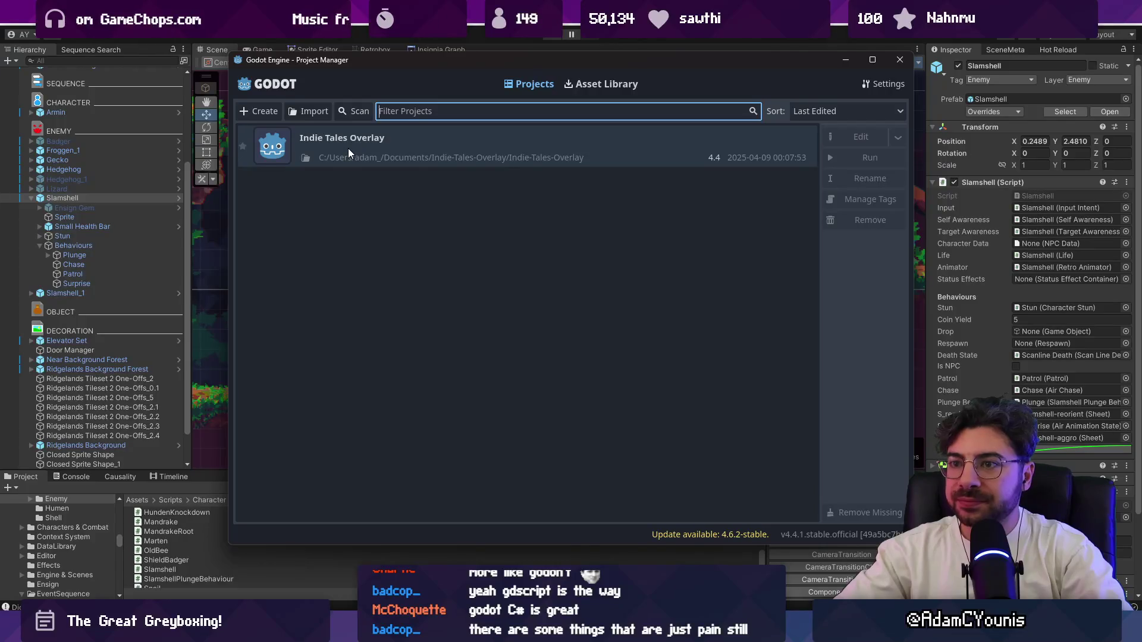
{"action": "left_click", "coordinate": [265, 113]}
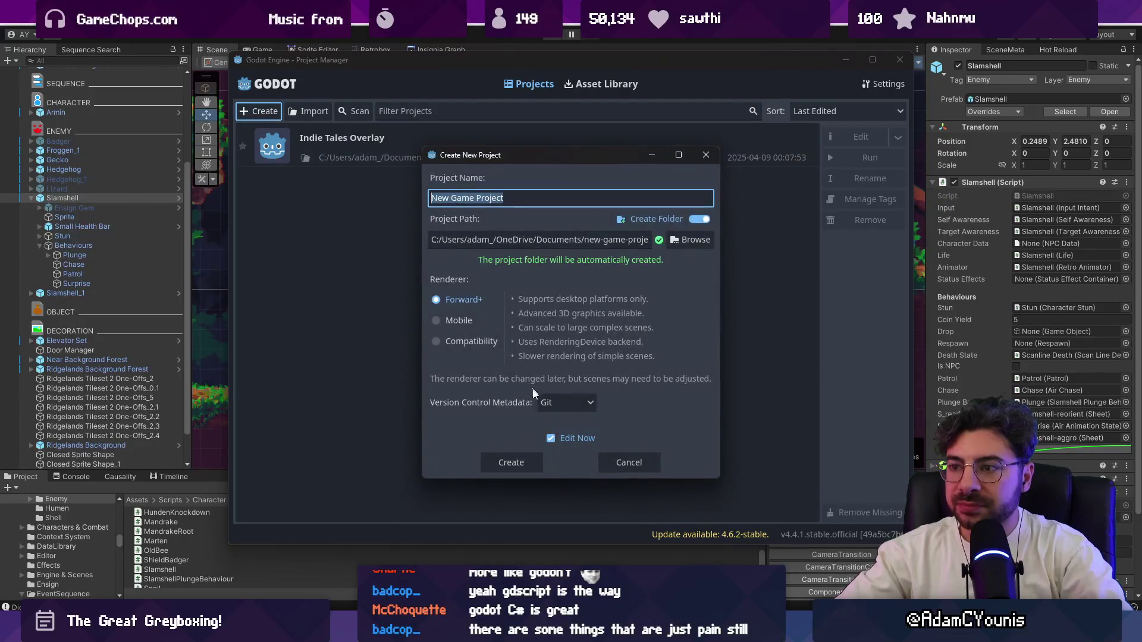
{"action": "type", "text": "Godot Test"}
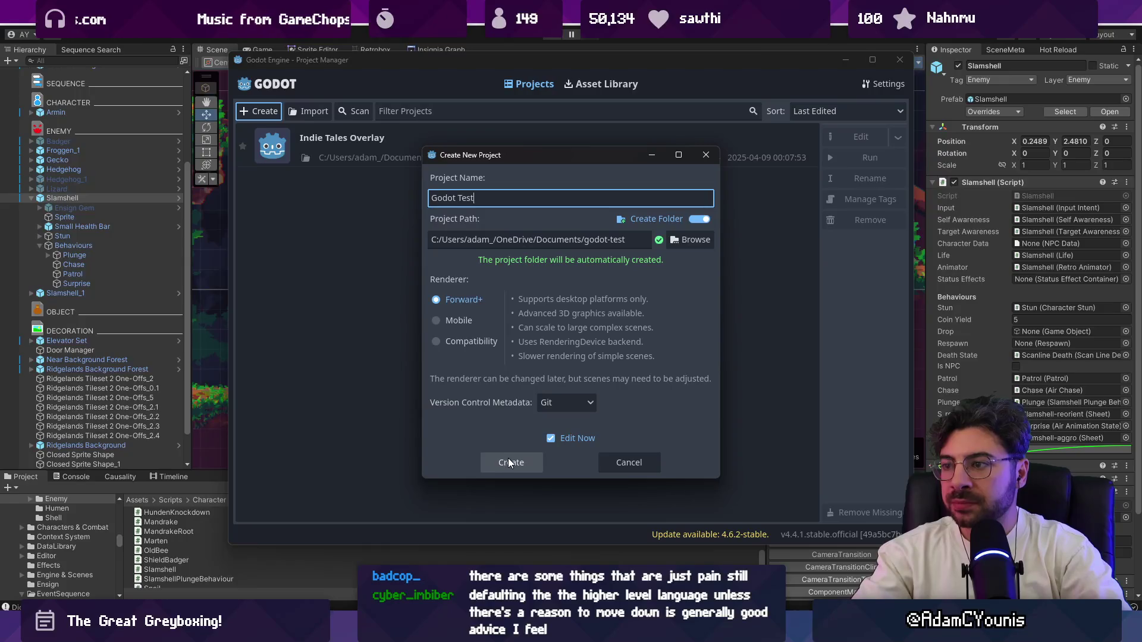
{"action": "left_click", "coordinate": [455, 321]}
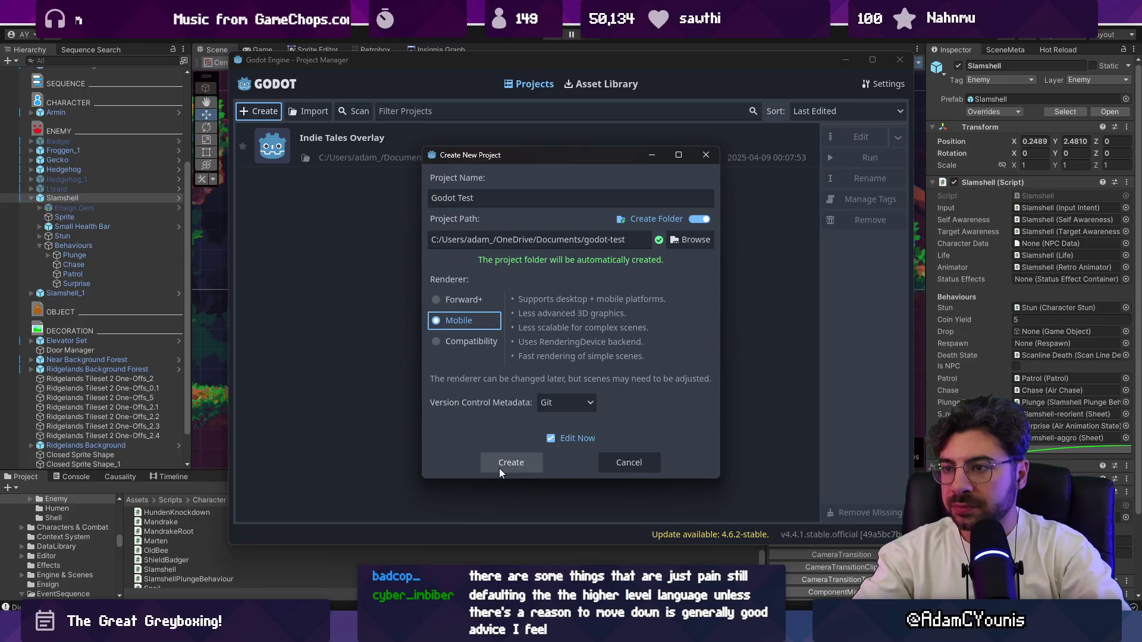
{"action": "left_click", "coordinate": [498, 469]}
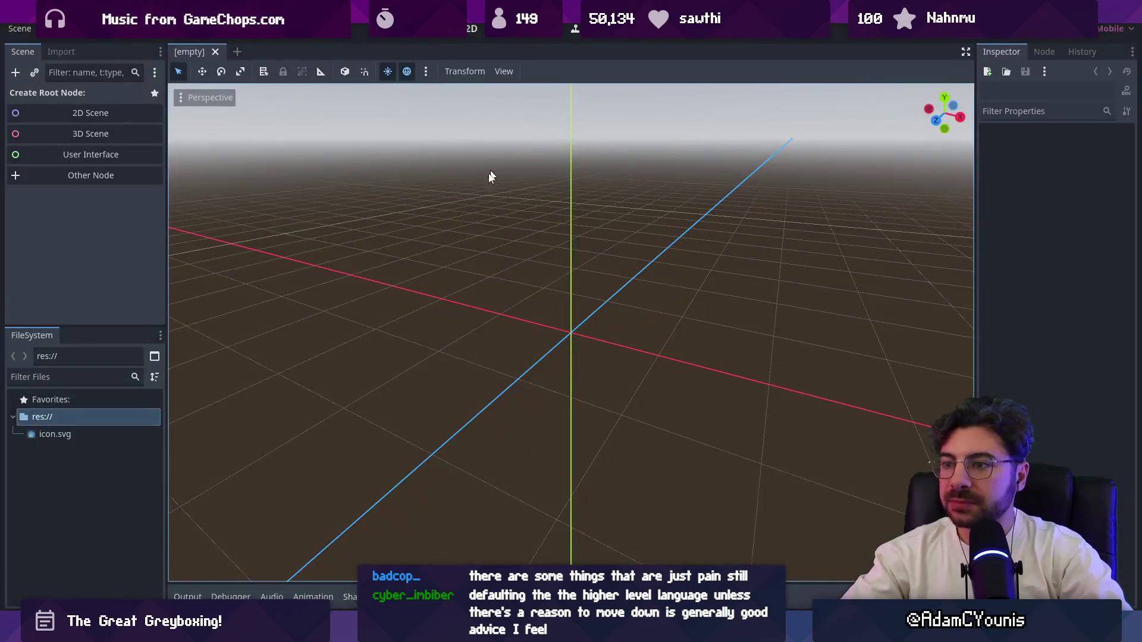
In the 2D workspace, start a scene with a Node2D root and add a Camera2D child
{"action": "left_click", "coordinate": [471, 29]}
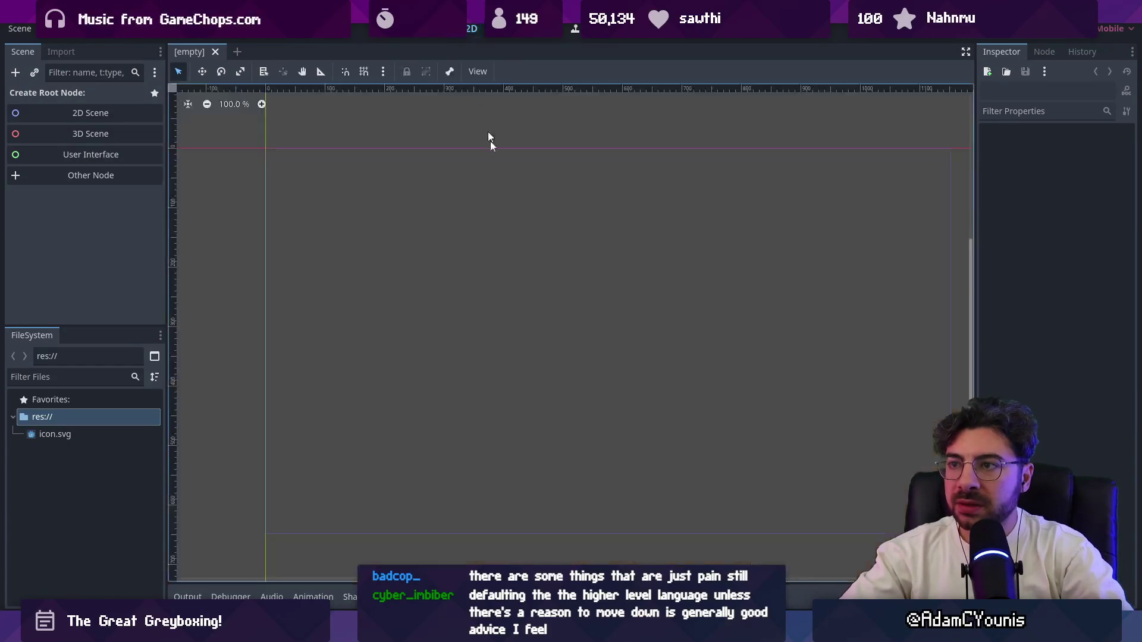
{"action": "scroll", "coordinate": [444, 187], "scroll_direction": "down", "scroll_amount": 3}
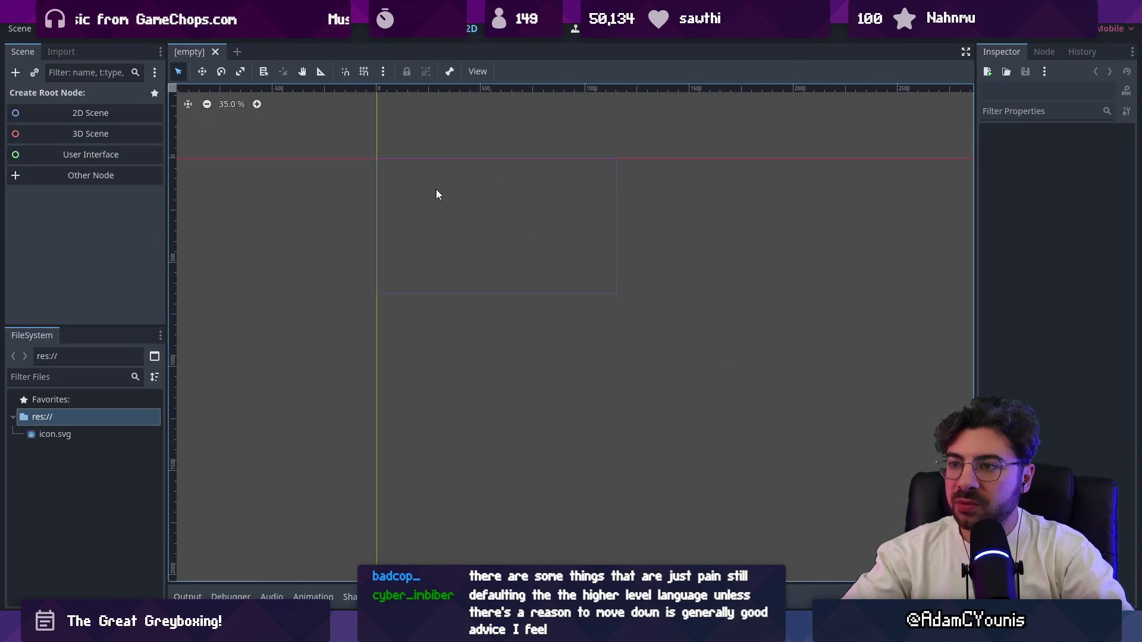
{"action": "left_click", "coordinate": [86, 116]}
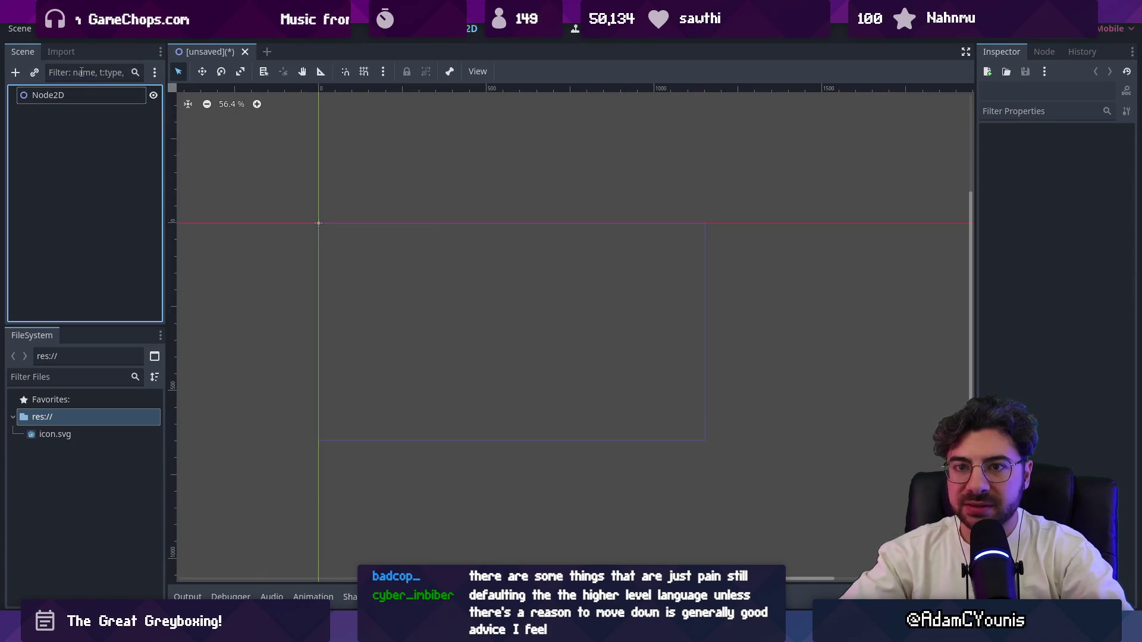
{"action": "key", "text": "ctrl+a"}
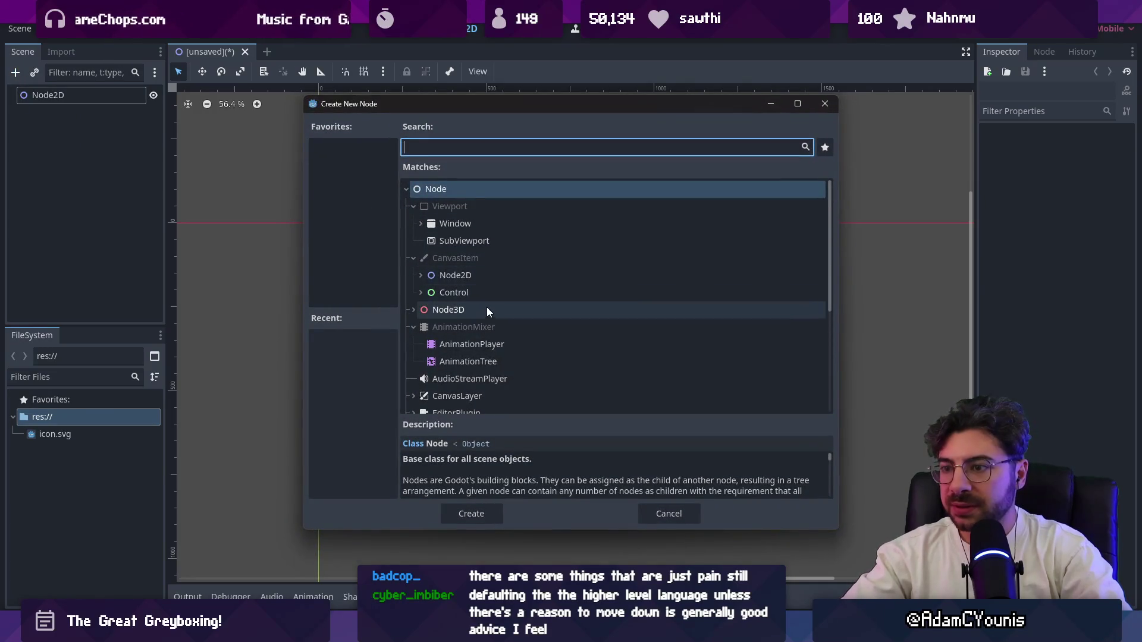
{"action": "type", "text": "camera"}
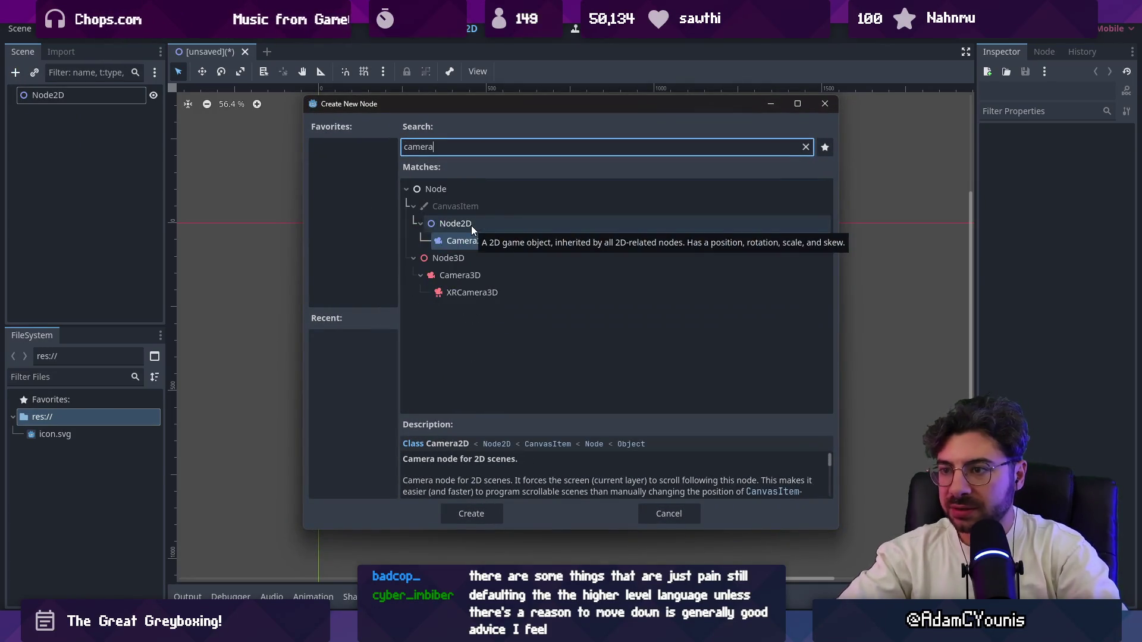
{"action": "double_click", "coordinate": [470, 240]}
{"action": "scroll", "coordinate": [497, 247], "scroll_direction": "up", "scroll_amount": 3}
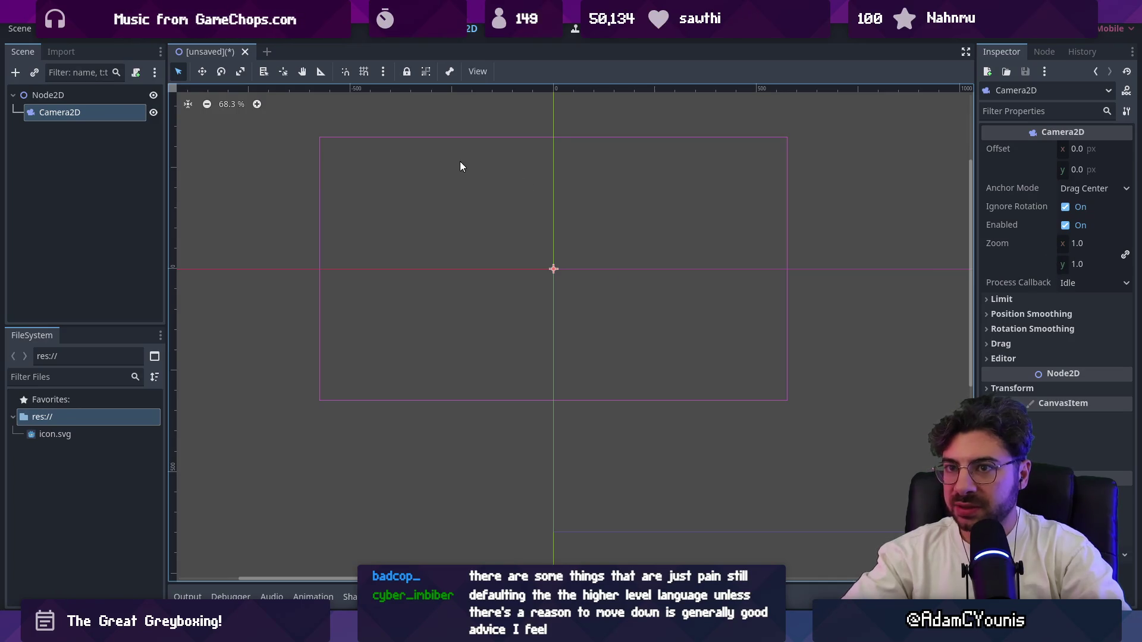
{"action": "left_click", "coordinate": [57, 28]}
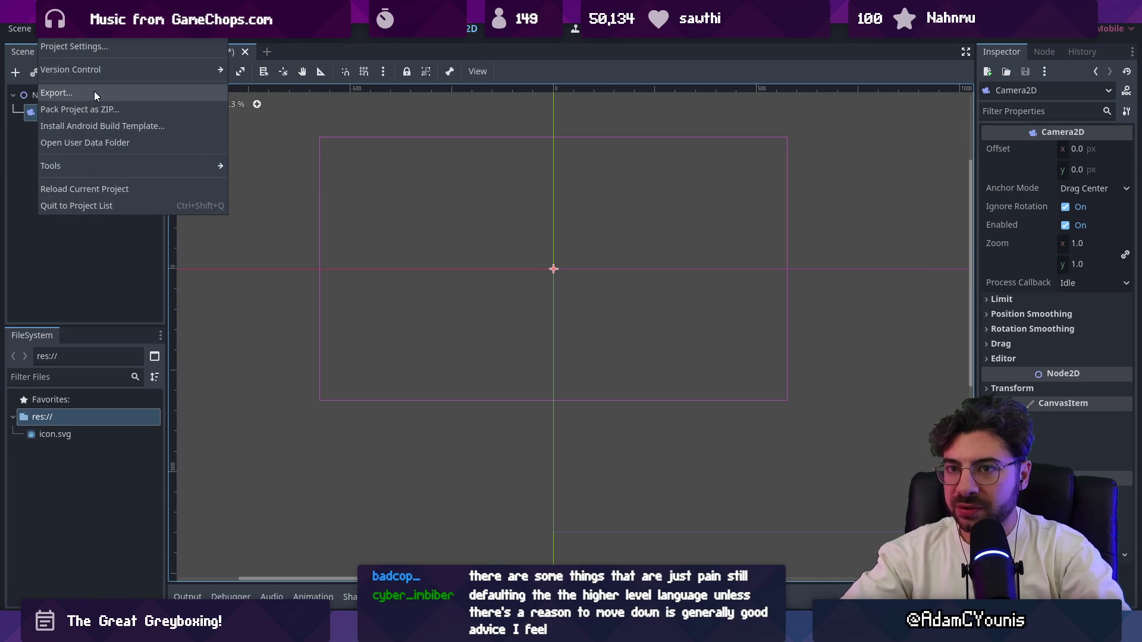
Open Project Settings and filter down to the Display > Window settings
{"action": "left_click", "coordinate": [98, 51]}
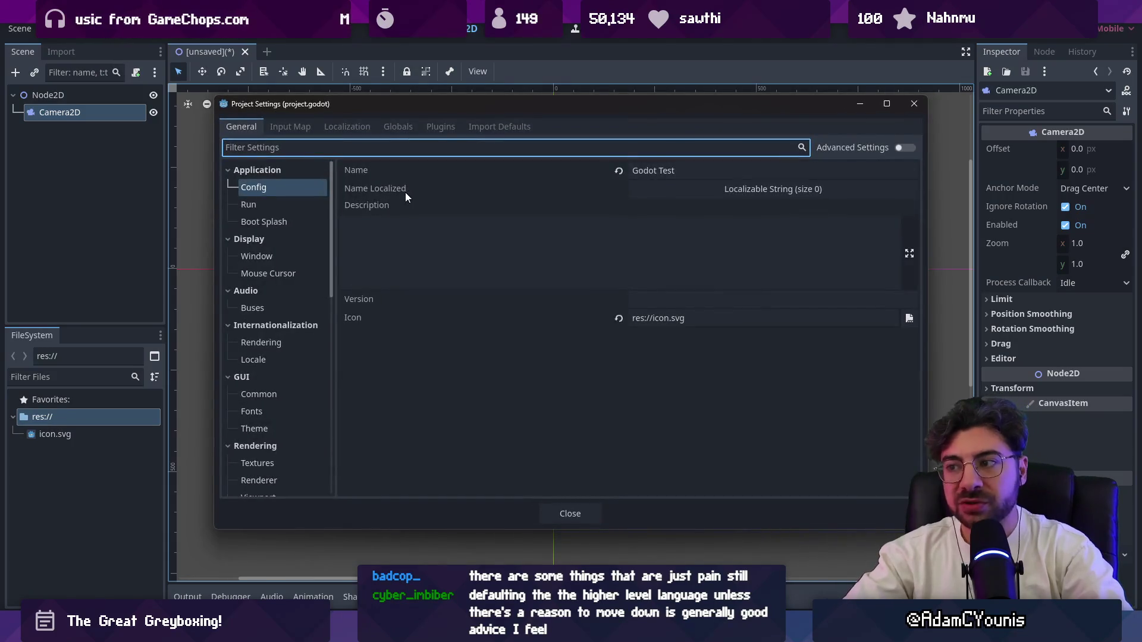
{"action": "type", "text": "window"}
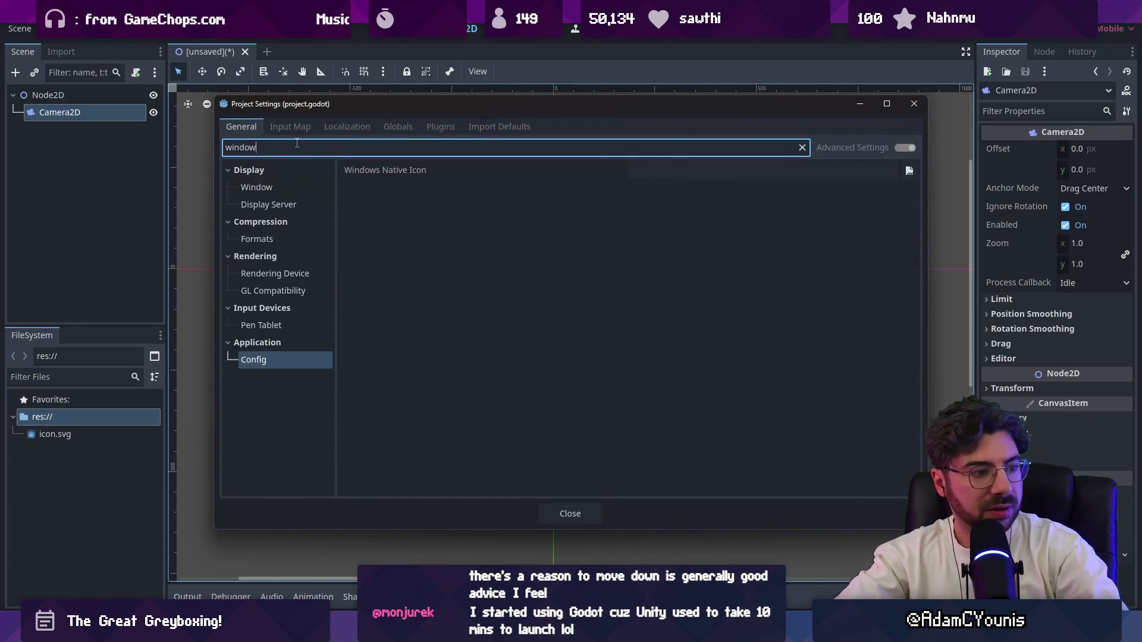
{"action": "left_click", "coordinate": [386, 172]}
{"action": "double_click", "coordinate": [255, 147]}
{"action": "type", "text": "screen"}
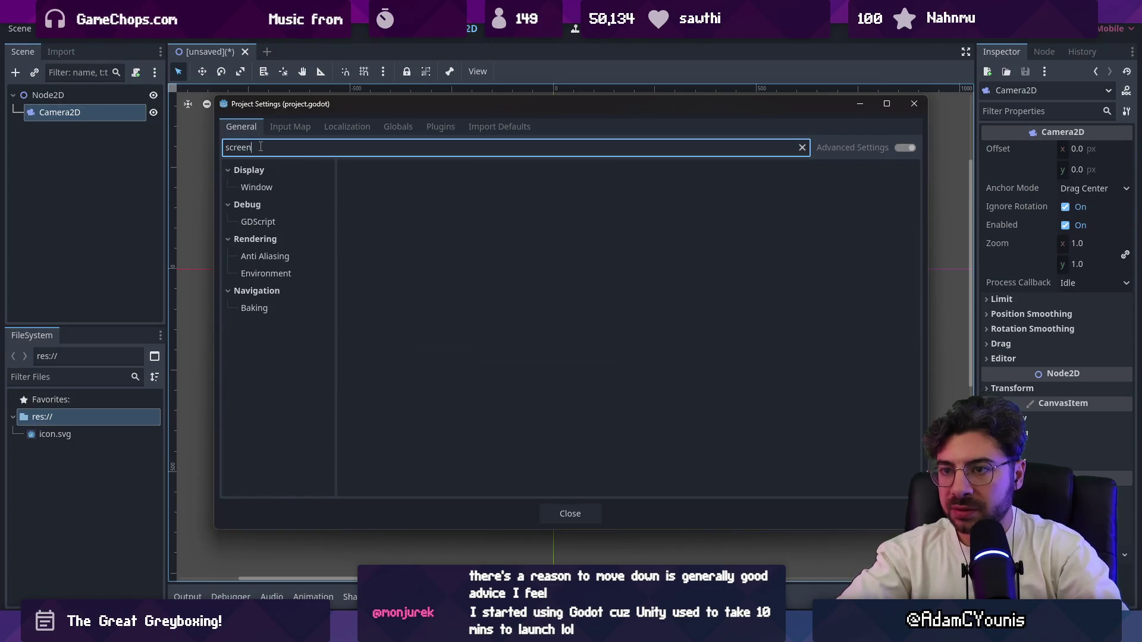
{"action": "left_click", "coordinate": [268, 189]}
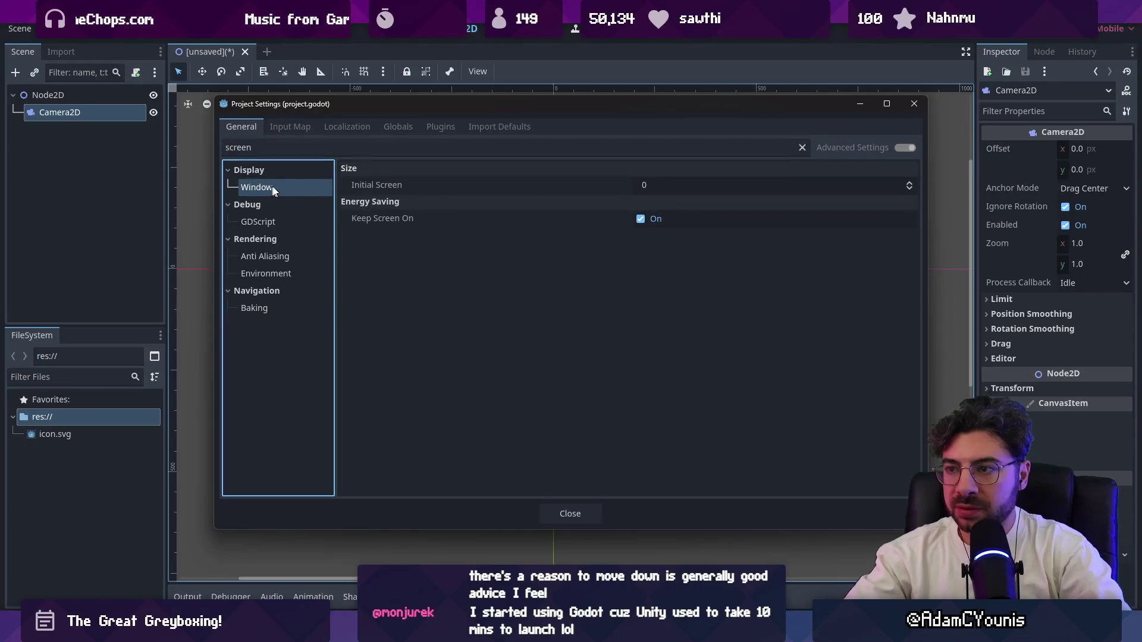
{"action": "left_click", "coordinate": [428, 149]}
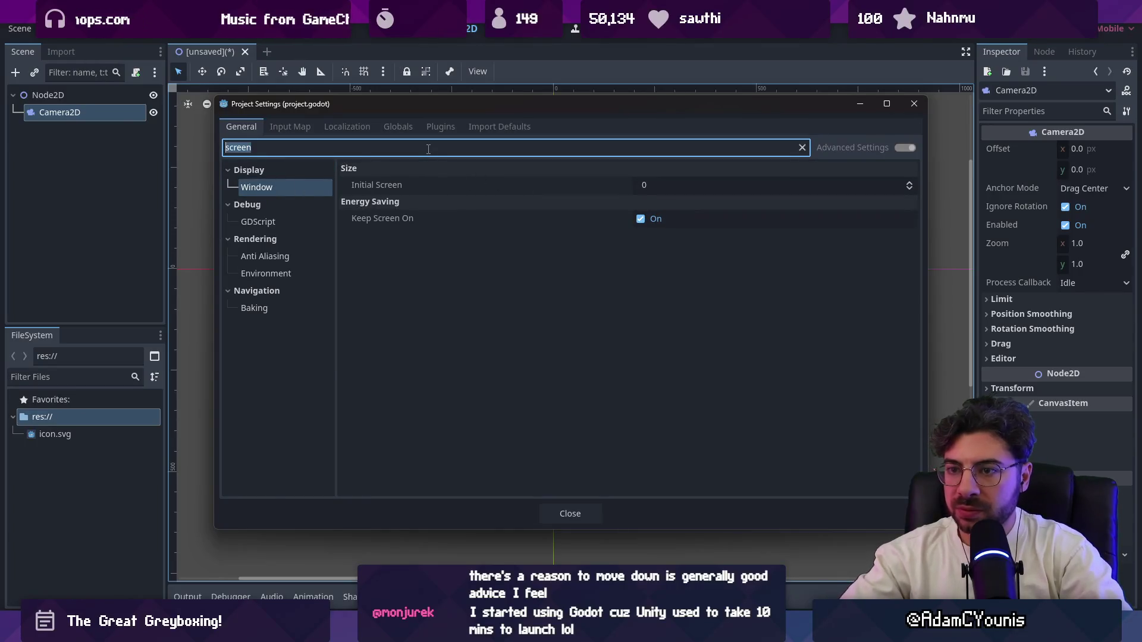
{"action": "key", "text": "BackSpace"}
Set the viewport to 640 by 360 and the window mode to Maximized
{"action": "left_click", "coordinate": [685, 188]}
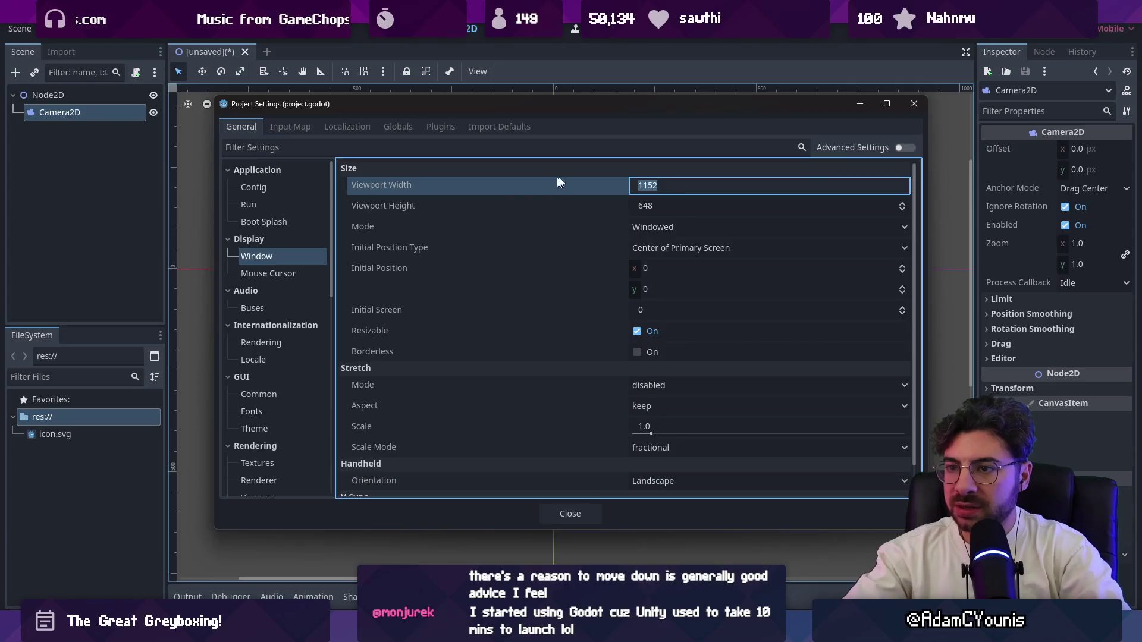
{"action": "key", "text": "Return"}
{"action": "left_click", "coordinate": [657, 191]}
{"action": "type", "text": "1"}
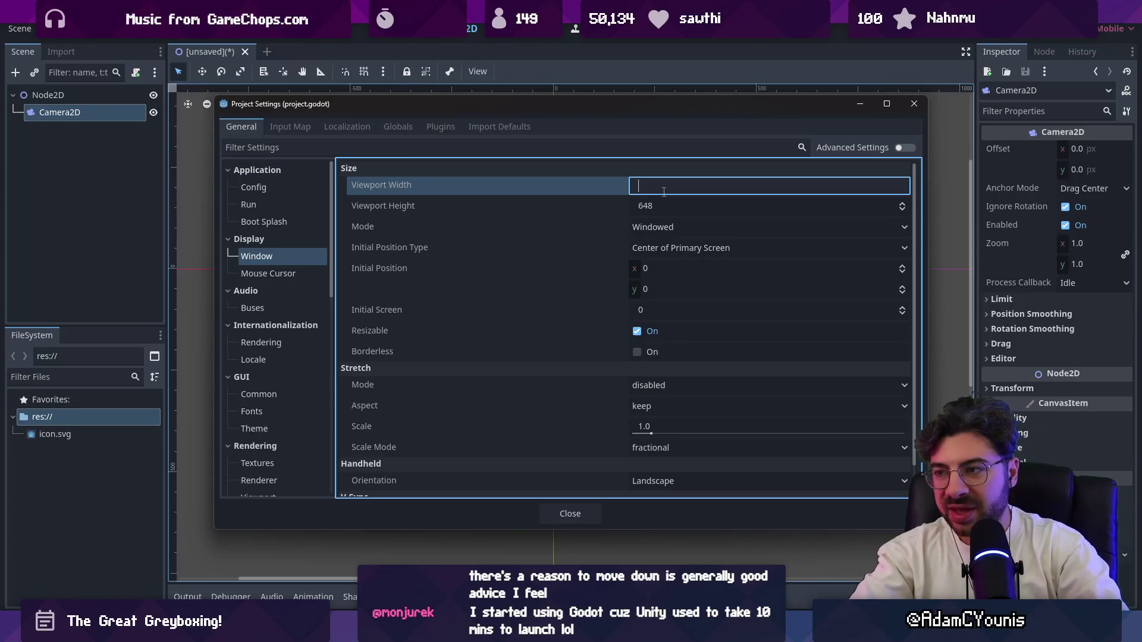
{"action": "type", "text": "0"}
{"action": "key", "text": "Tab"}
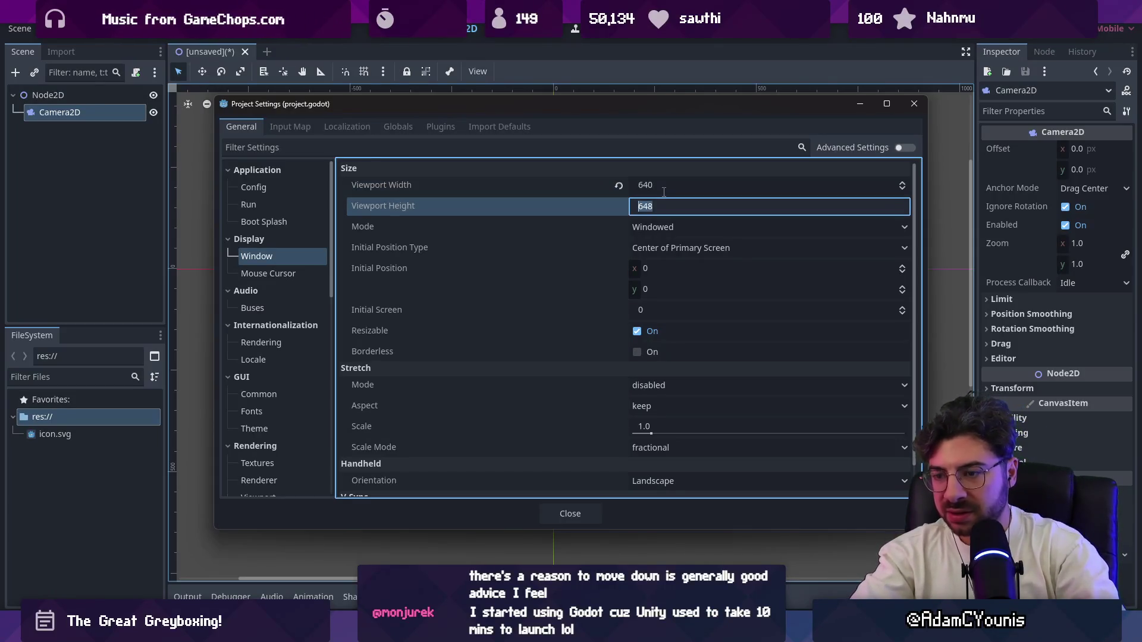
{"action": "type", "text": "360"}
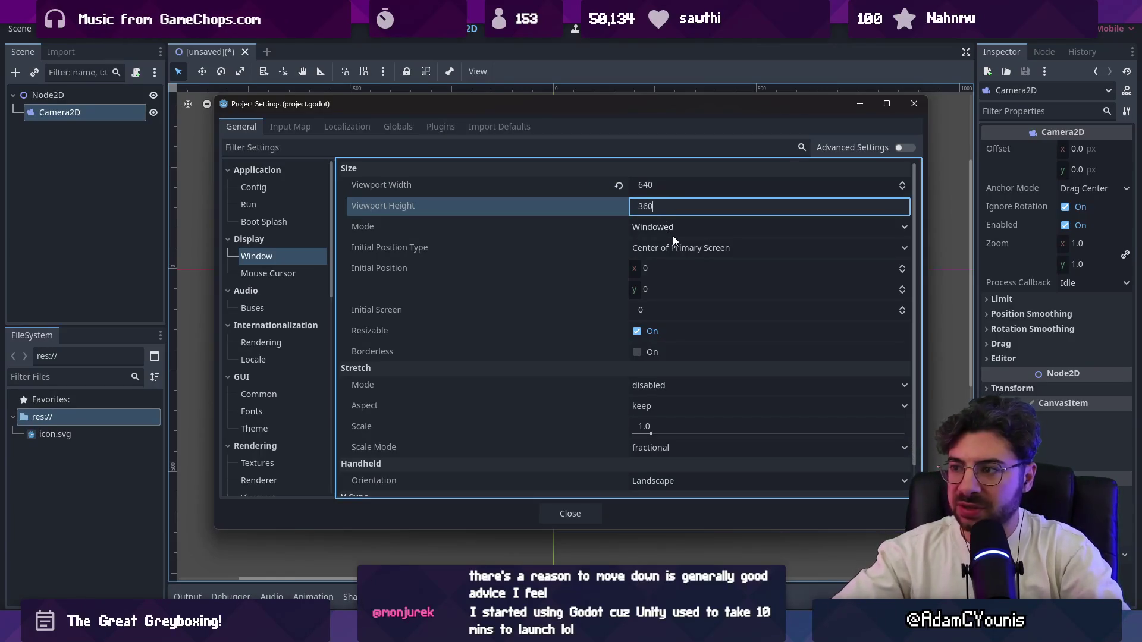
{"action": "left_click", "coordinate": [673, 232]}
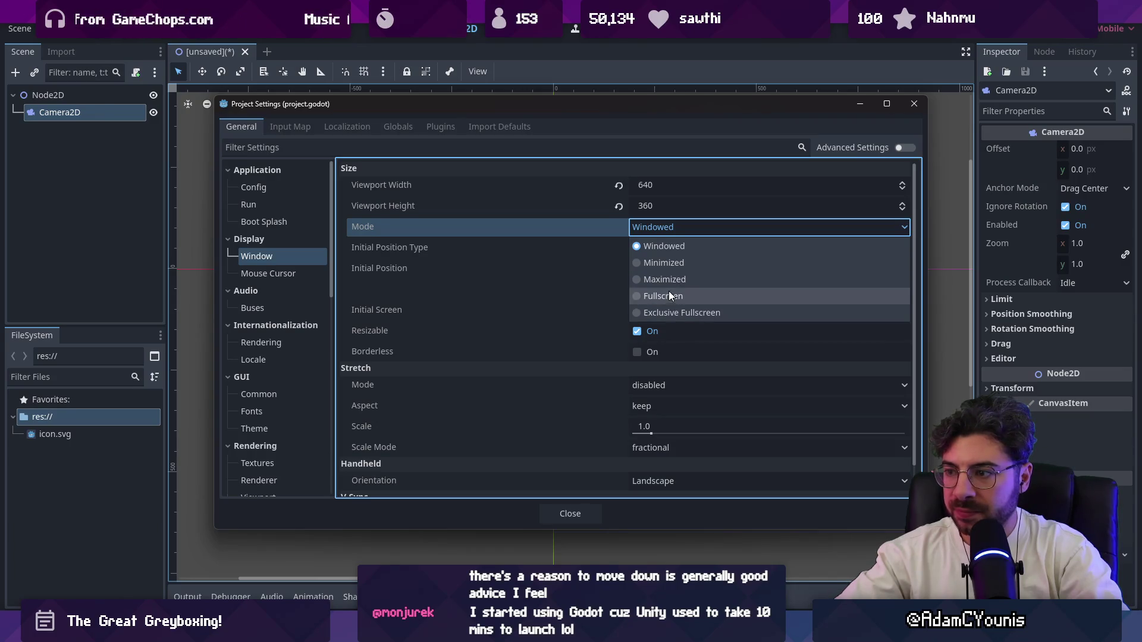
{"action": "left_click", "coordinate": [666, 278]}
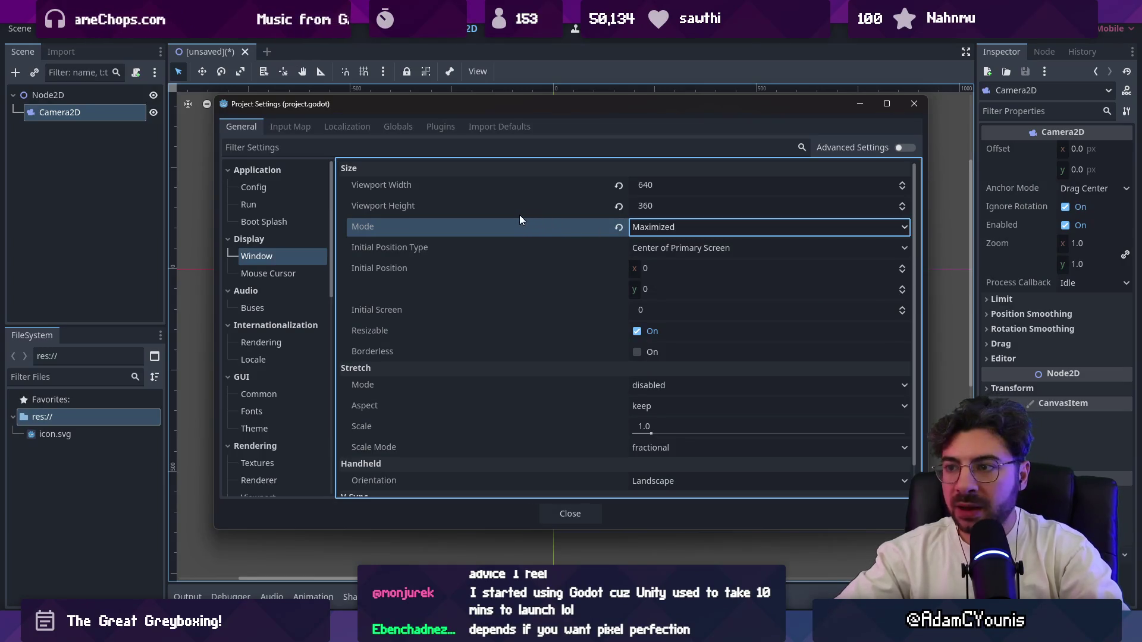
Change the viewport size to 320 by 180 and close Project Settings
{"action": "left_click", "coordinate": [667, 185]}
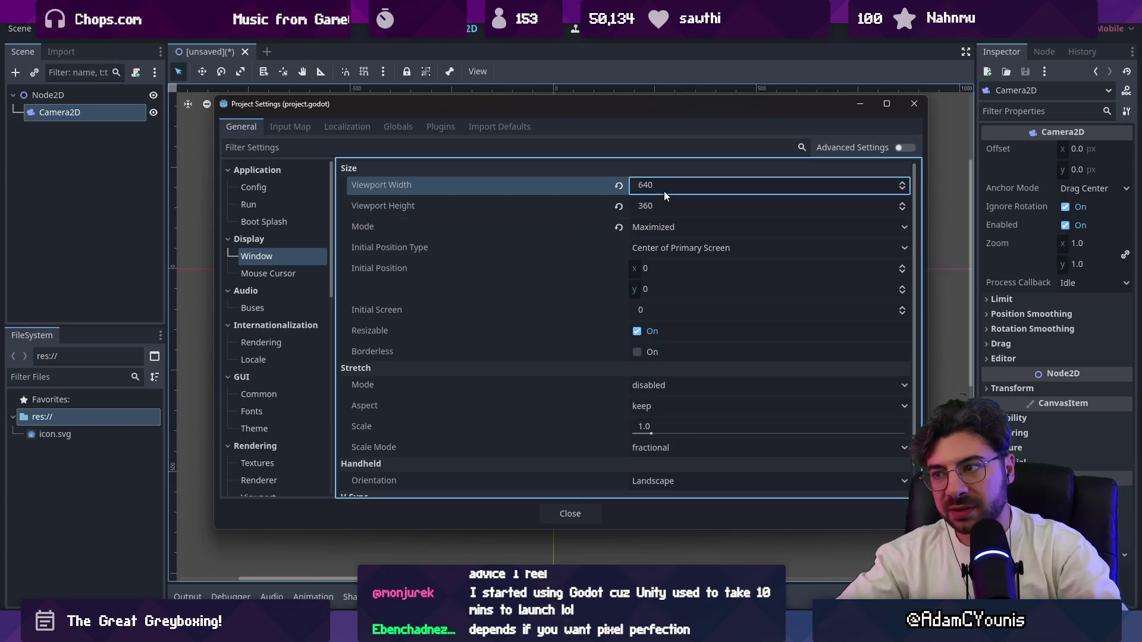
{"action": "type", "text": "320"}
{"action": "key", "text": "Tab"}
{"action": "type", "text": "1"}
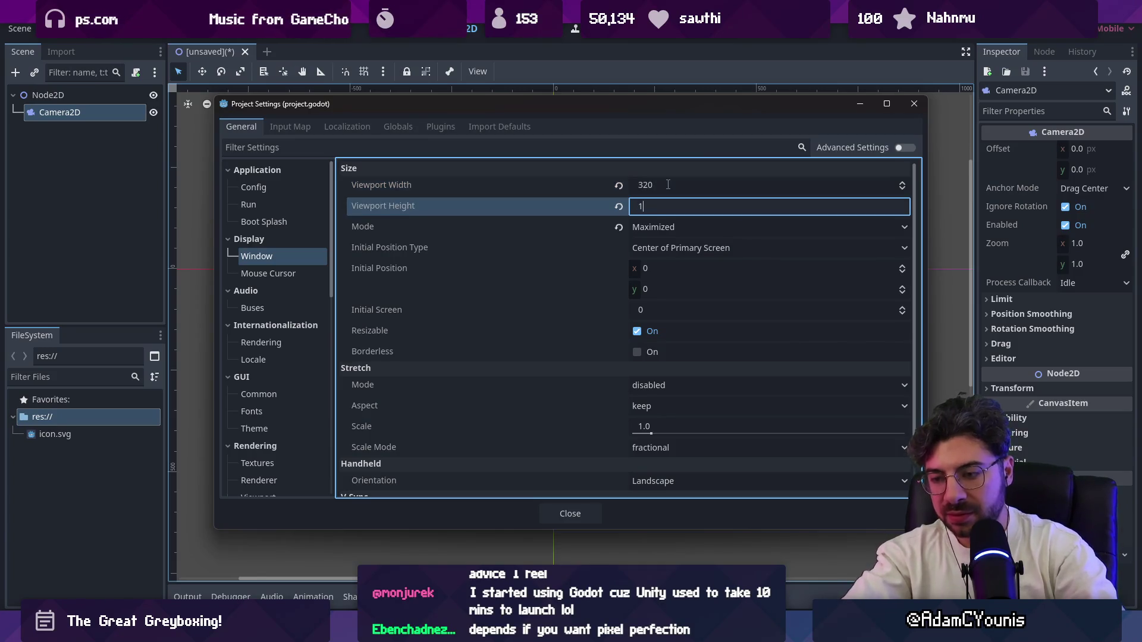
{"action": "scroll", "coordinate": [506, 307], "scroll_direction": "down", "scroll_amount": 1}
{"action": "scroll", "coordinate": [548, 309], "scroll_direction": "up", "scroll_amount": 1}
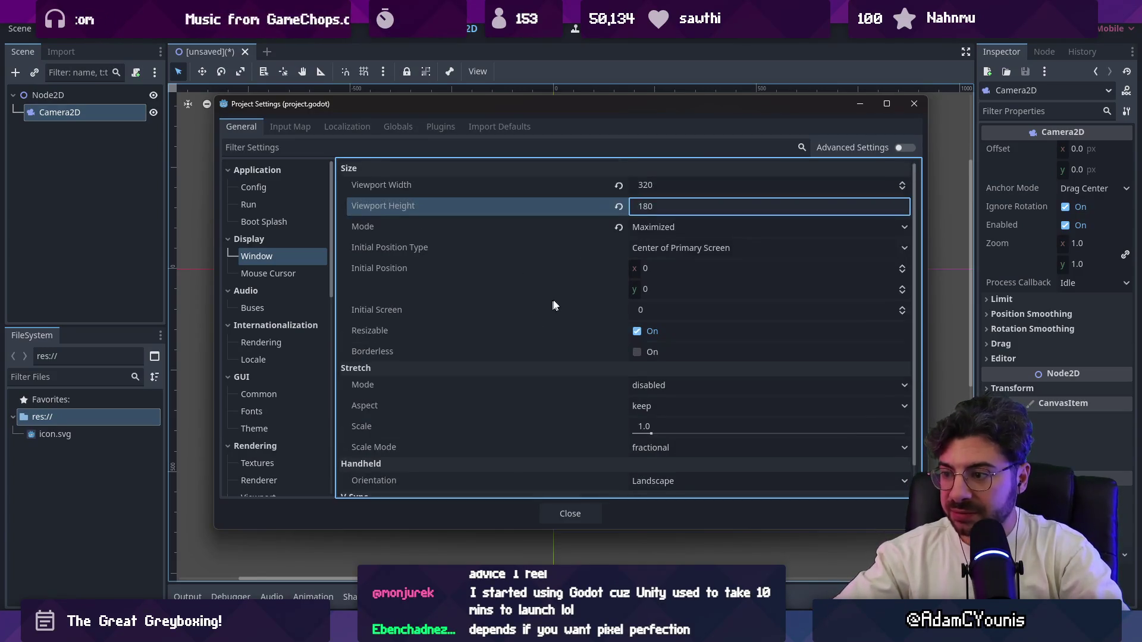
{"action": "left_click", "coordinate": [914, 104]}
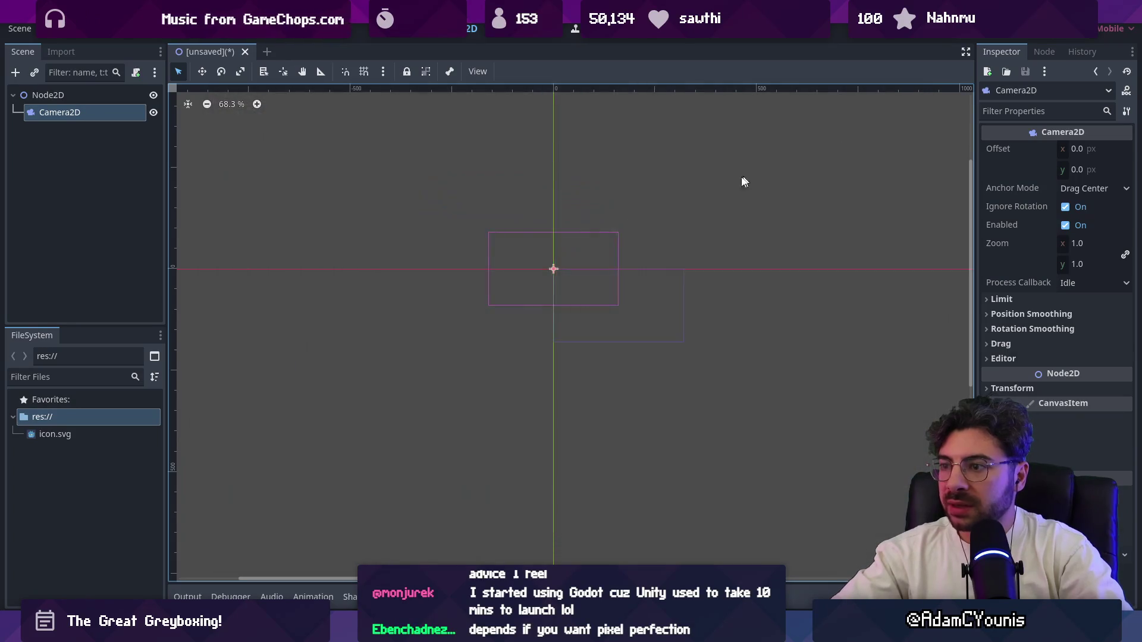
Add icon.svg to the scene as a sprite alongside the Camera2D
{"action": "key", "text": "ctrl+s"}
{"action": "key", "text": "Escape"}
{"action": "scroll", "coordinate": [572, 277], "scroll_direction": "up", "scroll_amount": 6}
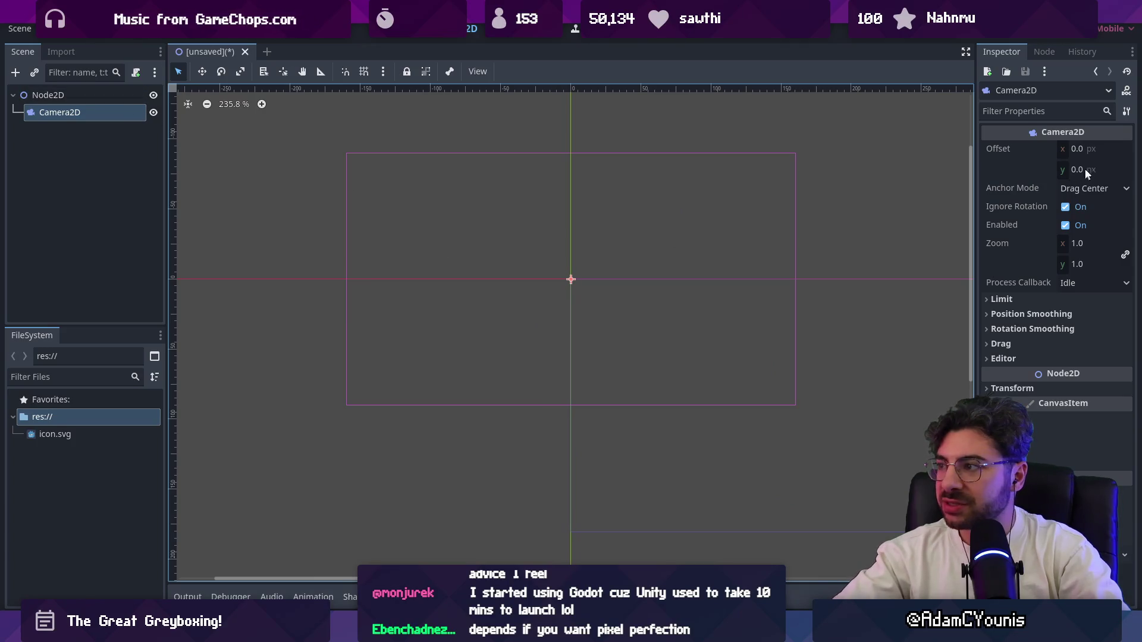
{"action": "left_click", "coordinate": [1069, 245]}
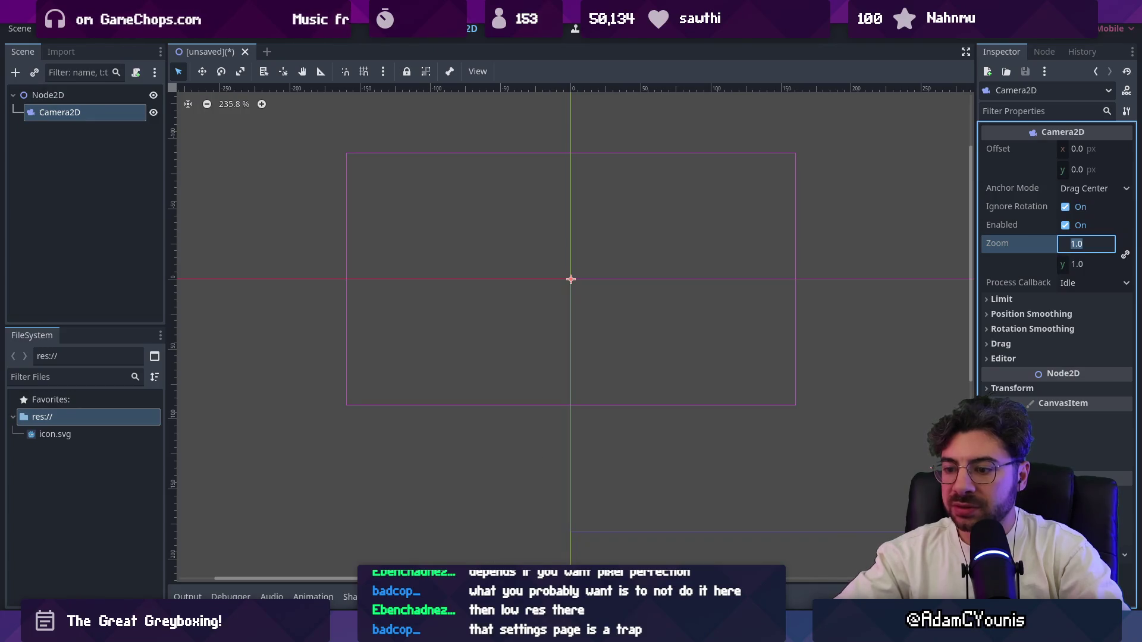
{"action": "mouse_move", "coordinate": [102, 440]}
{"action": "left_mouse_down"}
{"action": "mouse_move", "coordinate": [522, 286]}
{"action": "mouse_move", "coordinate": [506, 286]}
{"action": "left_mouse_up"}
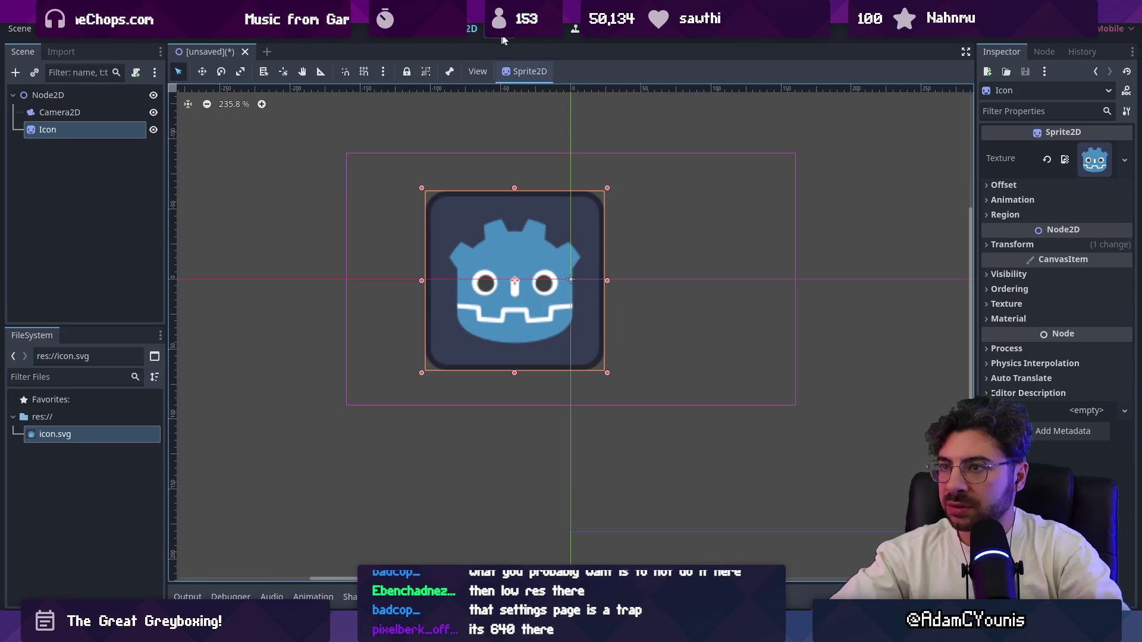
{"action": "left_click", "coordinate": [53, 113]}
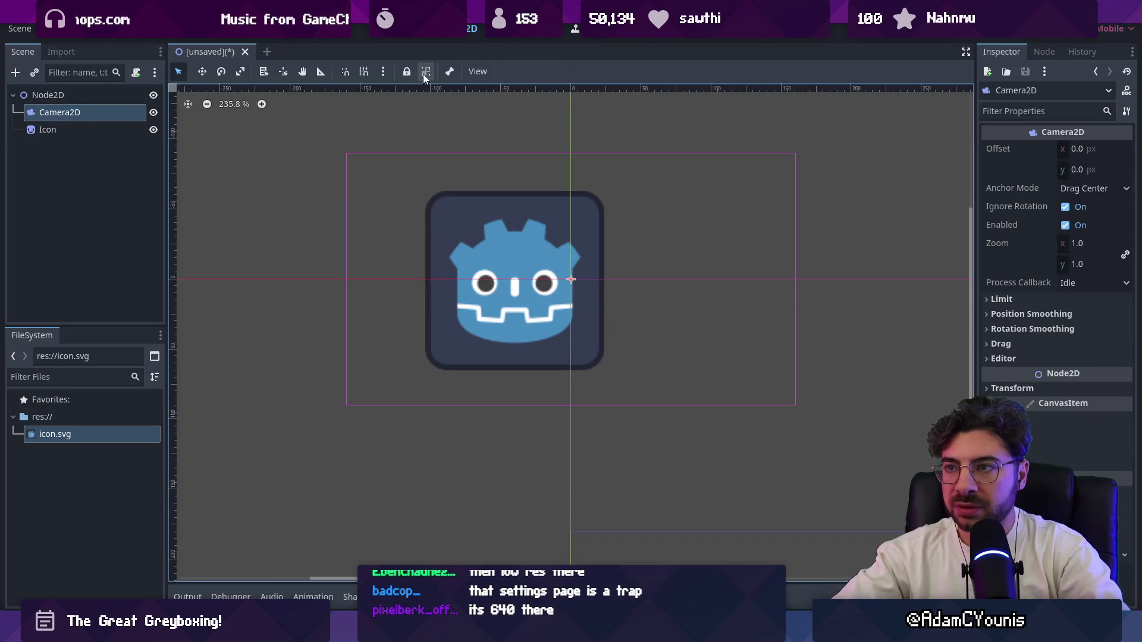
Run the game with node_2d.tscn saved as the main scene, then resize and close it
{"action": "key", "text": "F5"}
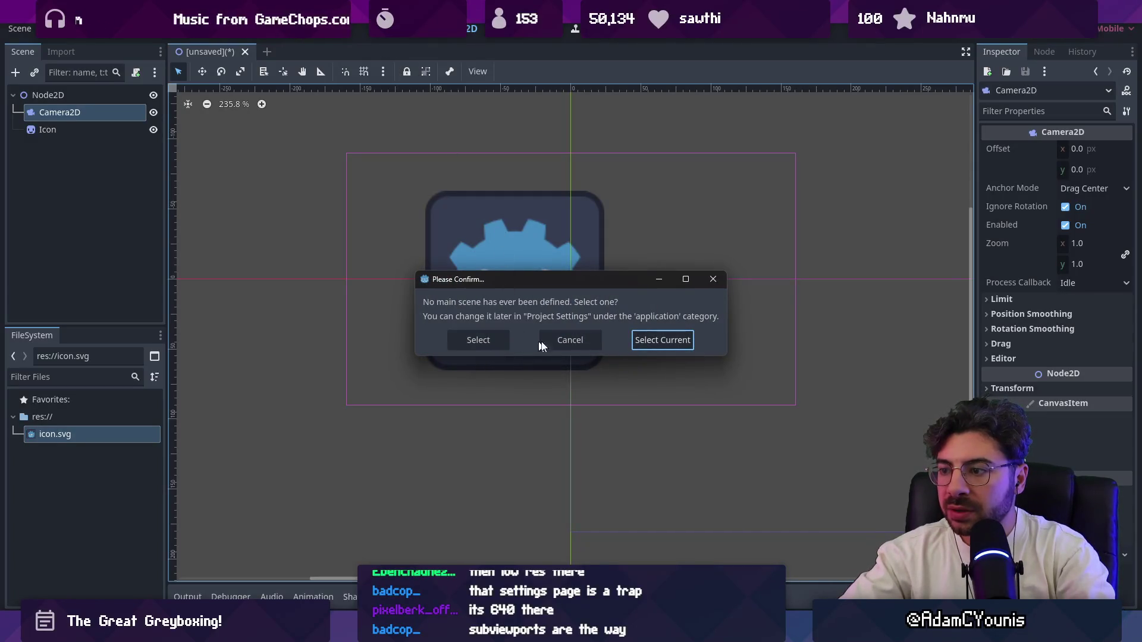
{"action": "left_click", "coordinate": [640, 339]}
{"action": "left_click", "coordinate": [461, 511]}
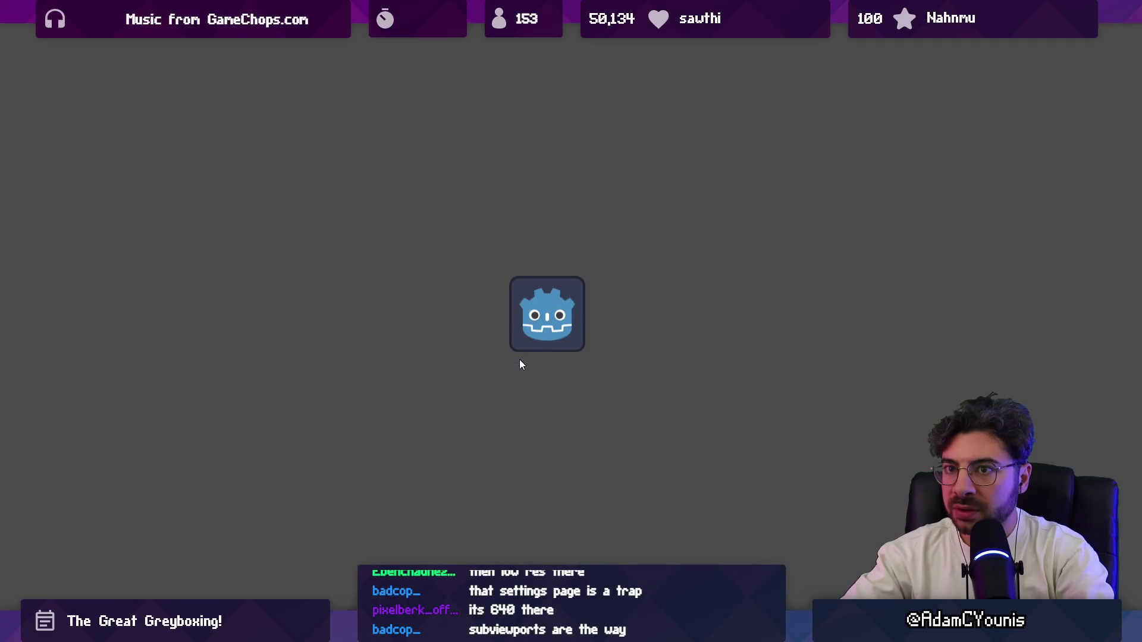
{"action": "mouse_move", "coordinate": [594, 9]}
{"action": "left_mouse_down"}
{"action": "mouse_move", "coordinate": [595, 158]}
{"action": "mouse_move", "coordinate": [773, 50]}
{"action": "mouse_move", "coordinate": [690, 3]}
{"action": "left_mouse_up"}
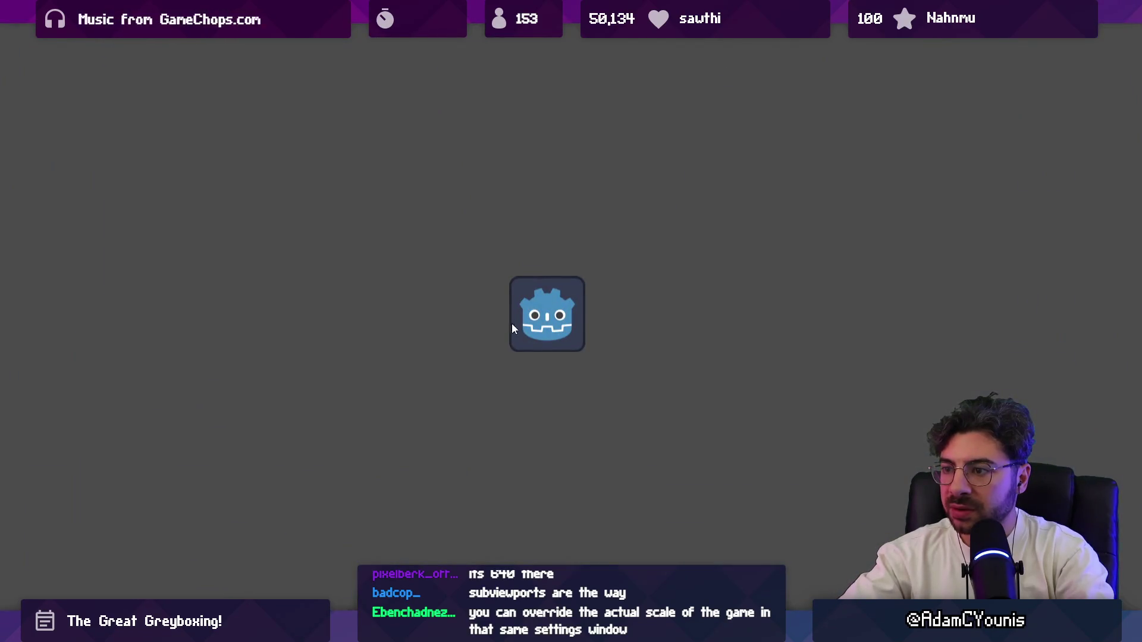
{"action": "double_click", "coordinate": [595, 9]}
{"action": "left_click_drag", "start_coordinate": [620, 277], "coordinate": [878, 446]}
{"action": "left_click", "coordinate": [867, 160]}
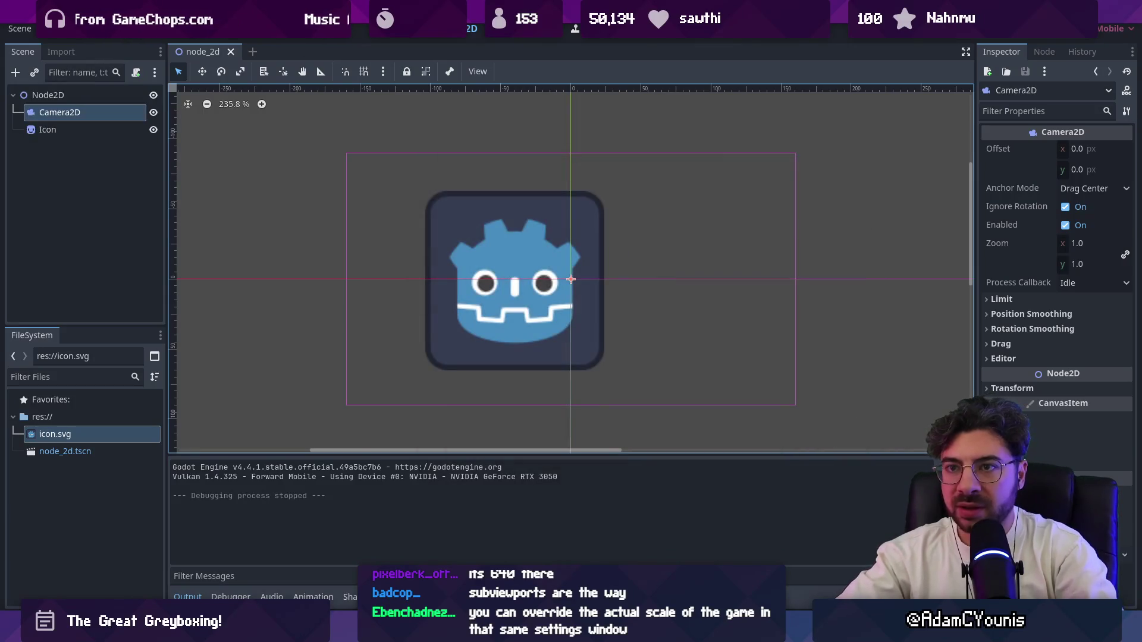
Set the project's window Stretch Mode to viewport
{"action": "left_click", "coordinate": [52, 28]}
{"action": "left_click", "coordinate": [72, 46]}
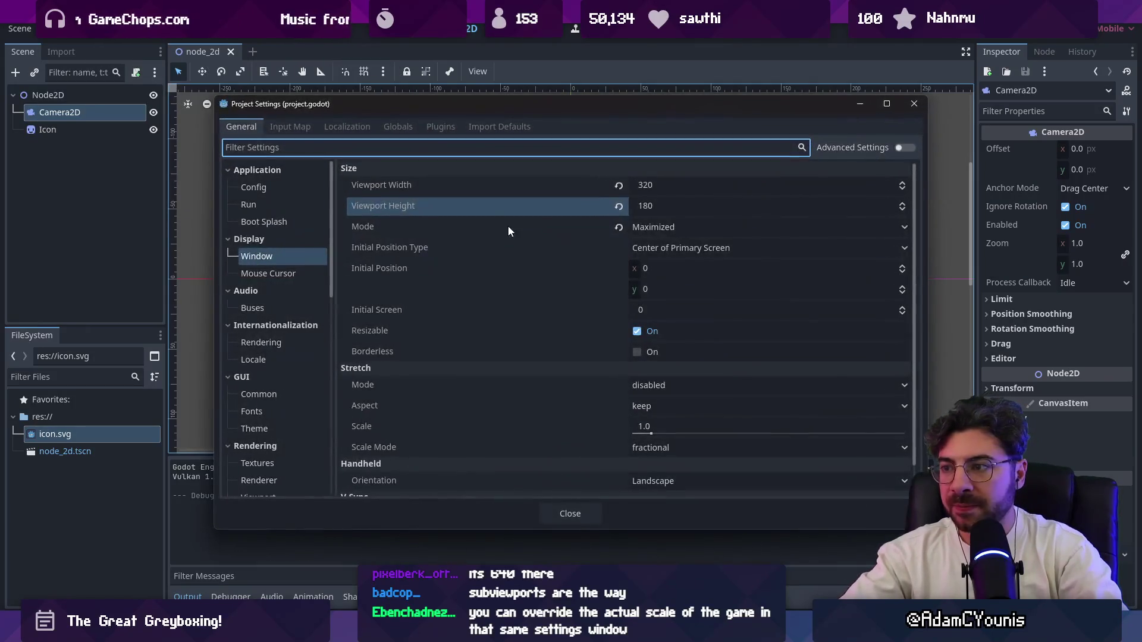
{"action": "scroll", "coordinate": [522, 247], "scroll_direction": "down", "scroll_amount": 1}
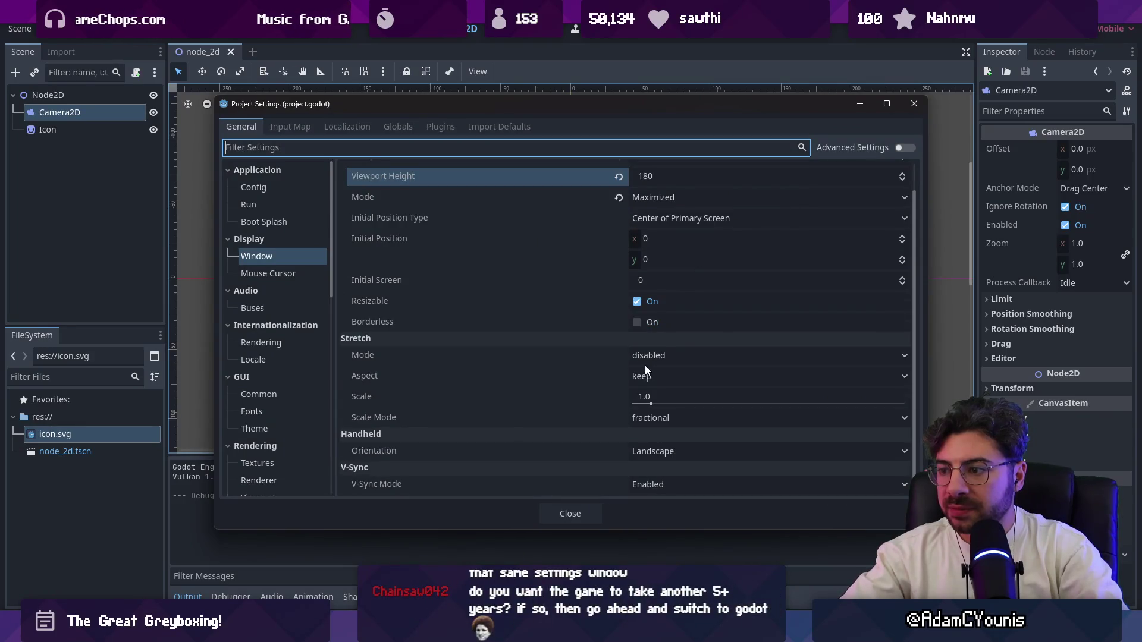
{"action": "left_click", "coordinate": [660, 355]}
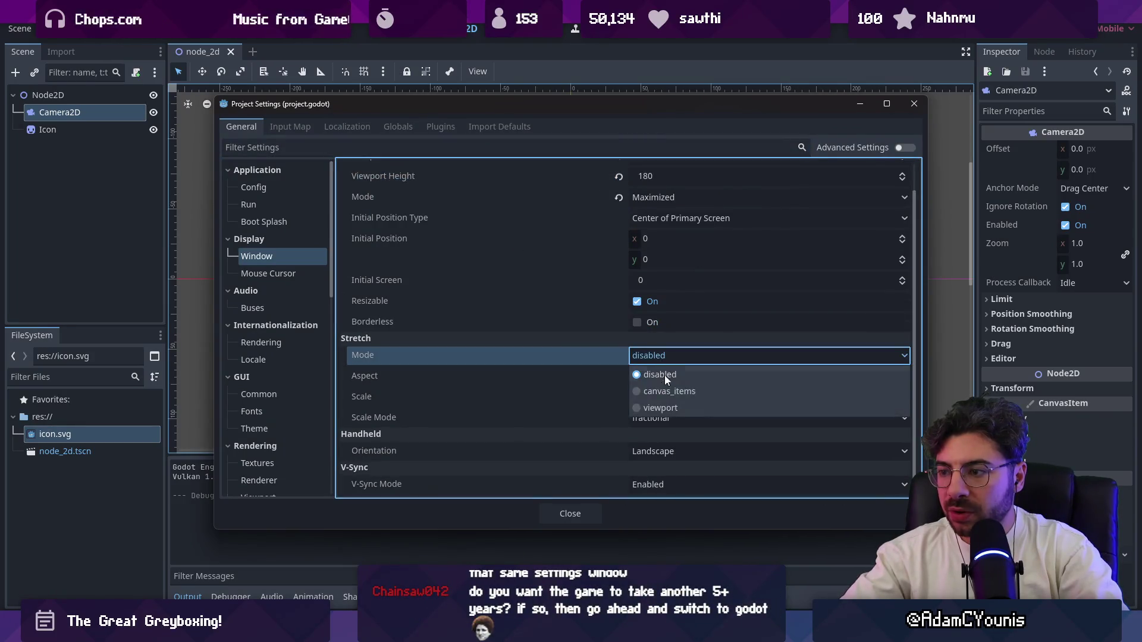
{"action": "left_click", "coordinate": [660, 407]}
{"action": "left_click", "coordinate": [914, 103]}
Run the game again, enlarge its window to see the pixelated icon, and close it
{"action": "key", "text": "F5"}
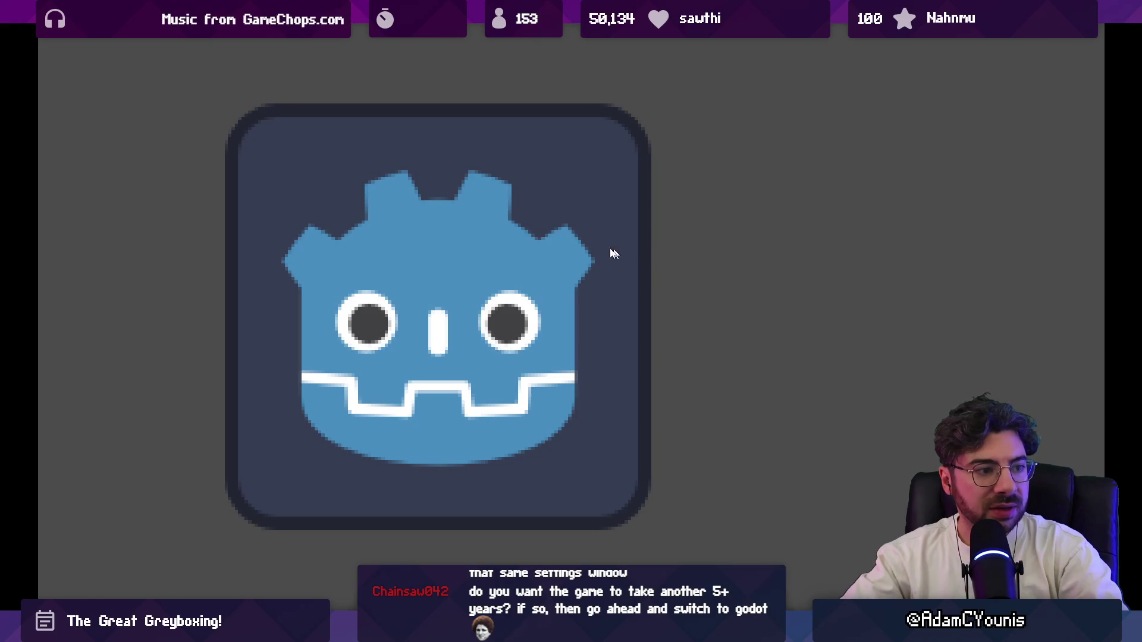
{"action": "mouse_move", "coordinate": [476, 18]}
{"action": "left_mouse_down"}
{"action": "mouse_move", "coordinate": [476, 66]}
{"action": "mouse_move", "coordinate": [487, 42]}
{"action": "mouse_move", "coordinate": [500, 65]}
{"action": "mouse_move", "coordinate": [503, 35]}
{"action": "mouse_move", "coordinate": [527, 39]}
{"action": "left_mouse_up"}
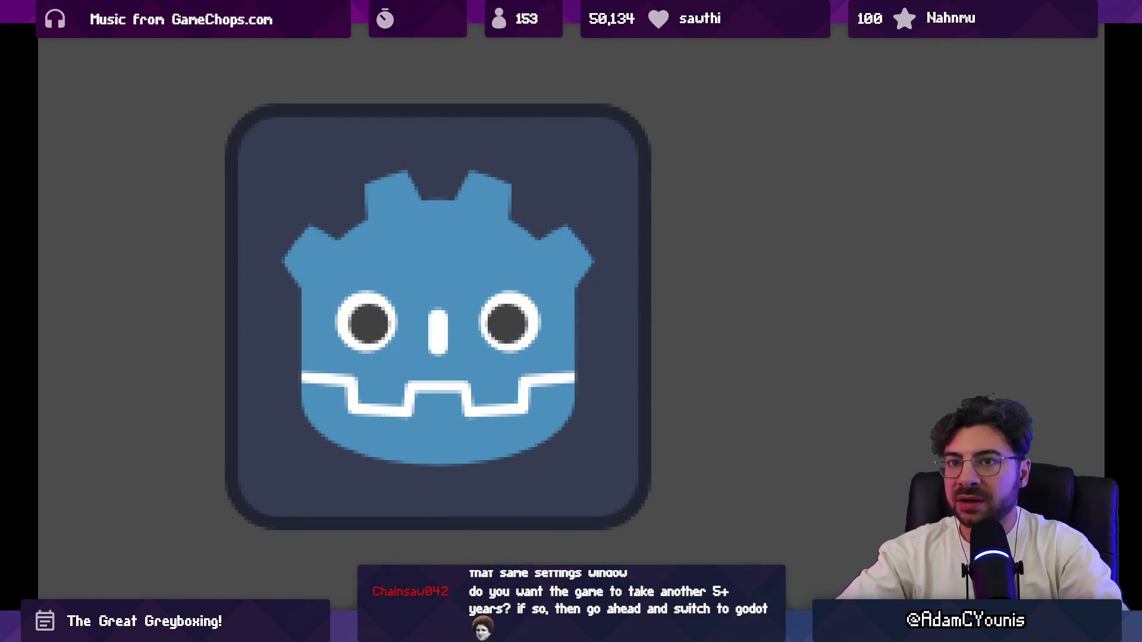
{"action": "key", "text": "super+Down"}
{"action": "mouse_move", "coordinate": [633, 149]}
{"action": "left_mouse_down"}
{"action": "mouse_move", "coordinate": [846, 339]}
{"action": "mouse_move", "coordinate": [948, 377]}
{"action": "mouse_move", "coordinate": [685, 366]}
{"action": "mouse_move", "coordinate": [909, 313]}
{"action": "left_mouse_up"}
{"action": "left_click", "coordinate": [890, 30]}
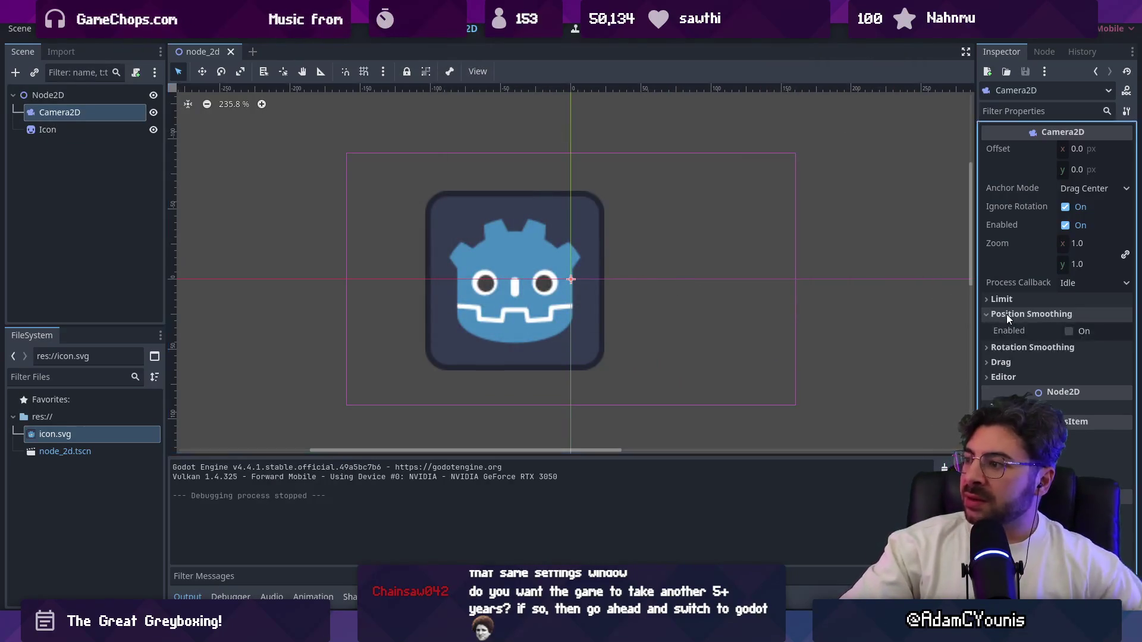
Expand and collapse the Camera2D's Position Smoothing settings, then widen the left scene panels
{"action": "left_click", "coordinate": [1004, 330]}
{"action": "left_click", "coordinate": [1003, 329]}
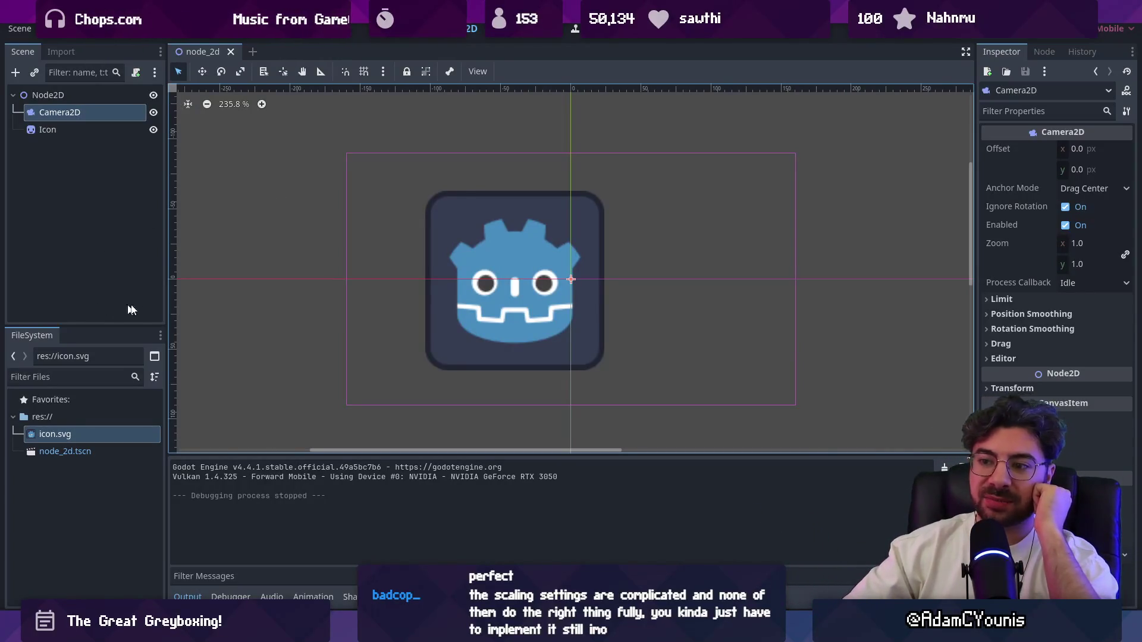
{"action": "left_click_drag", "start_coordinate": [165, 268], "coordinate": [177, 267]}
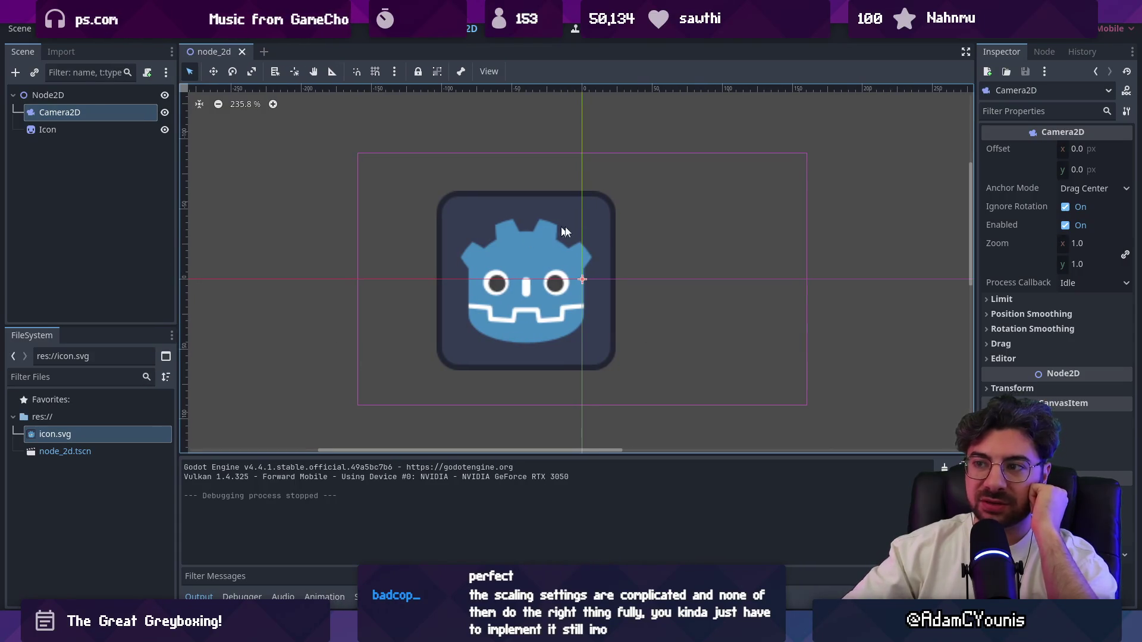
{"action": "left_click", "coordinate": [534, 239]}
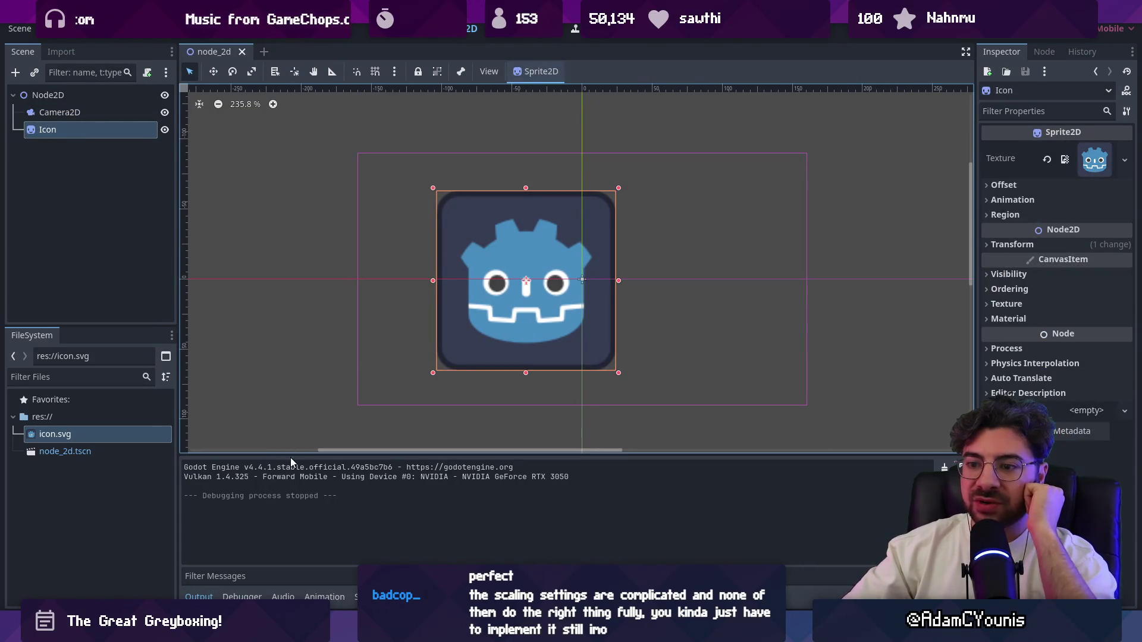
{"action": "left_click_drag", "start_coordinate": [283, 457], "coordinate": [282, 412]}
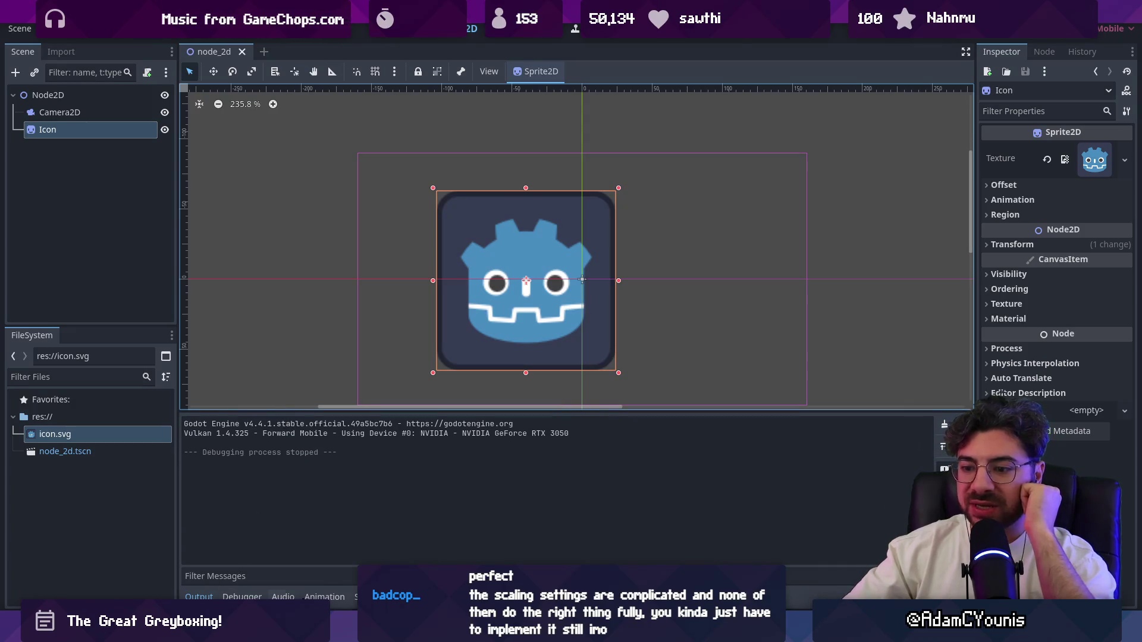
{"action": "left_click", "coordinate": [324, 596]}
{"action": "left_click_drag", "start_coordinate": [392, 411], "coordinate": [392, 340]}
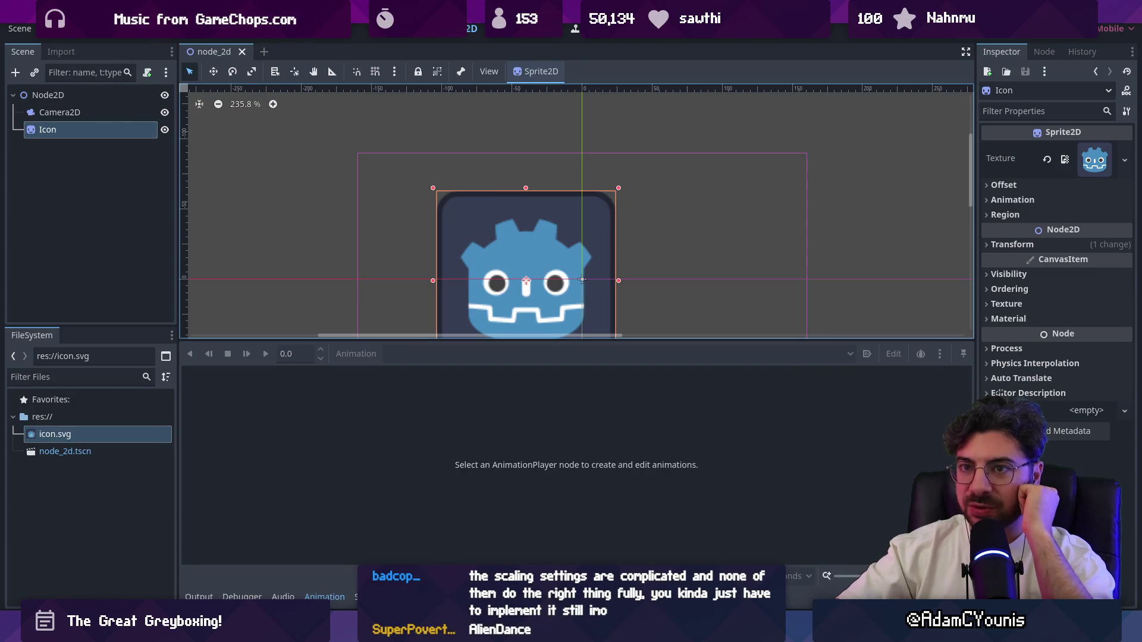
{"action": "left_click", "coordinate": [91, 29]}
{"action": "mouse_move", "coordinate": [127, 28]}
{"action": "mouse_move", "coordinate": [55, 29]}
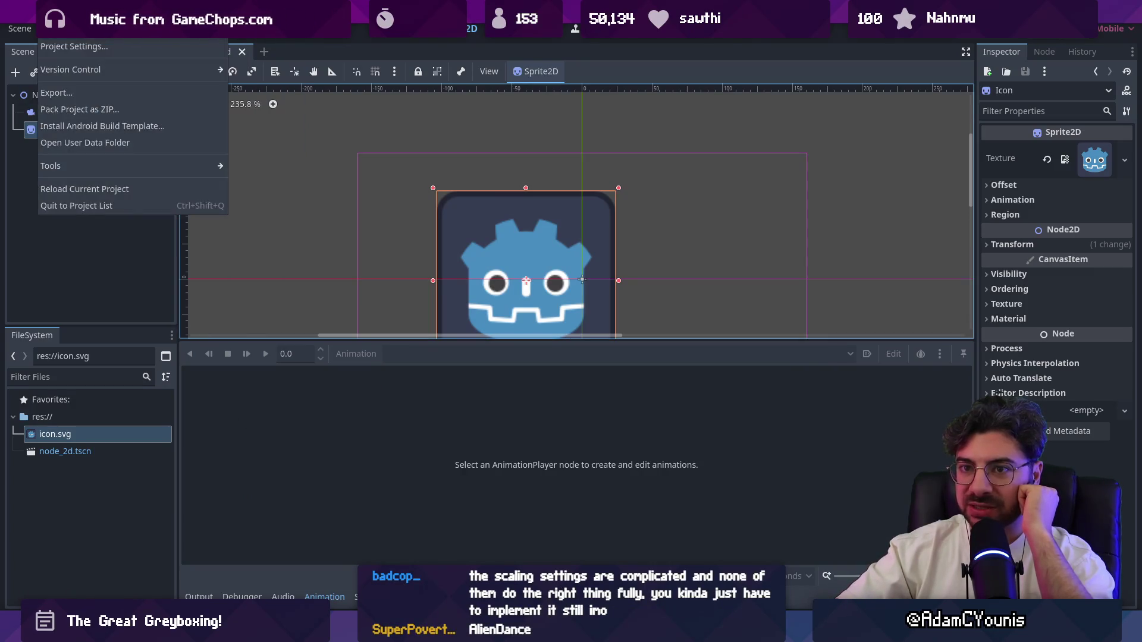
{"action": "mouse_move", "coordinate": [91, 168]}
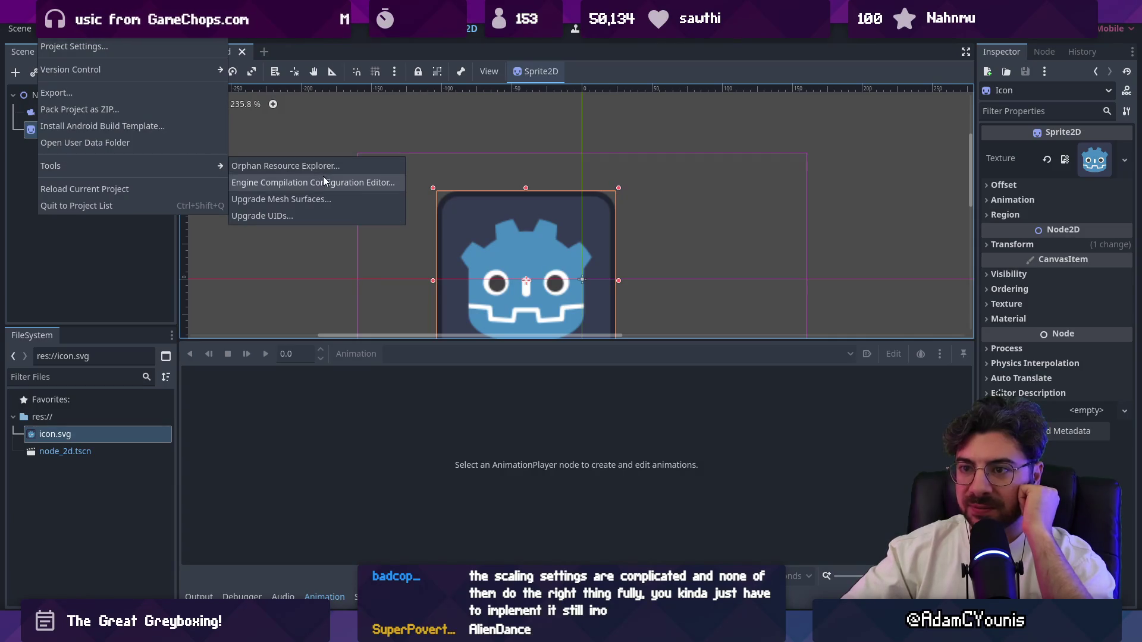
{"action": "left_click", "coordinate": [153, 188]}
{"action": "left_click", "coordinate": [90, 29]}
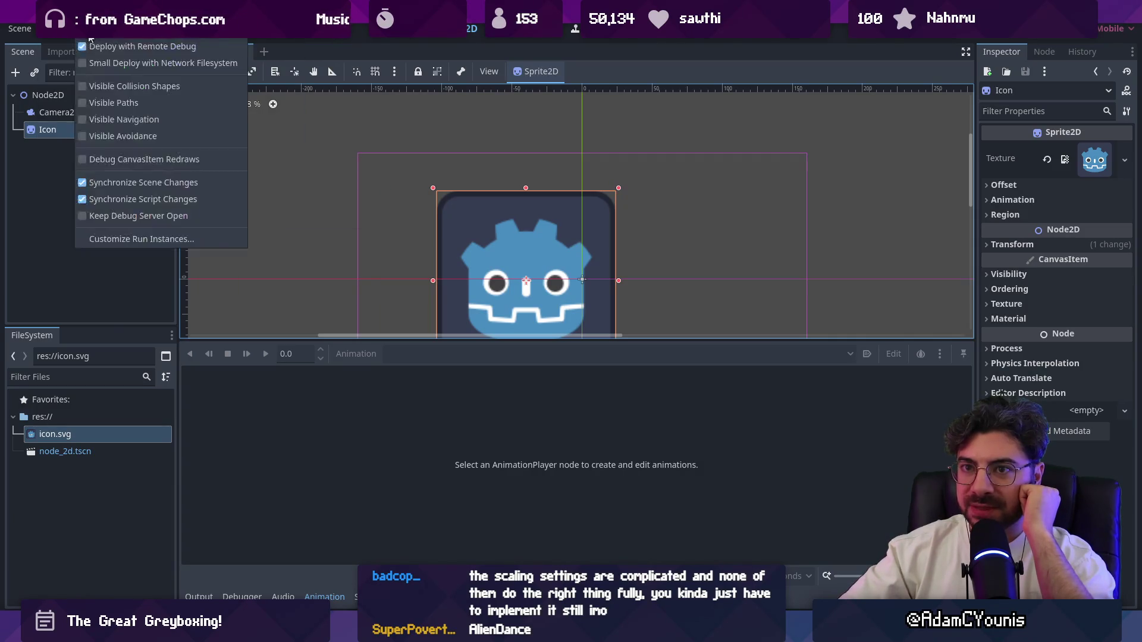
{"action": "key", "text": "Escape"}
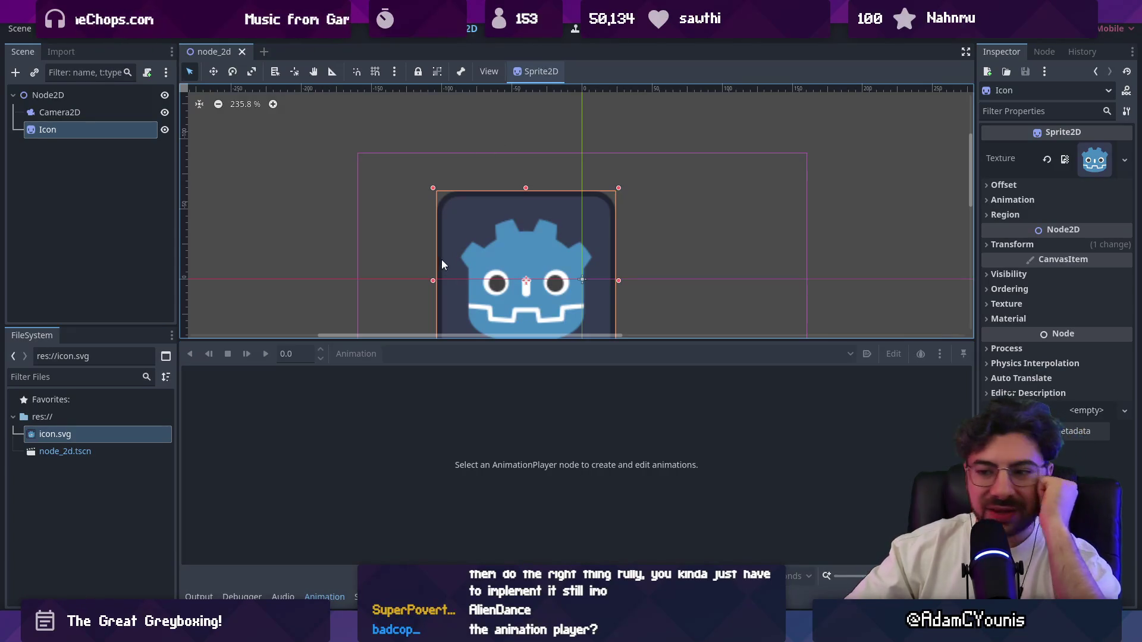
{"action": "mouse_move", "coordinate": [396, 341]}
{"action": "left_mouse_down"}
{"action": "mouse_move", "coordinate": [406, 373]}
{"action": "mouse_move", "coordinate": [405, 362]}
{"action": "left_mouse_up"}
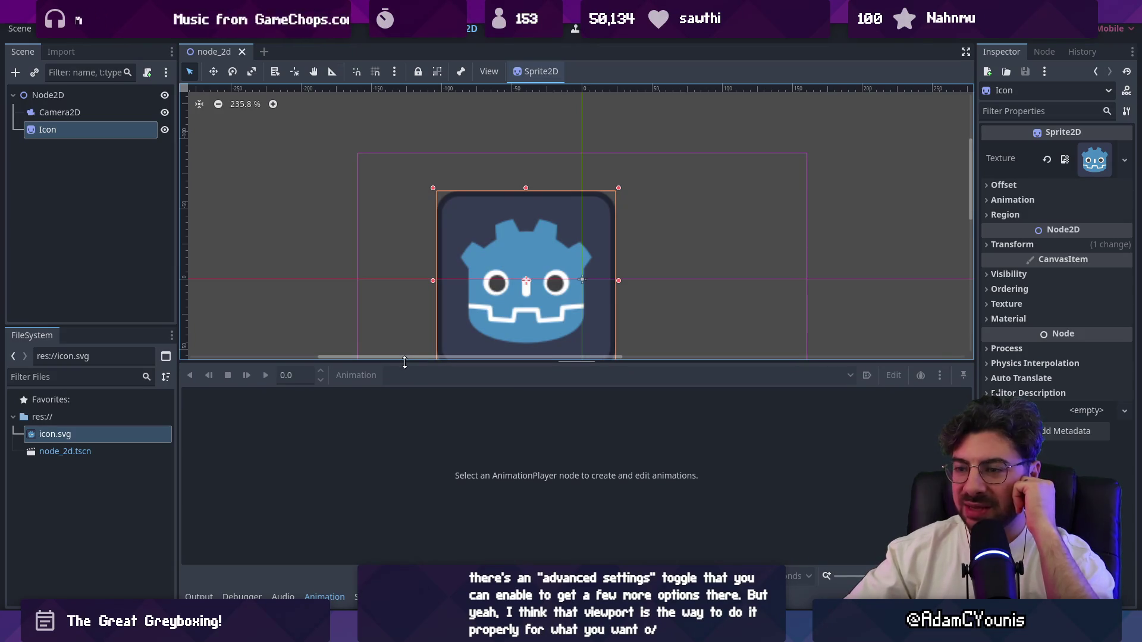
{"action": "left_click", "coordinate": [334, 175]}
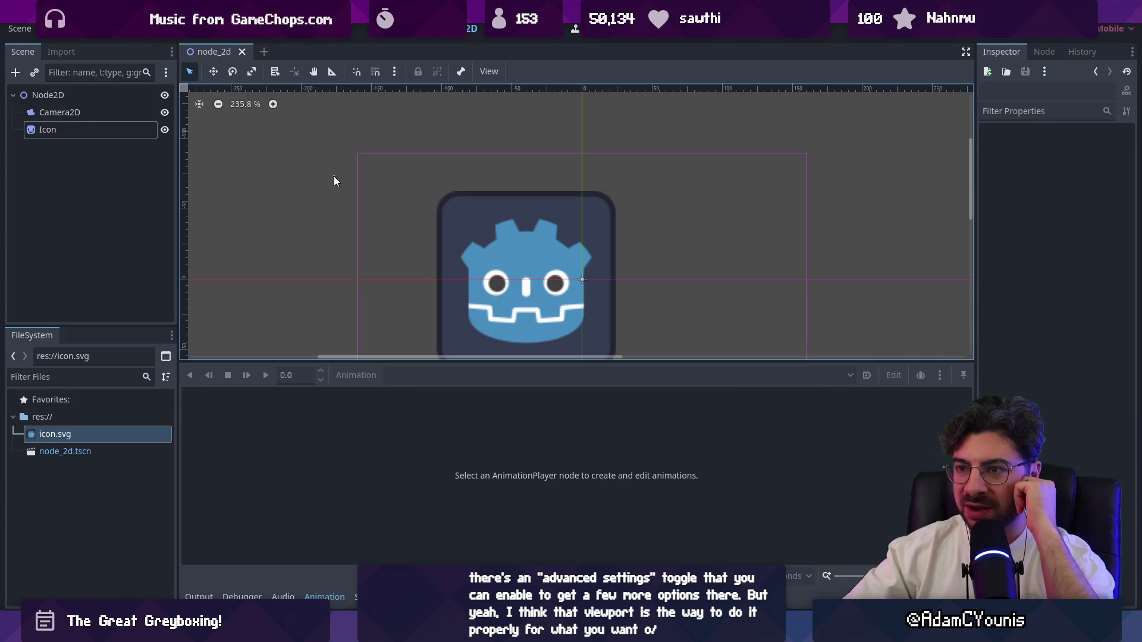
Enlarge the Animation panel below the viewport and give the FileSystem dock more height
{"action": "left_click", "coordinate": [479, 208]}
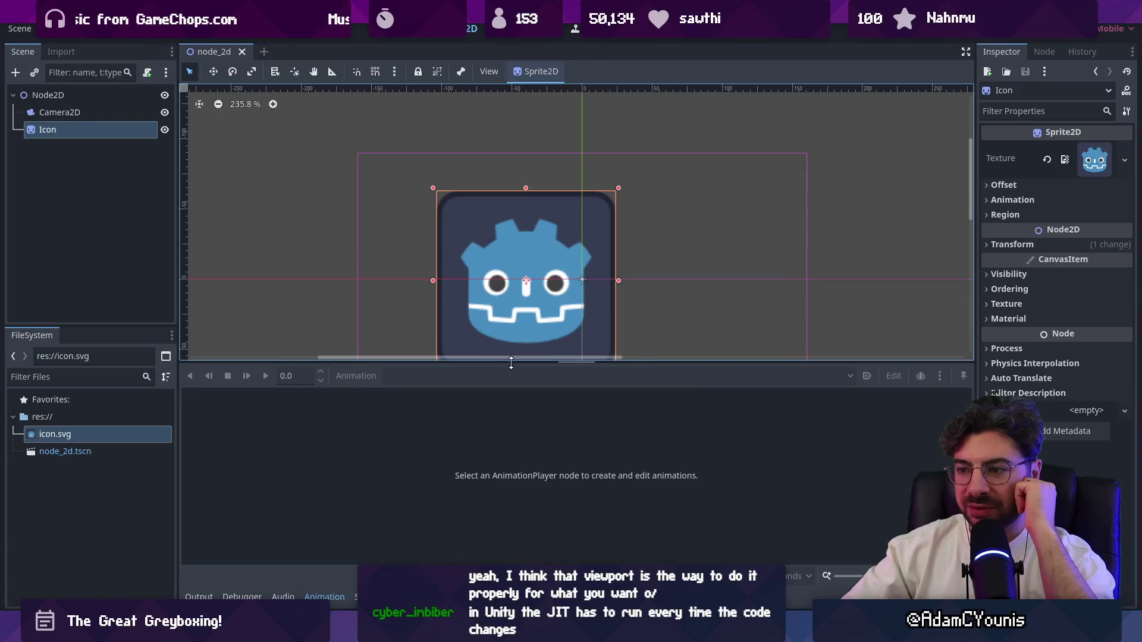
{"action": "left_click_drag", "start_coordinate": [510, 368], "coordinate": [510, 375]}
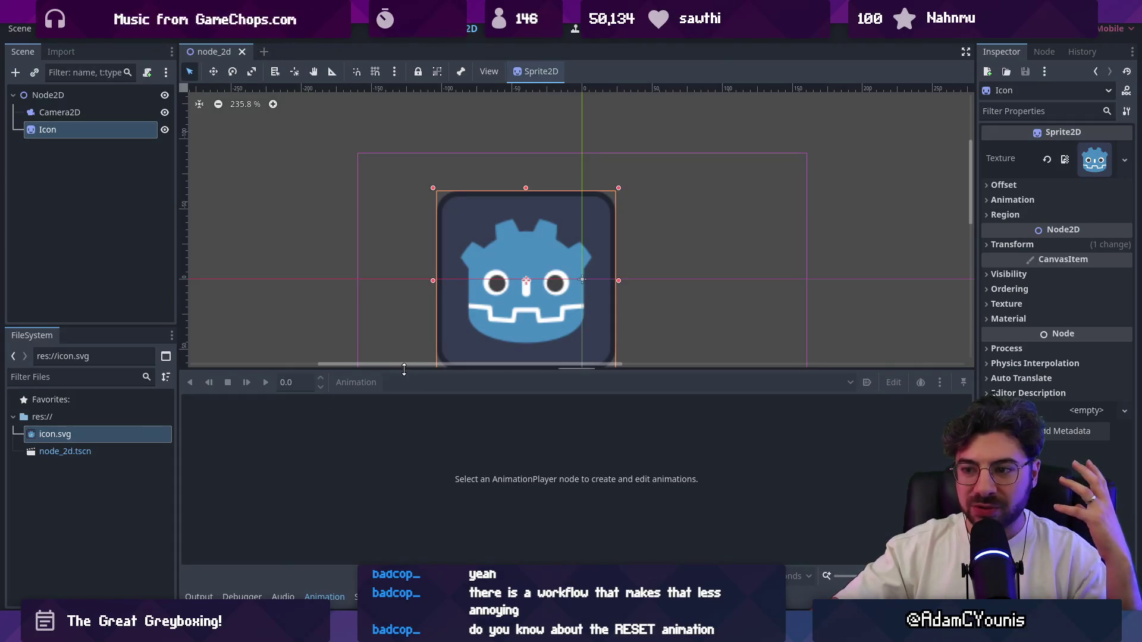
{"action": "left_click_drag", "start_coordinate": [402, 370], "coordinate": [402, 348]}
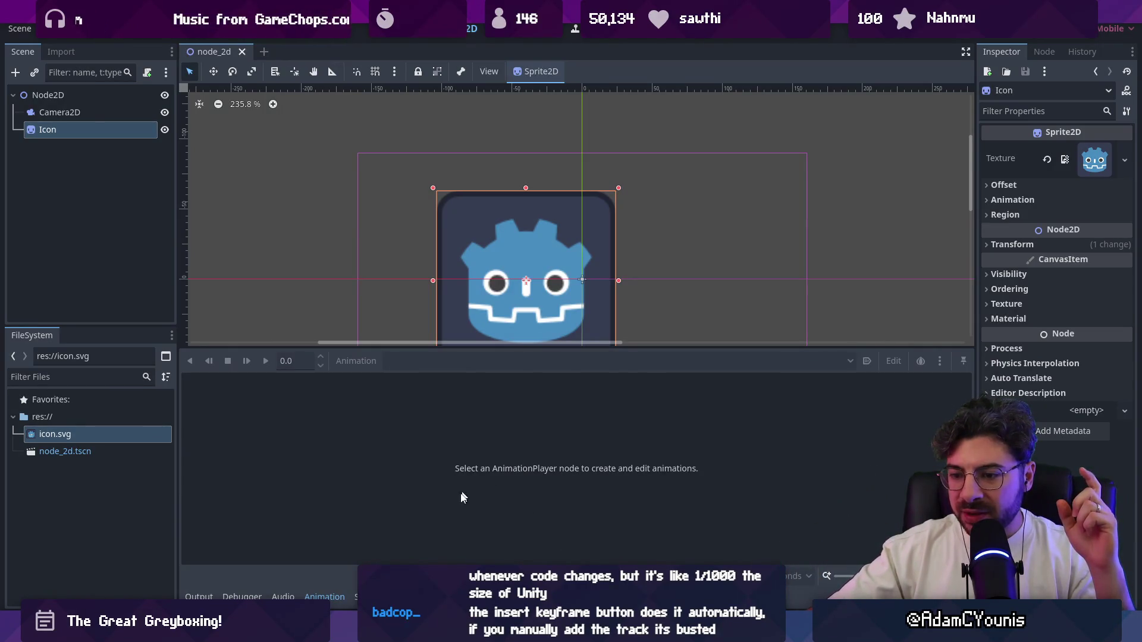
{"action": "right_click", "coordinate": [90, 187]}
{"action": "left_click", "coordinate": [70, 188]}
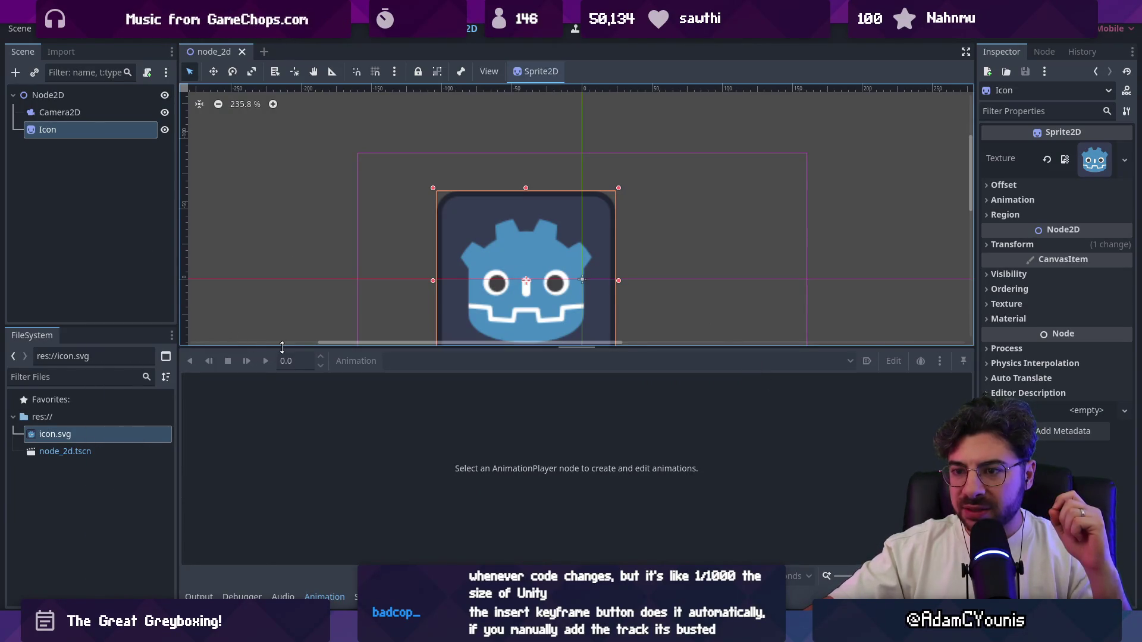
{"action": "left_click_drag", "start_coordinate": [282, 347], "coordinate": [279, 316]}
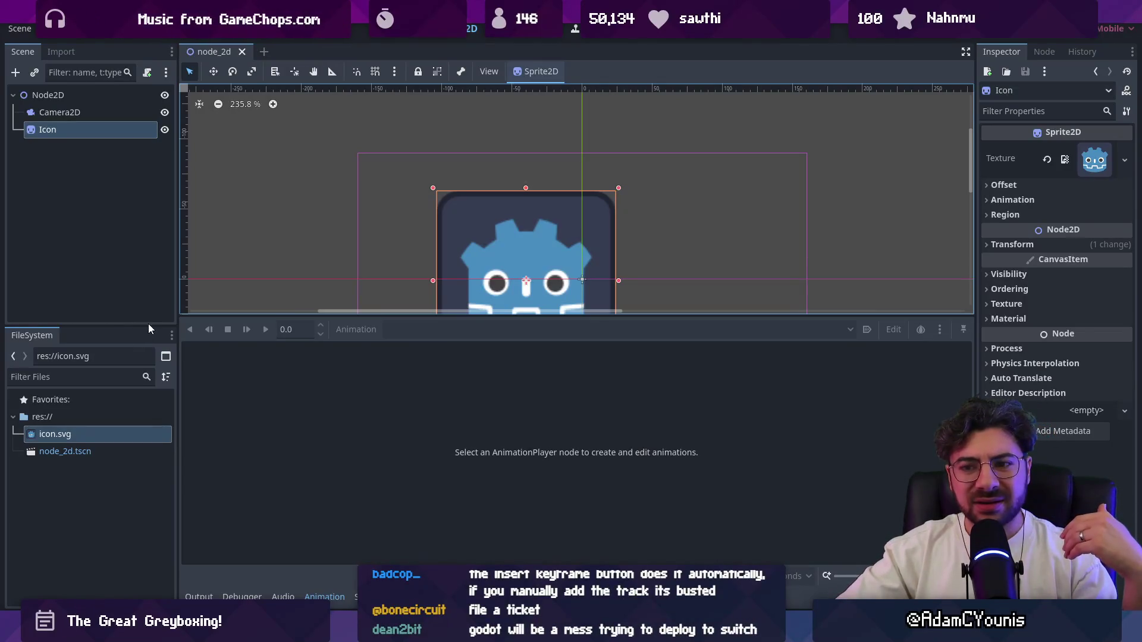
{"action": "left_click_drag", "start_coordinate": [148, 324], "coordinate": [155, 316]}
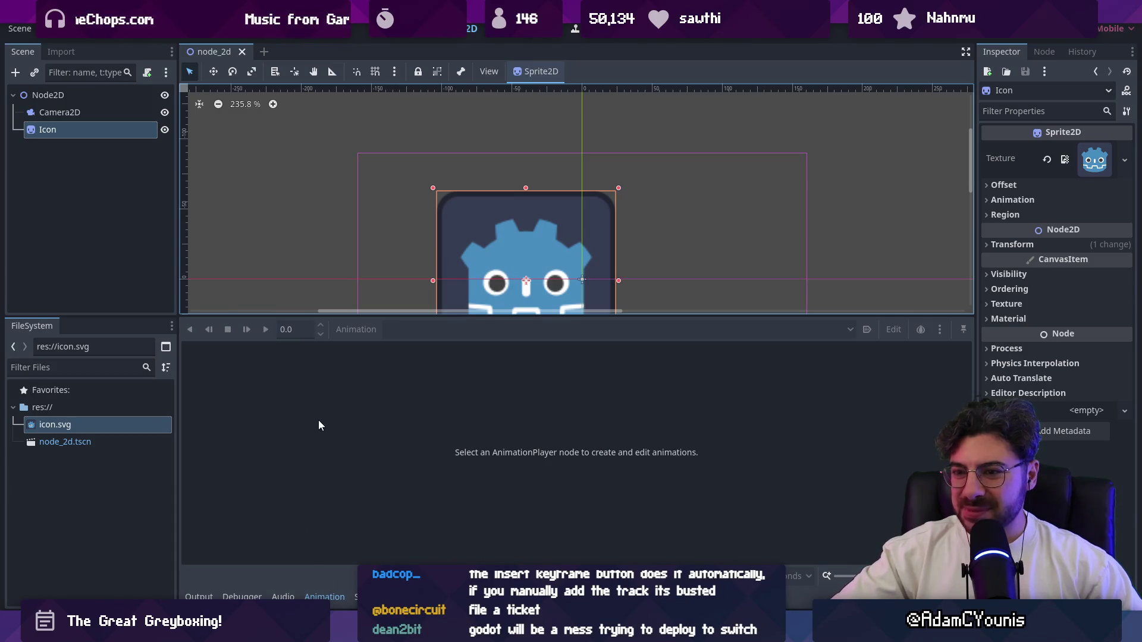
{"action": "left_click", "coordinate": [101, 196]}
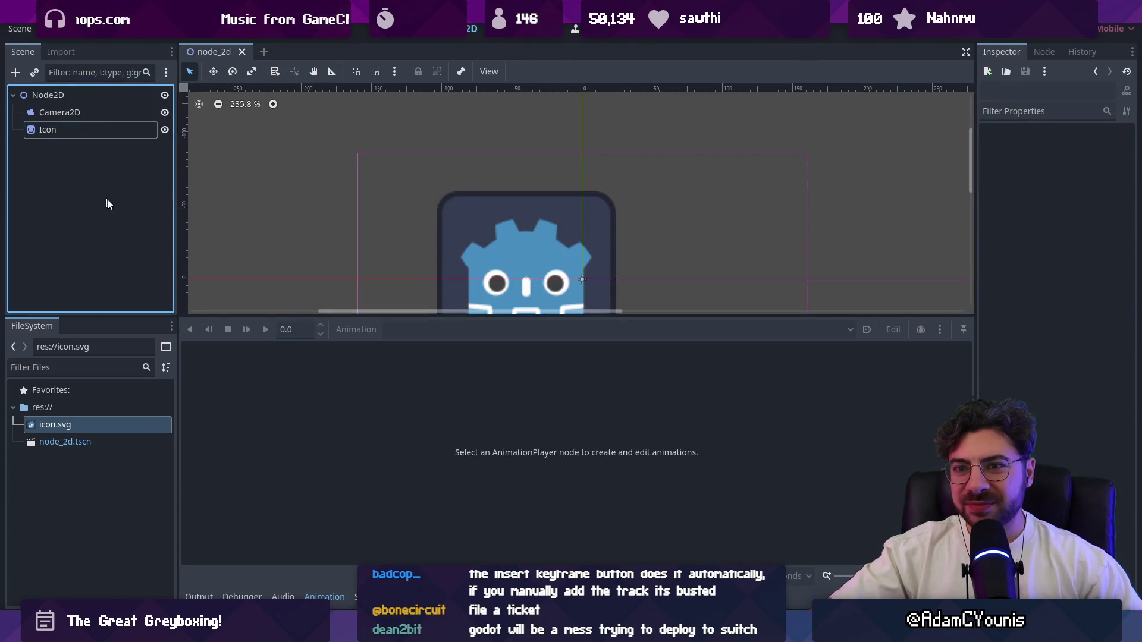
Add an AnimationPlayer node, create new_animation in it, and list the available track types
{"action": "left_click", "coordinate": [16, 72]}
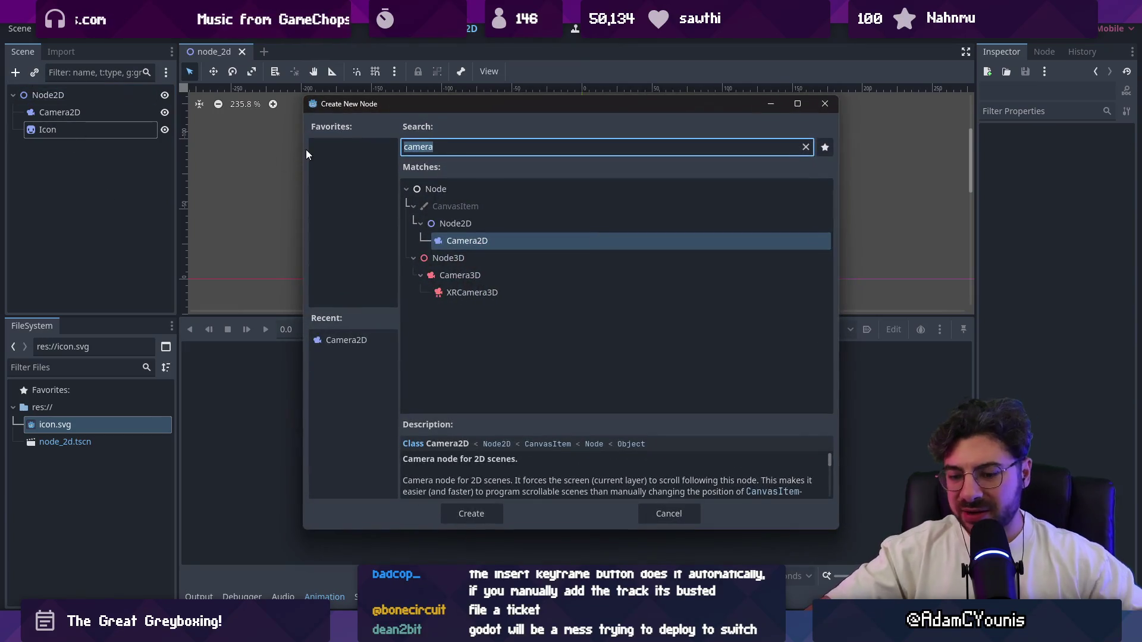
{"action": "type", "text": "animation"}
{"action": "key", "text": "Up"}
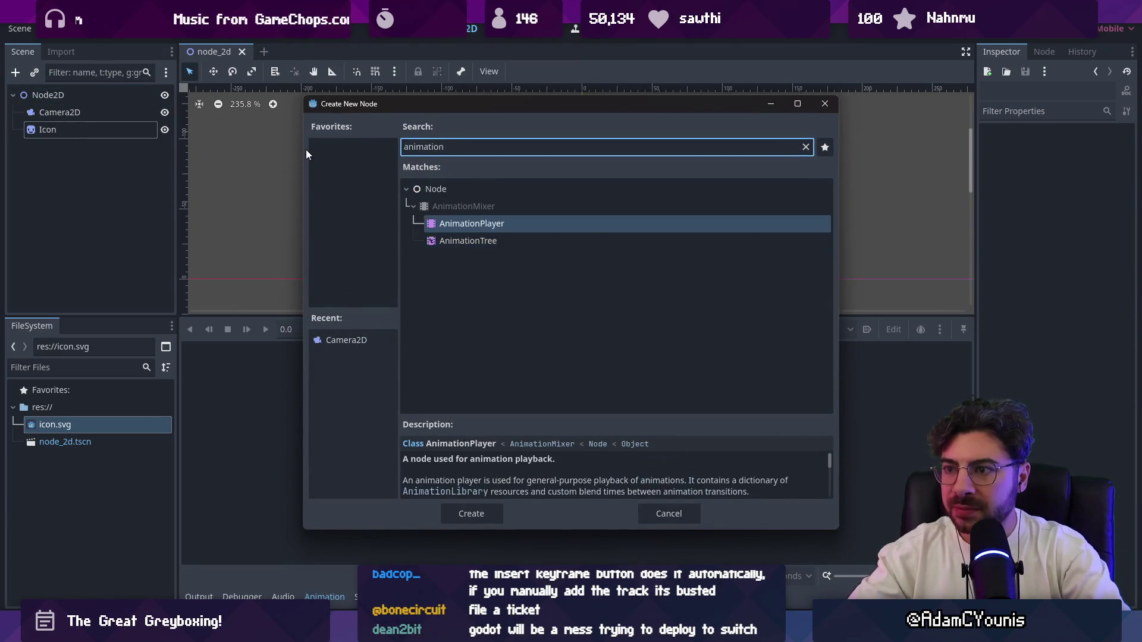
{"action": "key", "text": "Return"}
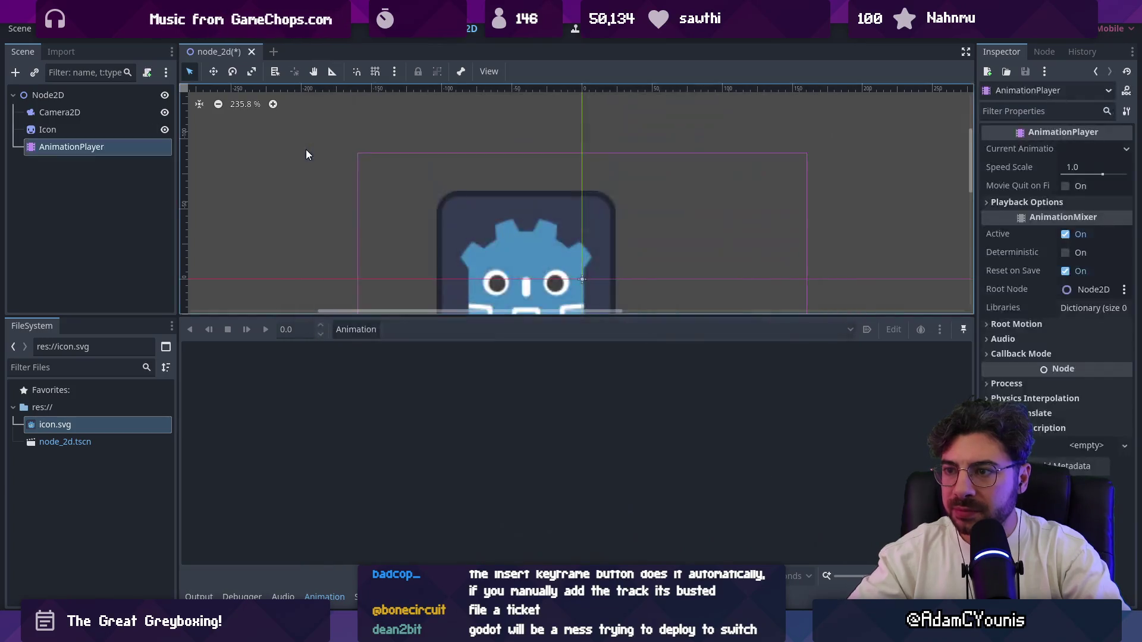
{"action": "left_click", "coordinate": [374, 330]}
{"action": "left_click", "coordinate": [383, 348]}
{"action": "left_click", "coordinate": [522, 350]}
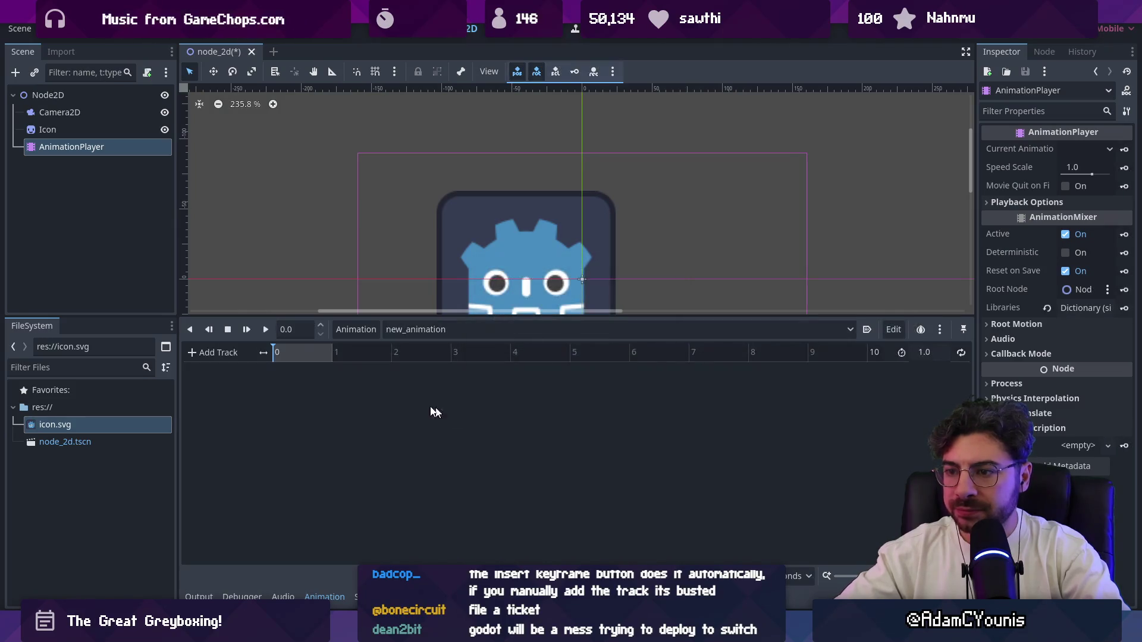
{"action": "left_click", "coordinate": [220, 352]}
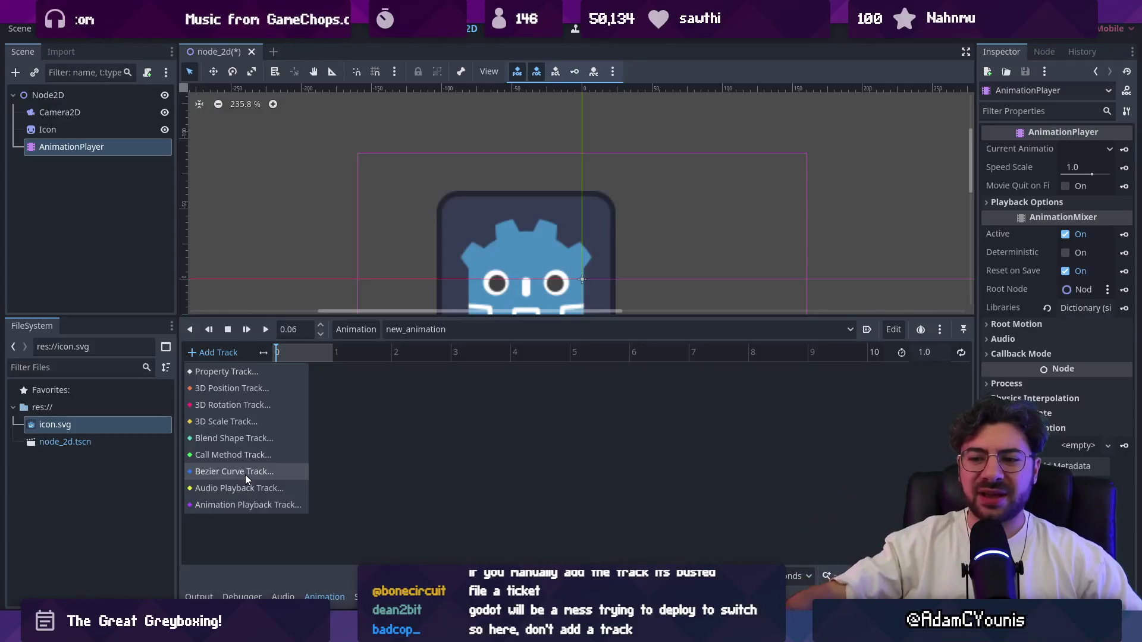
Abandon adding a position track, then select Icon and expand its Transform in a wider Inspector
{"action": "left_click", "coordinate": [229, 390]}
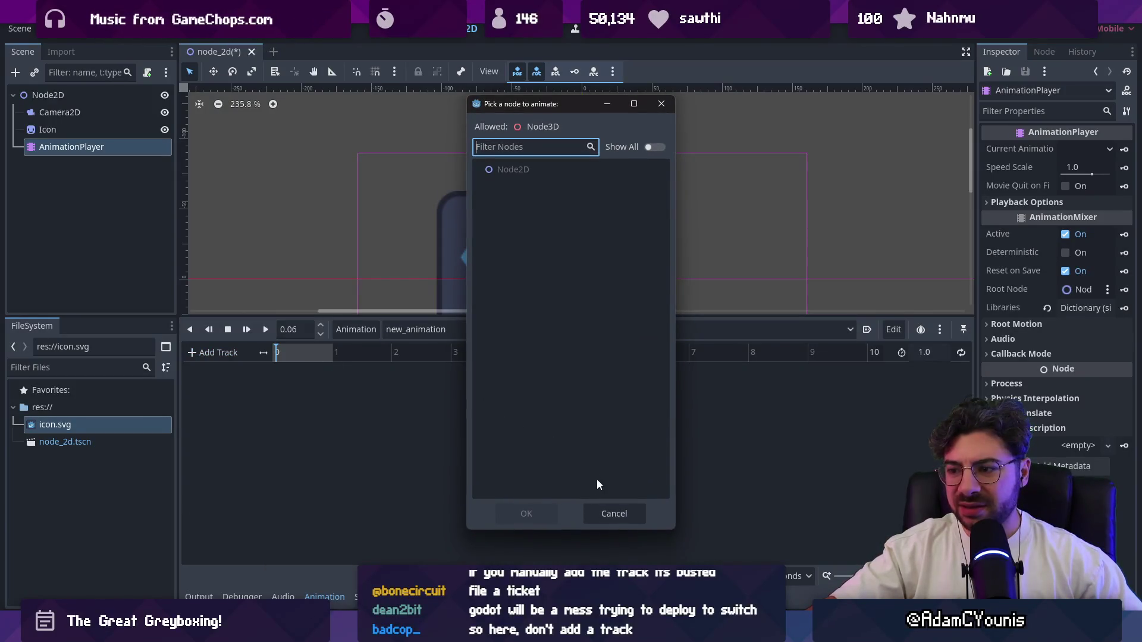
{"action": "left_click", "coordinate": [515, 172]}
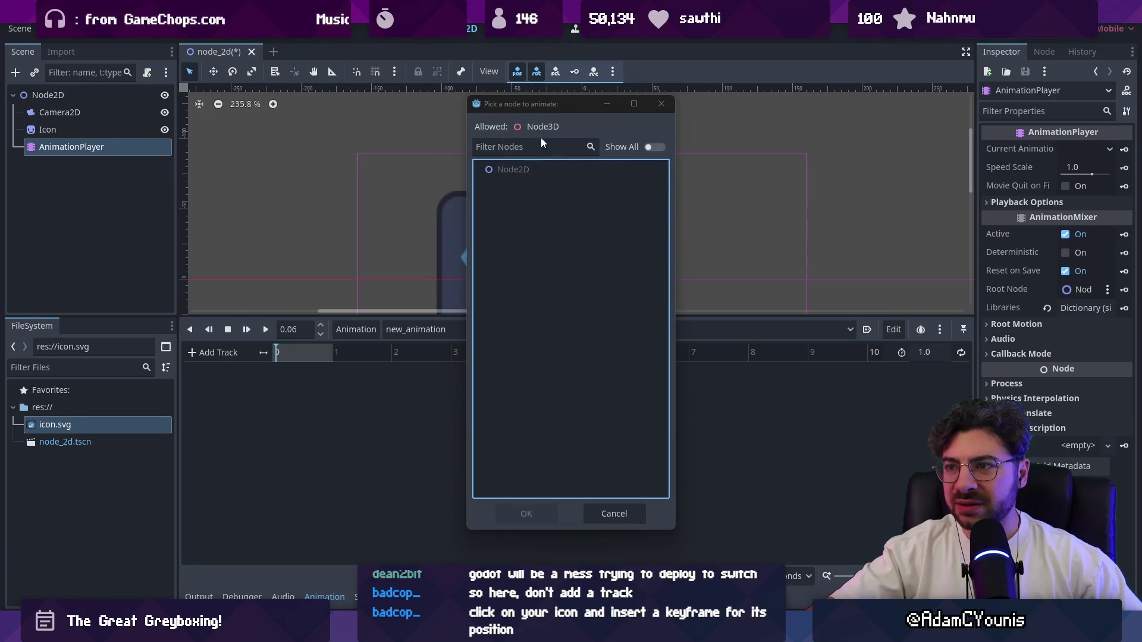
{"action": "left_click", "coordinate": [660, 104]}
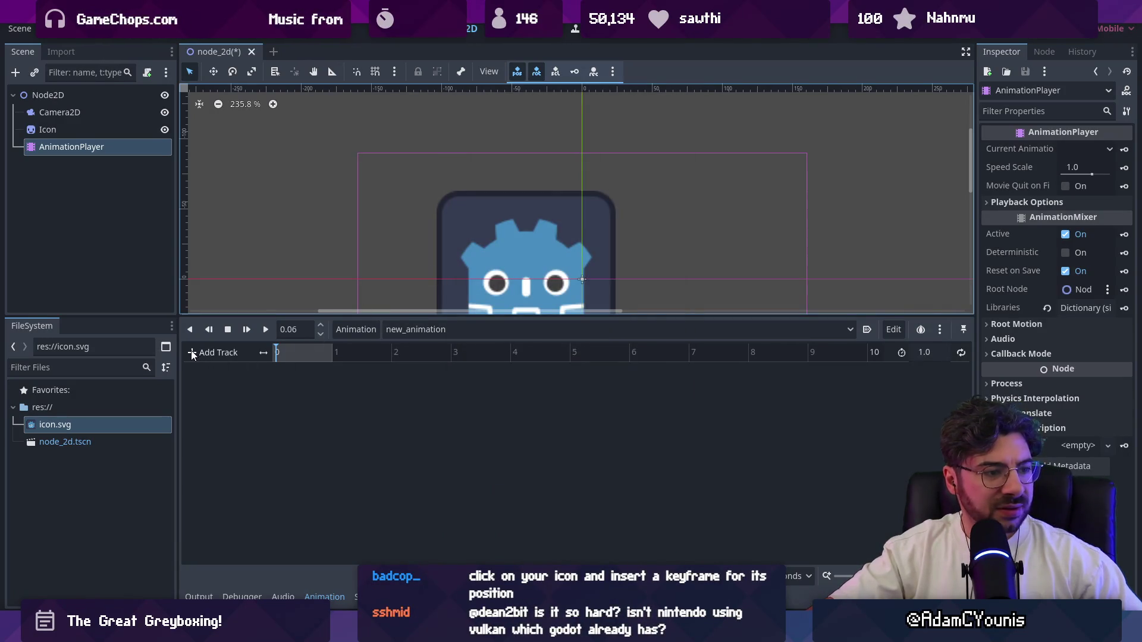
{"action": "left_click", "coordinate": [45, 130]}
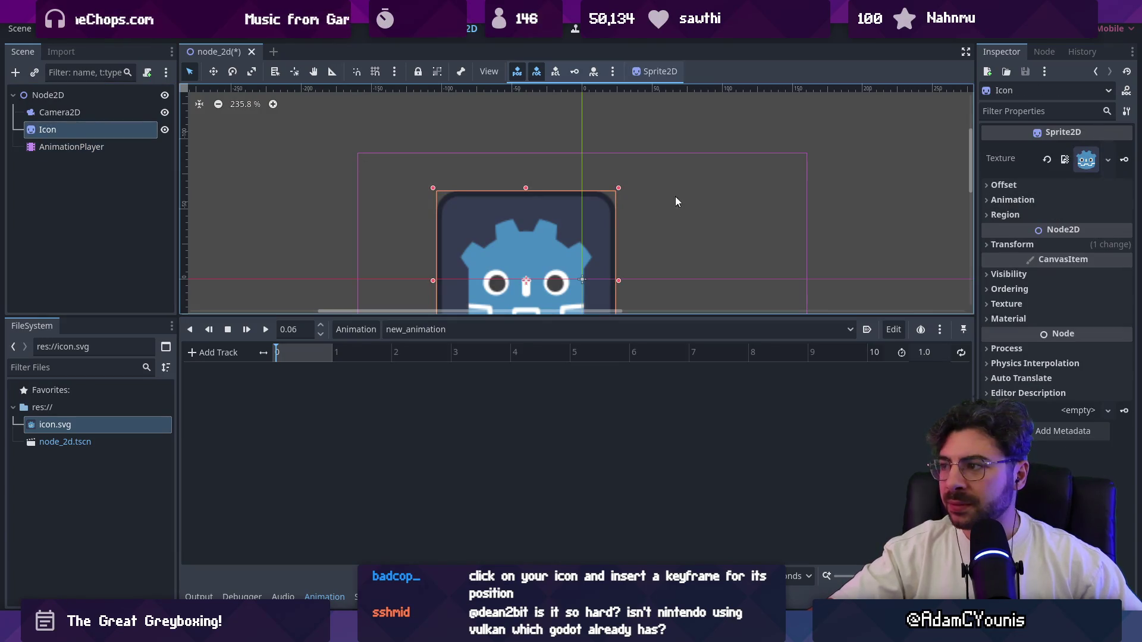
{"action": "left_click_drag", "start_coordinate": [64, 135], "coordinate": [297, 405]}
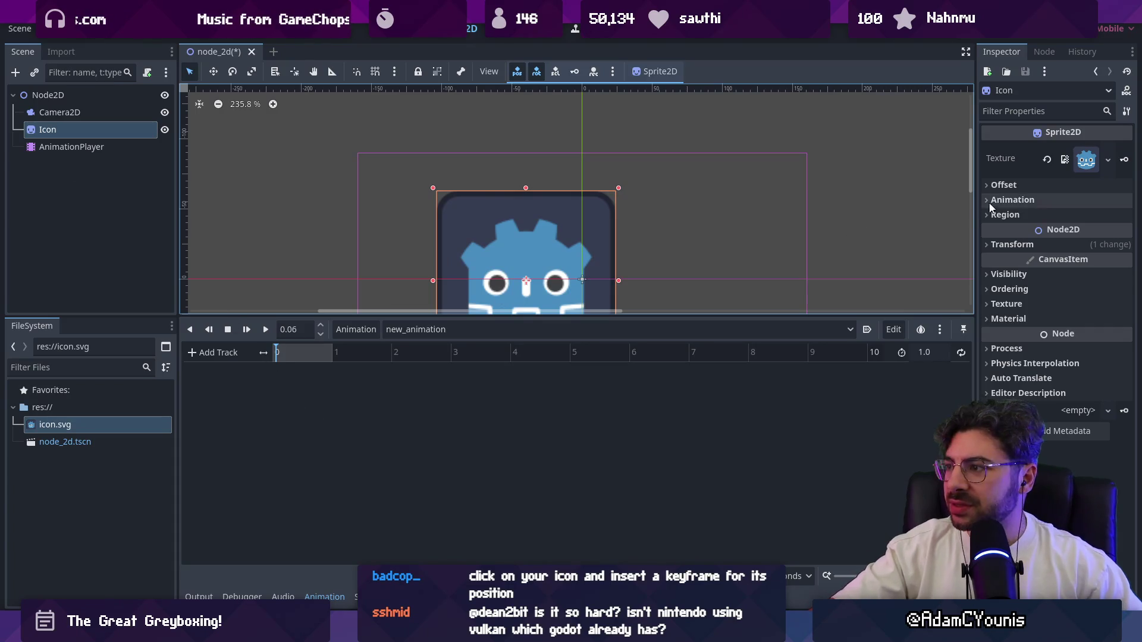
{"action": "left_click", "coordinate": [1011, 246]}
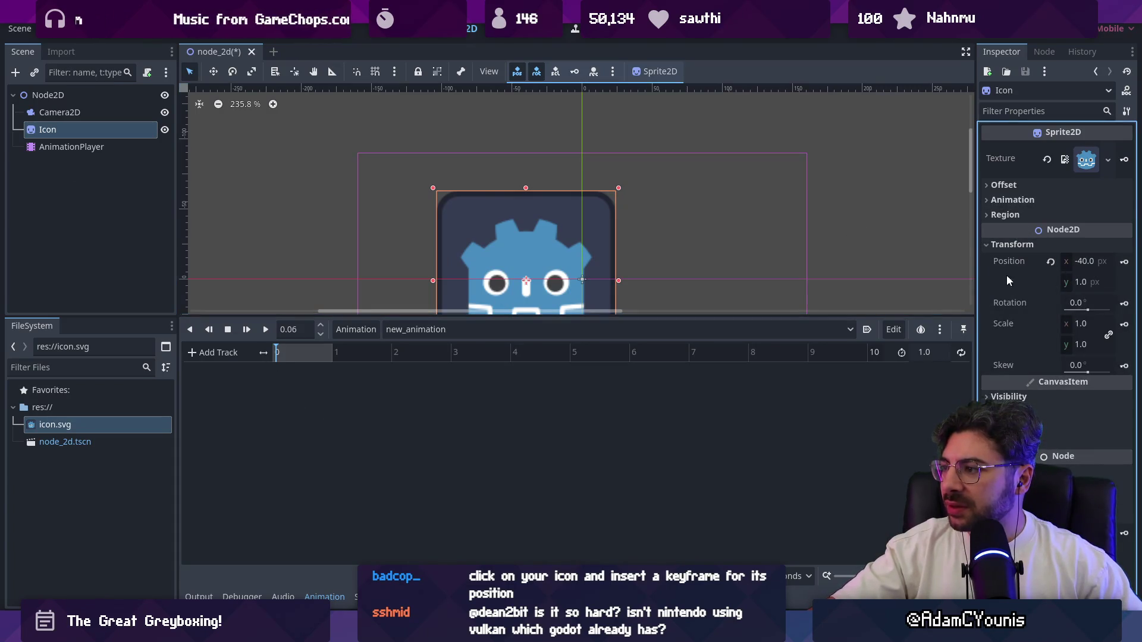
{"action": "left_click_drag", "start_coordinate": [975, 266], "coordinate": [871, 268]}
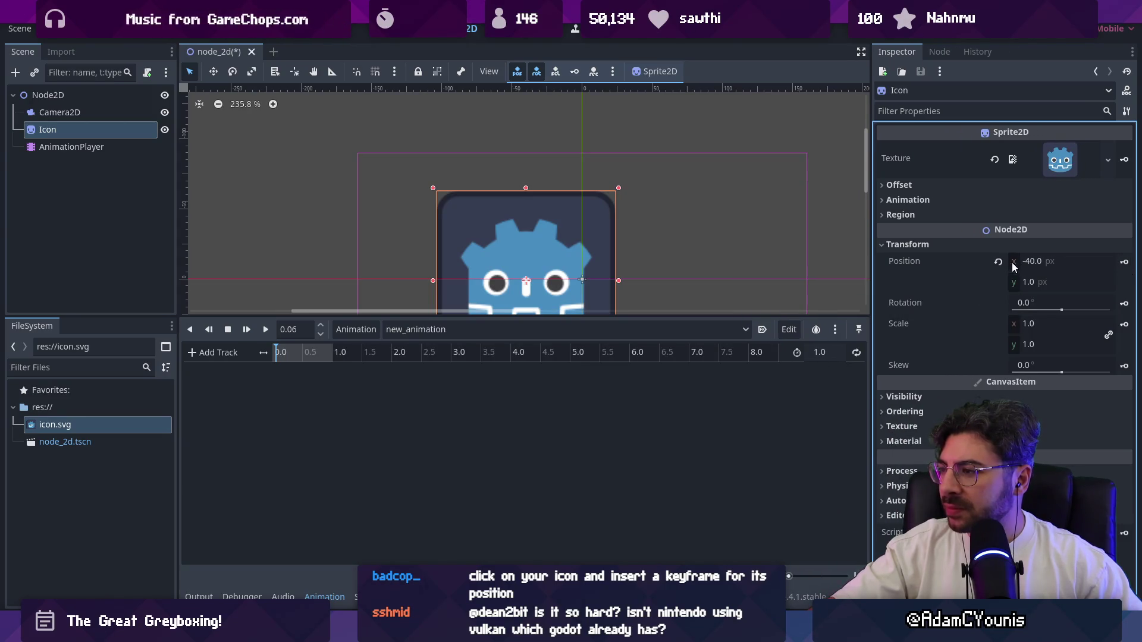
Key the Icon's nudged position as Bezier position:x and position:y tracks at 0.0 s
{"action": "left_click_drag", "start_coordinate": [1038, 261], "coordinate": [1041, 262]}
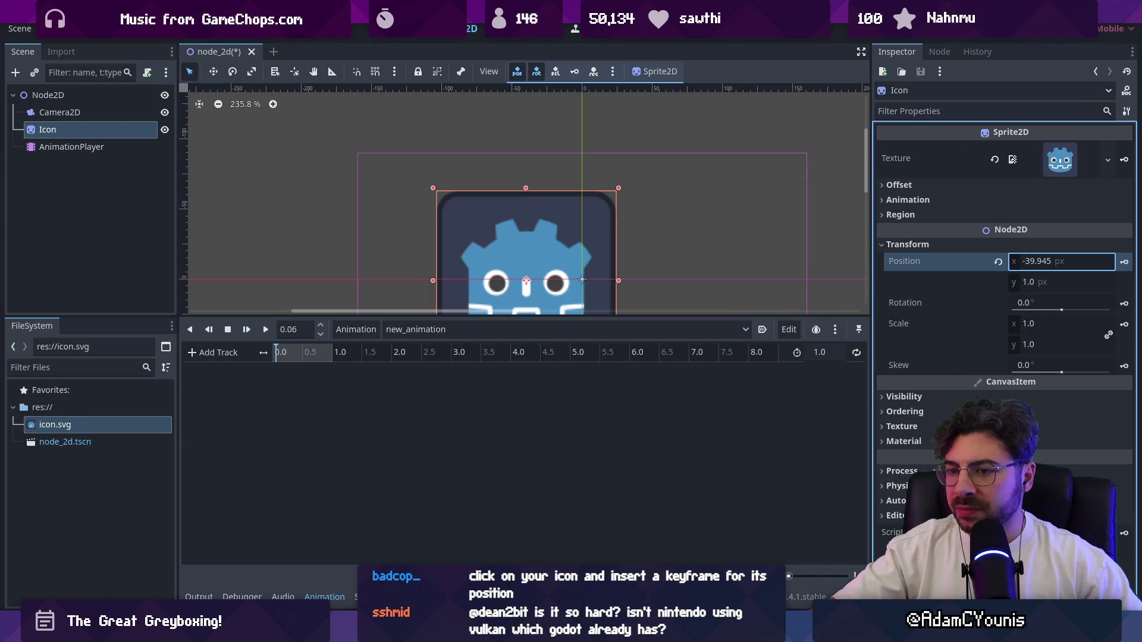
{"action": "left_click", "coordinate": [1124, 261]}
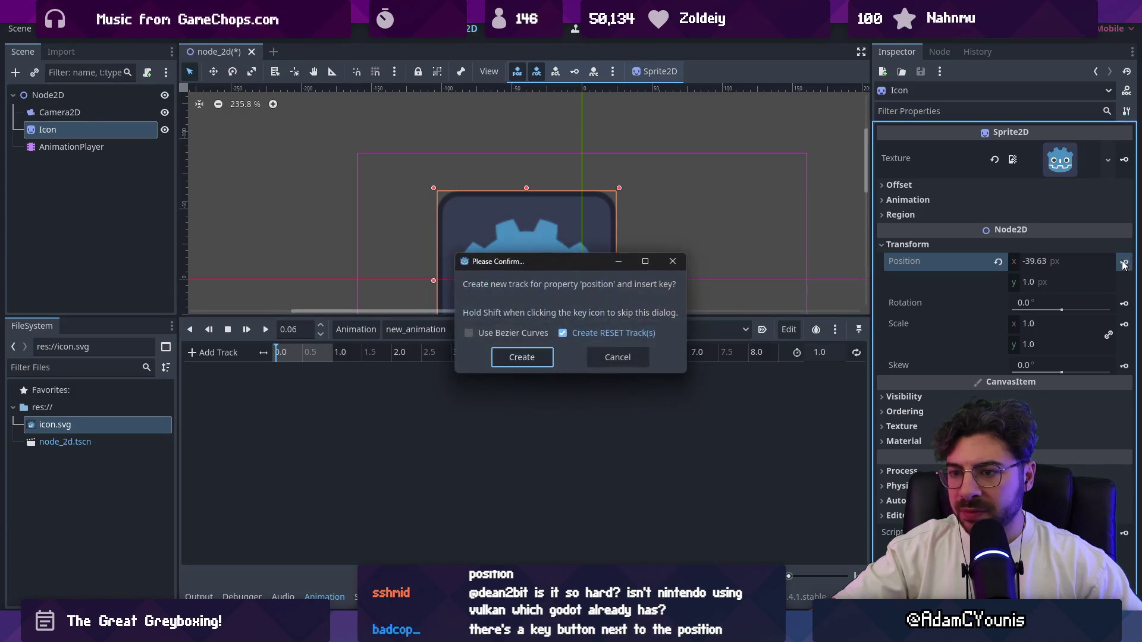
{"action": "left_click", "coordinate": [469, 334]}
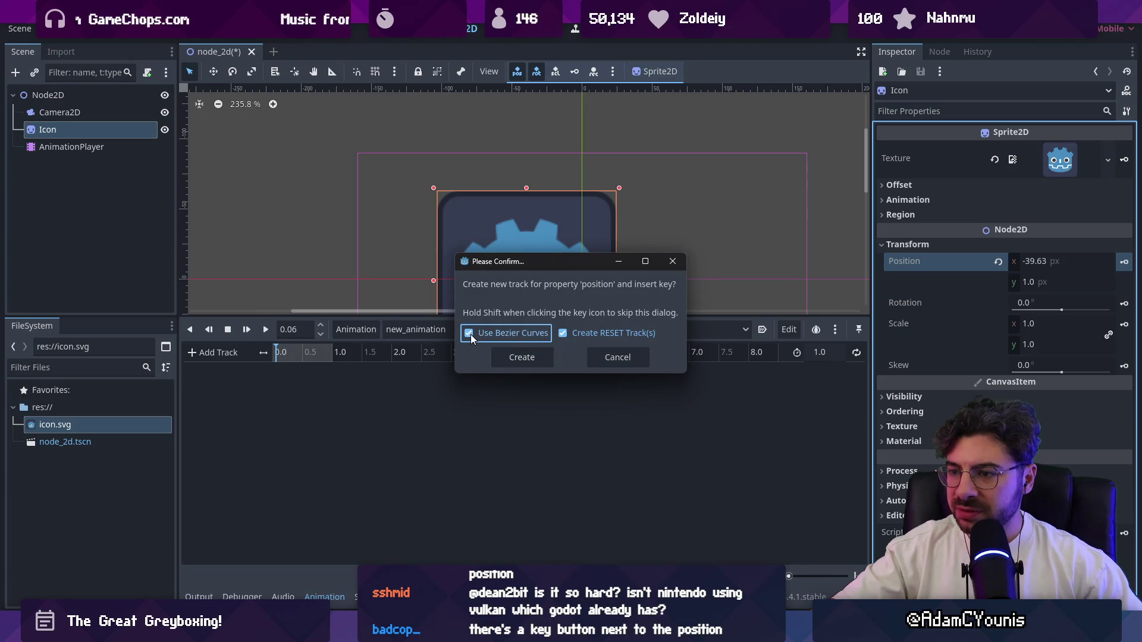
{"action": "left_click", "coordinate": [513, 355]}
Move the animation playhead to 1.0 s, leaving the editing options unchanged
{"action": "left_click_drag", "start_coordinate": [276, 353], "coordinate": [331, 352]}
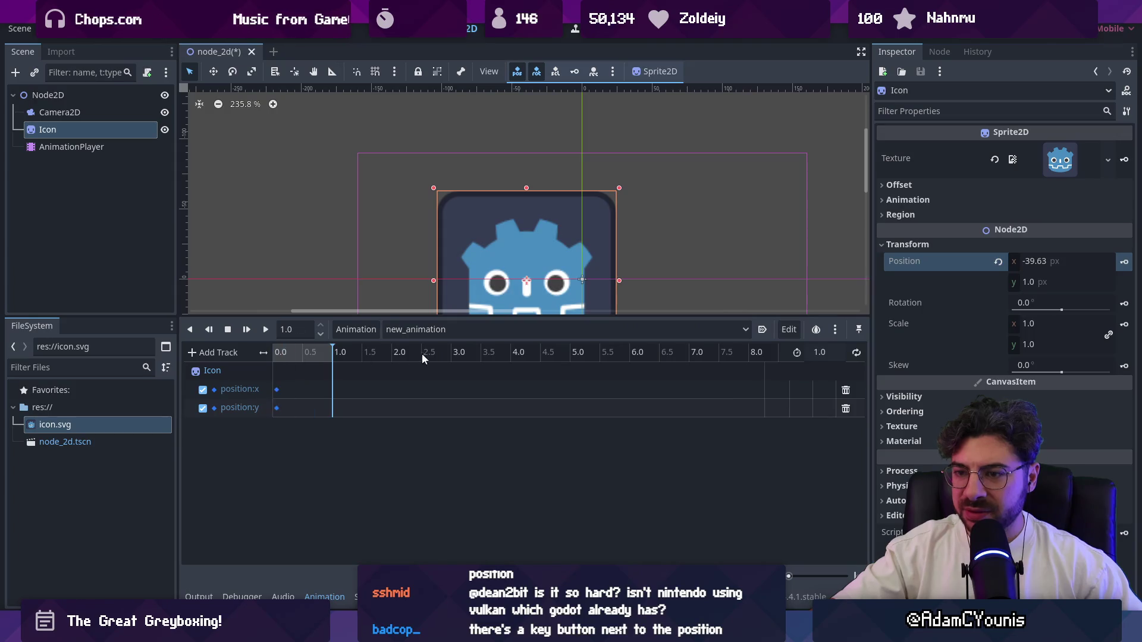
{"action": "left_click", "coordinate": [790, 331]}
{"action": "left_click", "coordinate": [708, 386]}
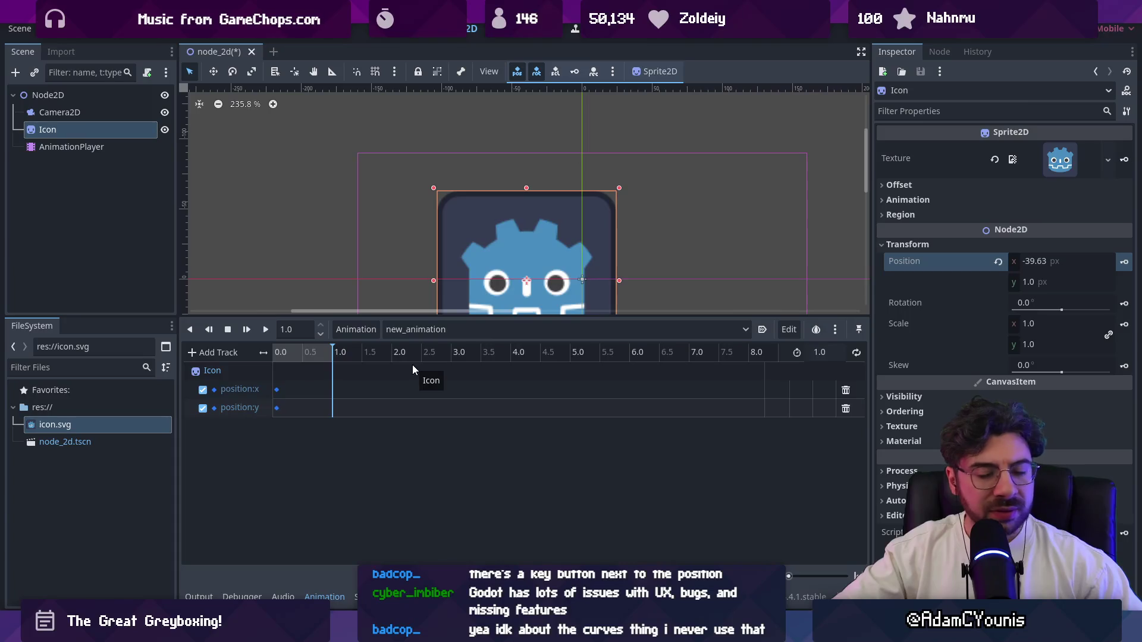
Select the position:x keyframe and rewind new_animation to 0.0 s
{"action": "left_click", "coordinate": [276, 389]}
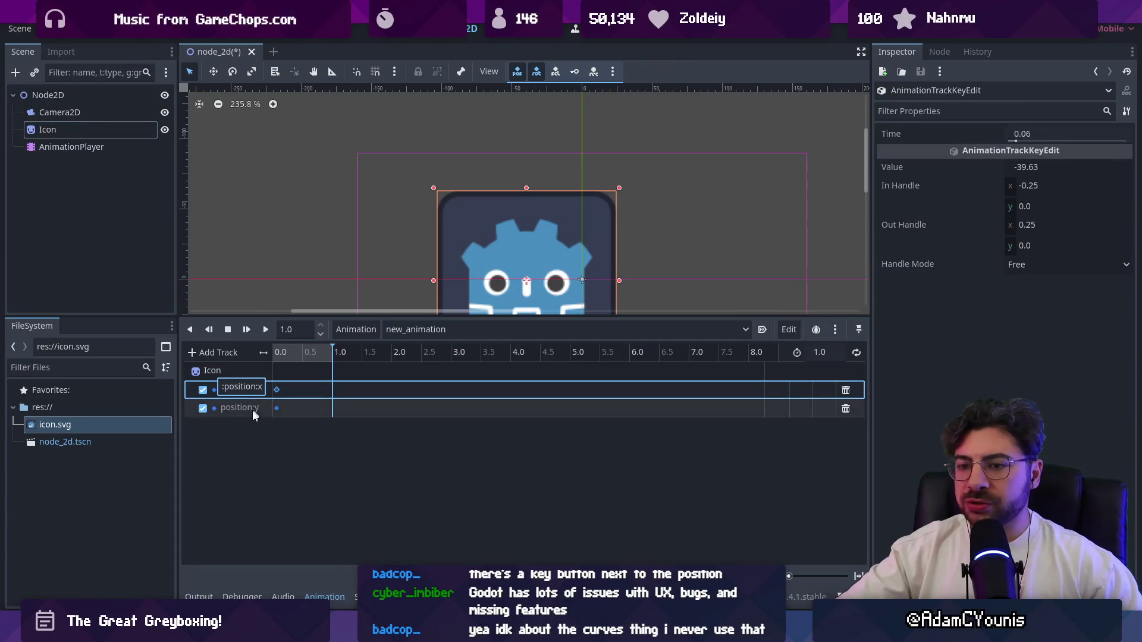
{"action": "key", "text": "Escape"}
{"action": "left_click", "coordinate": [293, 408]}
{"action": "left_click", "coordinate": [277, 389]}
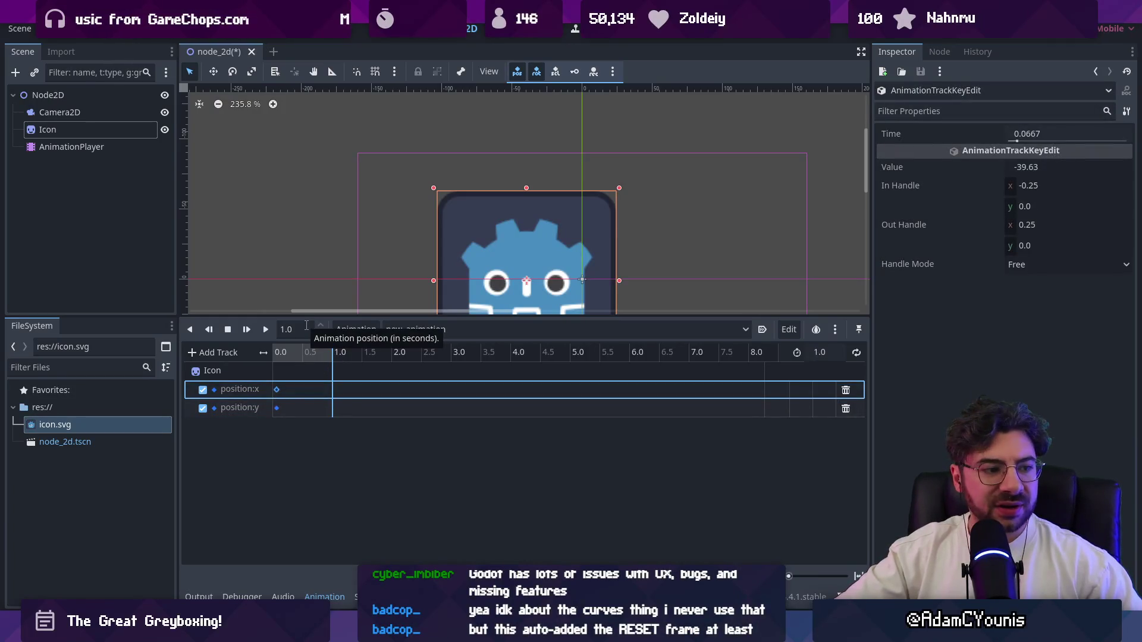
{"action": "left_click", "coordinate": [279, 351]}
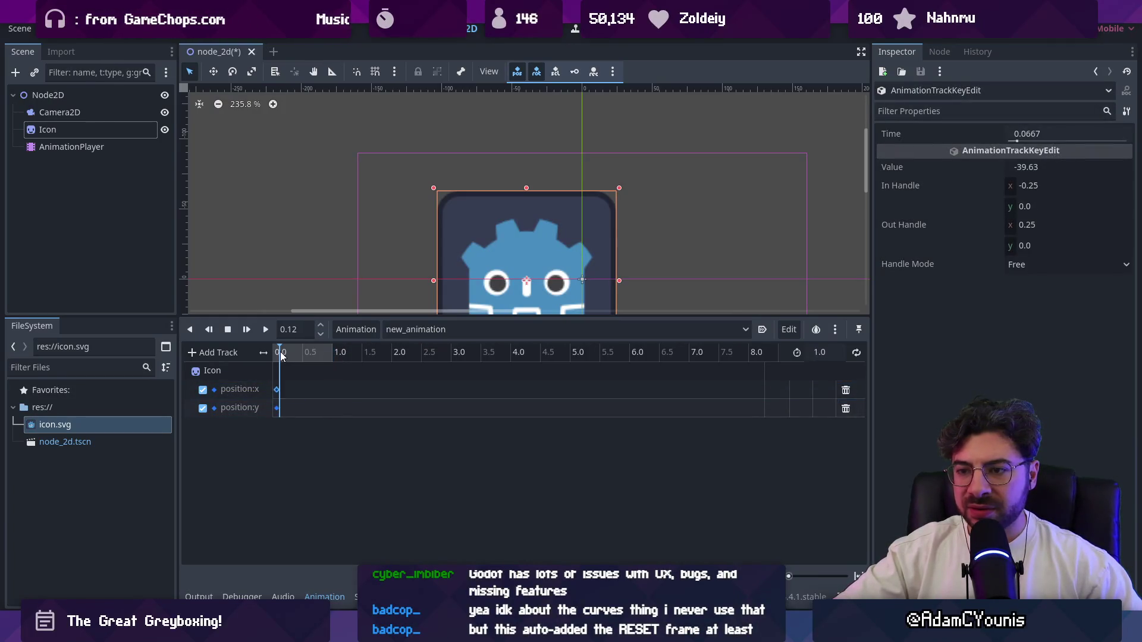
{"action": "left_click", "coordinate": [244, 385]}
Switch between the RESET animation and new_animation, ending back on new_animation
{"action": "left_click", "coordinate": [373, 331]}
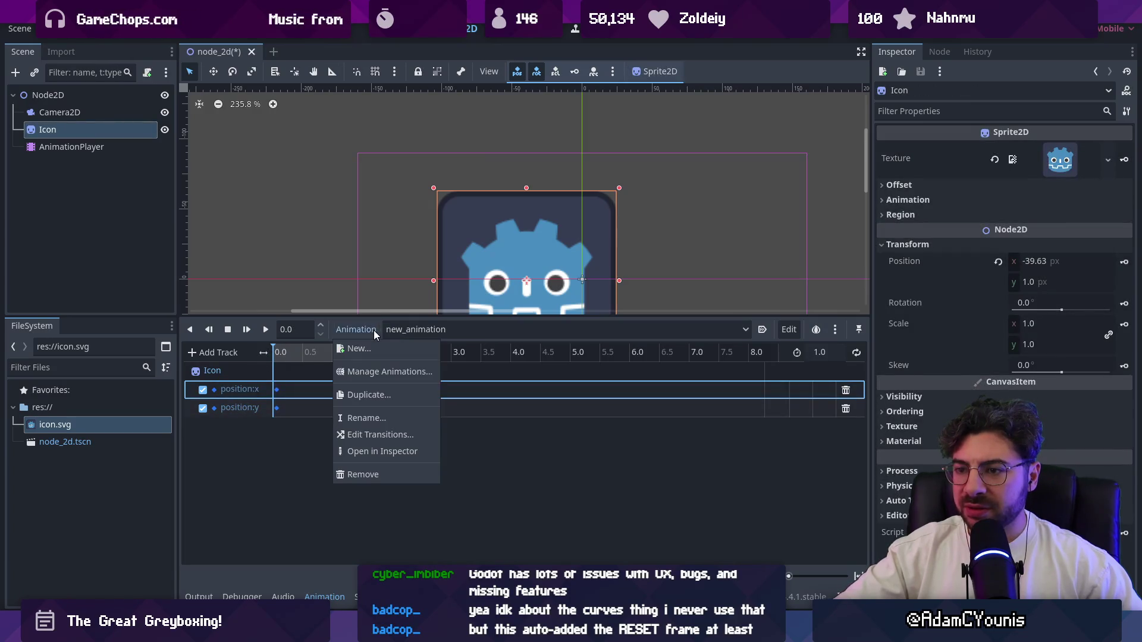
{"action": "left_click", "coordinate": [422, 327]}
{"action": "left_click", "coordinate": [456, 326]}
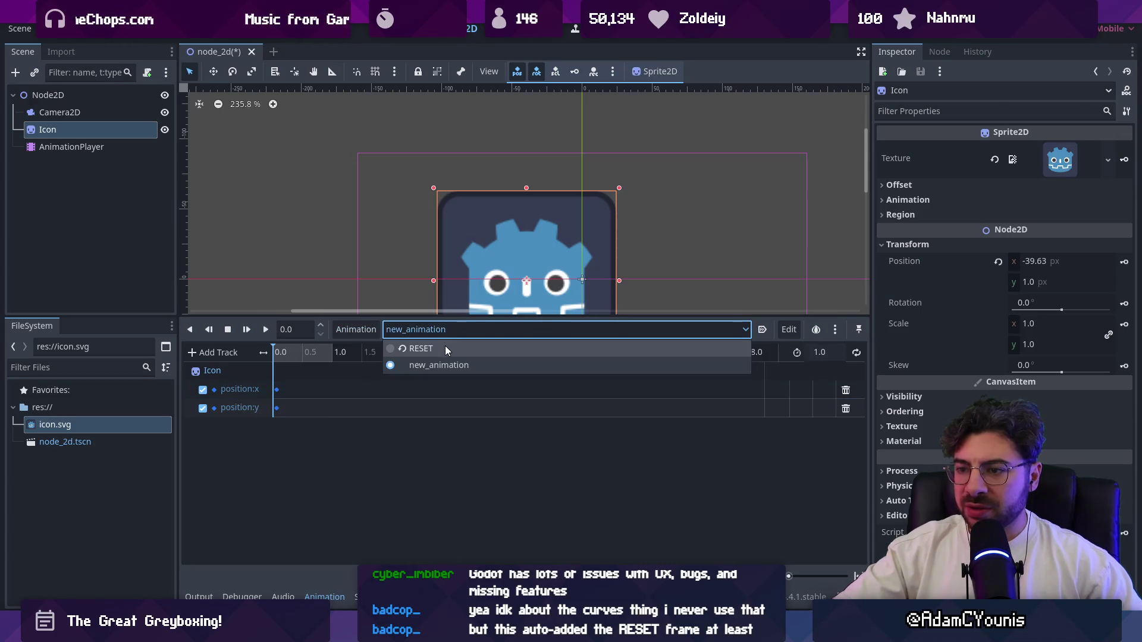
{"action": "left_click", "coordinate": [445, 349]}
{"action": "left_click", "coordinate": [429, 329]}
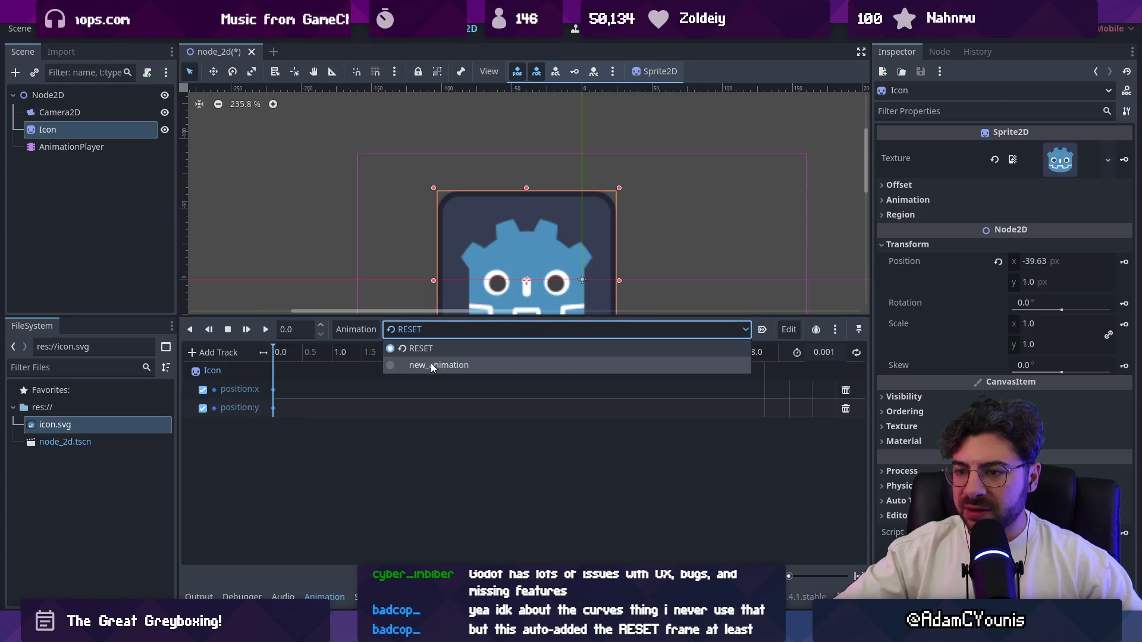
{"action": "left_click", "coordinate": [431, 364]}
{"action": "left_click", "coordinate": [424, 330]}
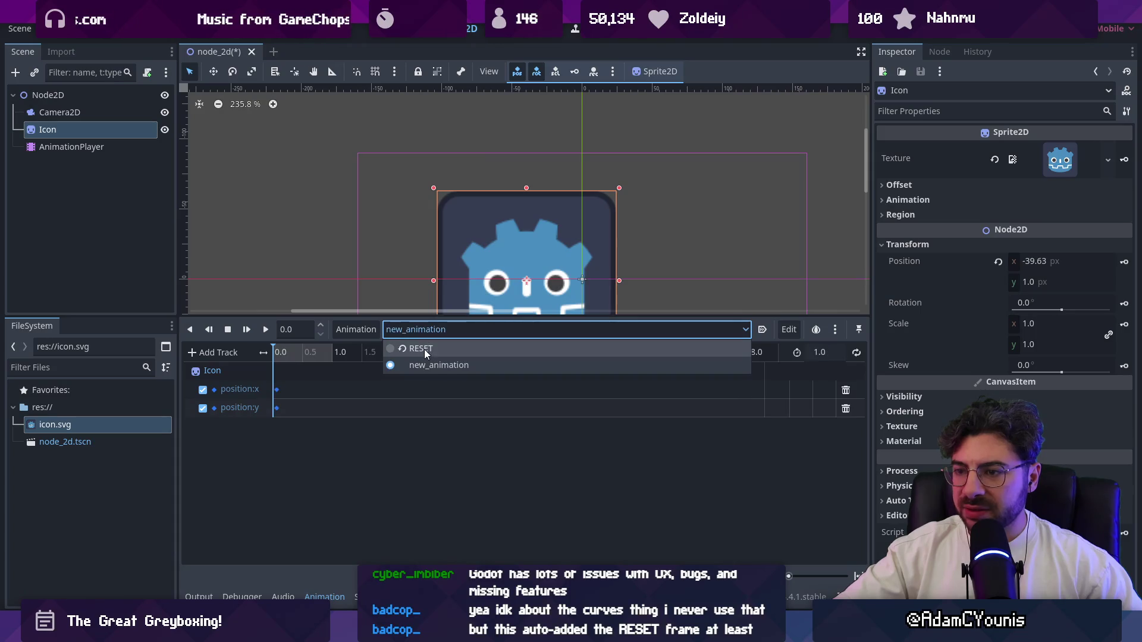
{"action": "left_click", "coordinate": [426, 361]}
{"action": "left_click", "coordinate": [431, 327]}
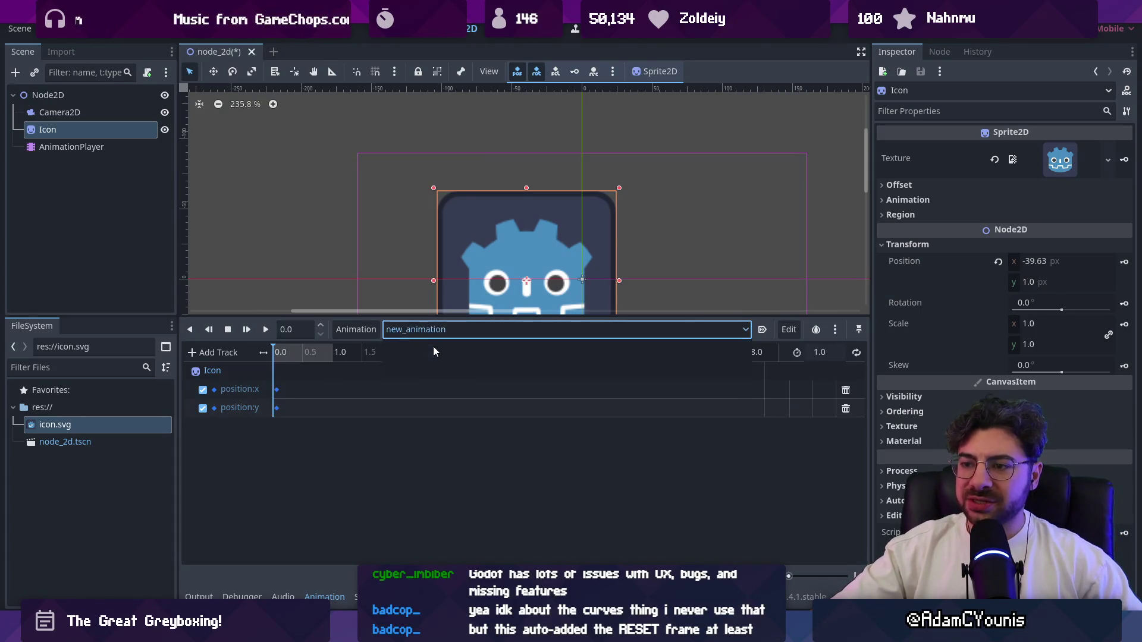
{"action": "left_click", "coordinate": [433, 347]}
{"action": "left_click", "coordinate": [419, 331]}
{"action": "left_click", "coordinate": [421, 363]}
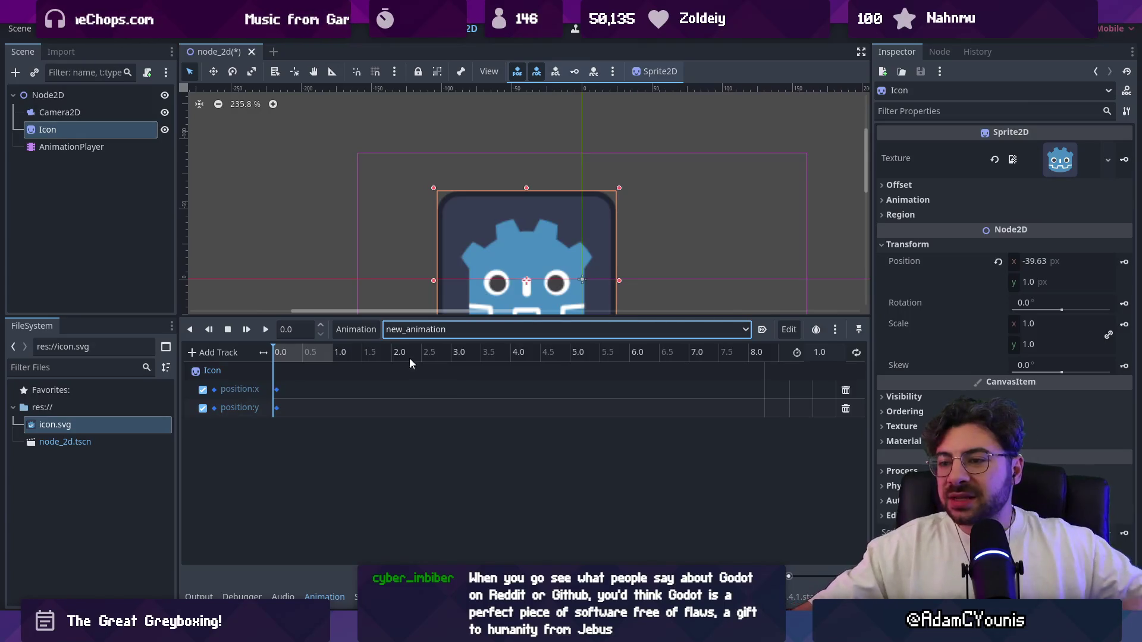
Drag the viewport/Animation splitter down to give the 2D view more room
{"action": "left_click_drag", "start_coordinate": [493, 317], "coordinate": [493, 371]}
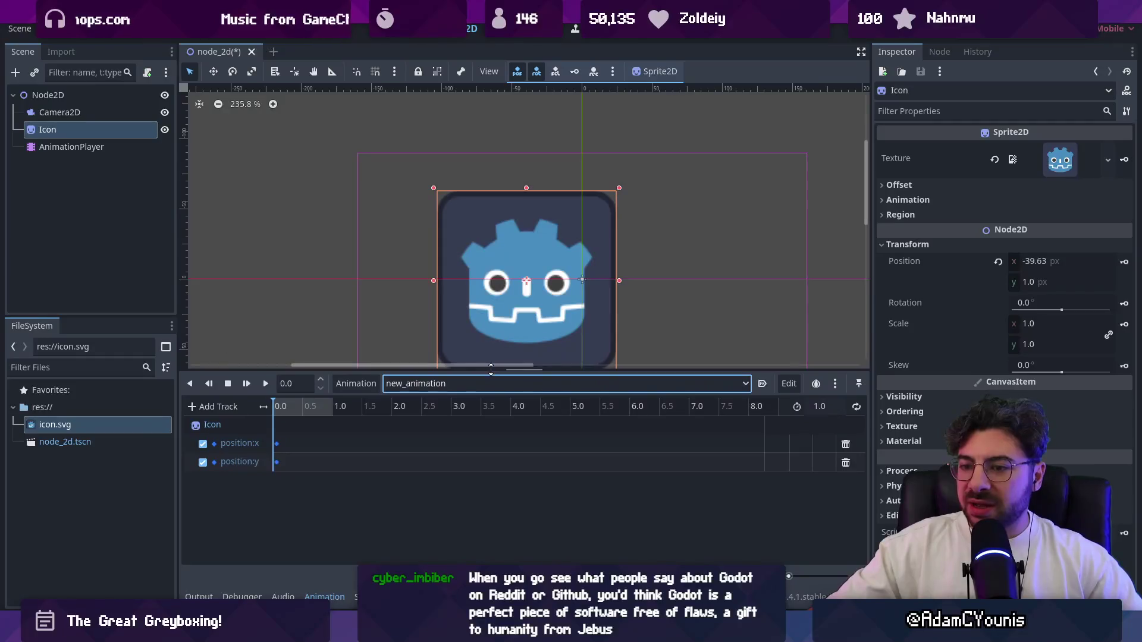
{"action": "left_click_drag", "start_coordinate": [271, 369], "coordinate": [271, 405]}
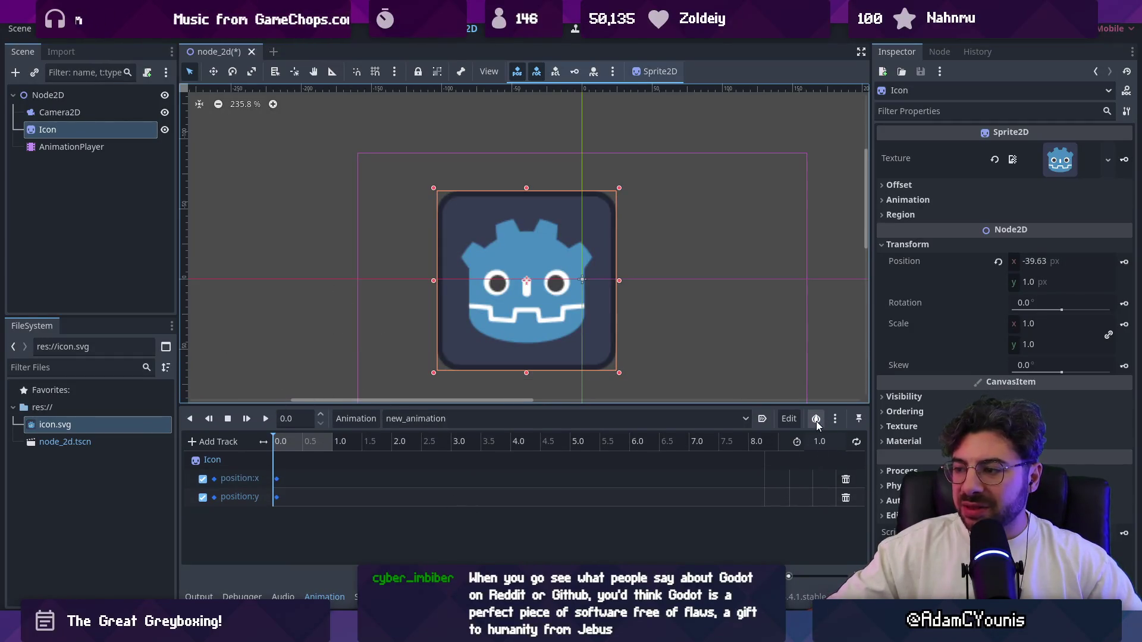
{"action": "left_click_drag", "start_coordinate": [729, 405], "coordinate": [728, 418]}
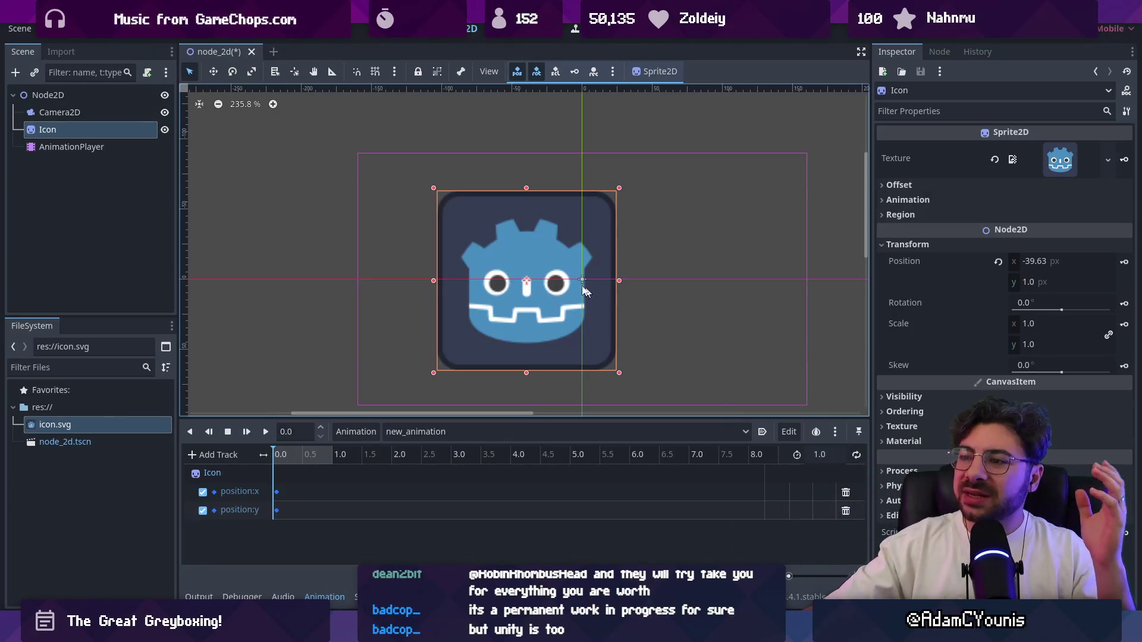
Drag the Icon sprite to position (0, 0) and close node_2d.tscn with Ctrl+Shift+W
{"action": "scroll", "coordinate": [520, 264], "scroll_direction": "down", "scroll_amount": 6}
{"action": "left_click_drag", "start_coordinate": [531, 243], "coordinate": [564, 244]}
{"action": "scroll", "coordinate": [588, 261], "scroll_direction": "up", "scroll_amount": 10}
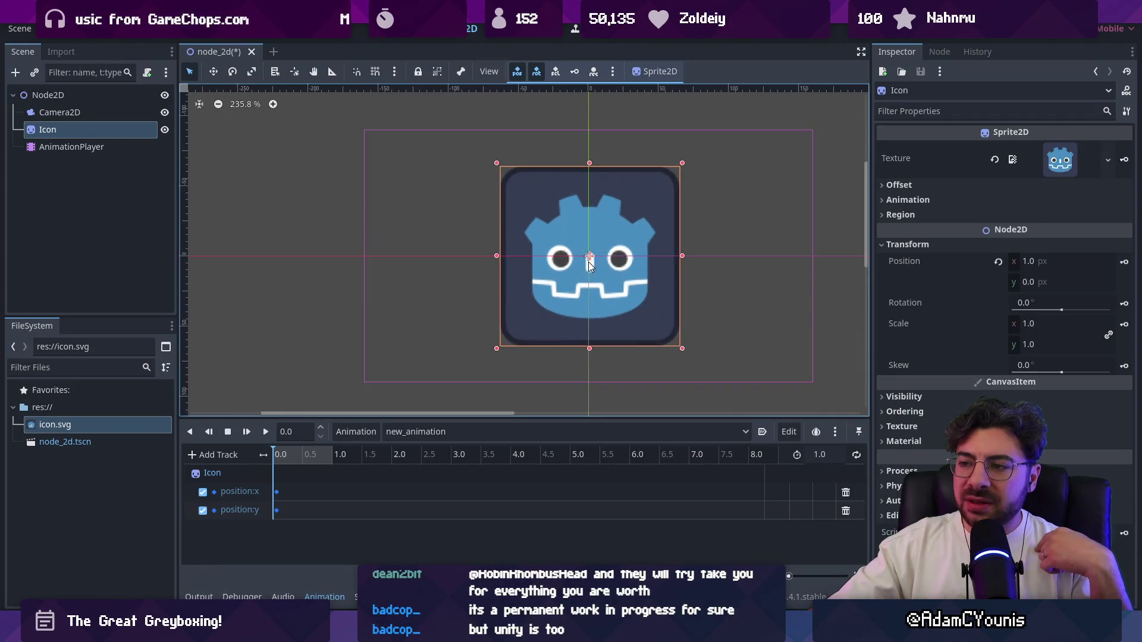
{"action": "left_click_drag", "start_coordinate": [593, 253], "coordinate": [591, 254]}
{"action": "key", "text": "ctrl+shift+w"}
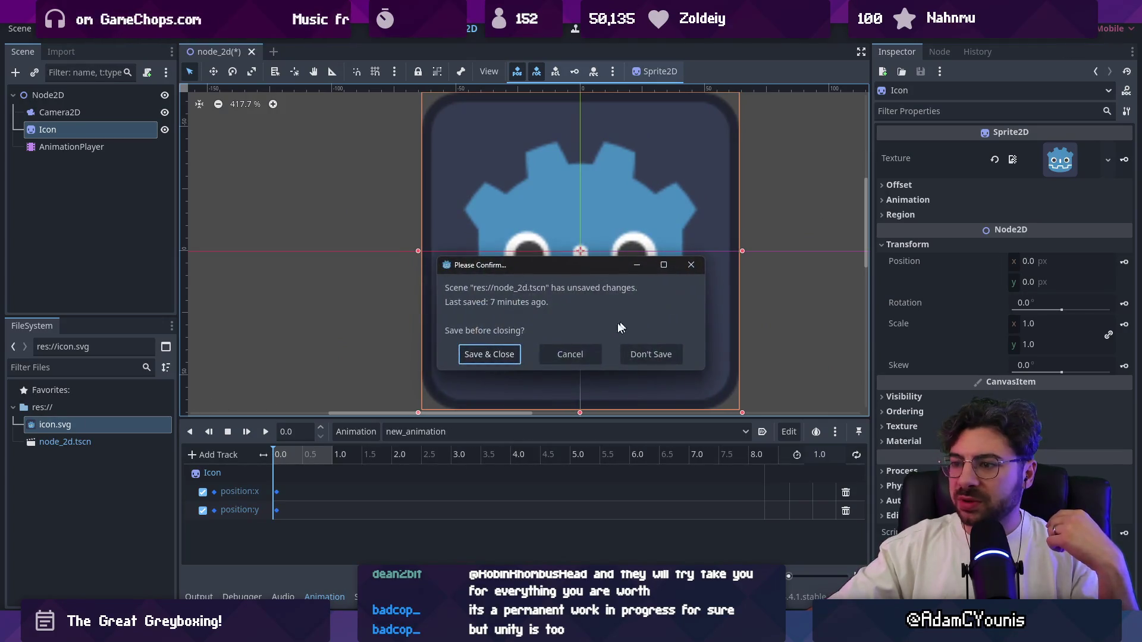
Choose Don't Save for node_2d.tscn and zoom Unity's forest level with the Slamshell enemy
{"action": "left_click", "coordinate": [651, 357]}
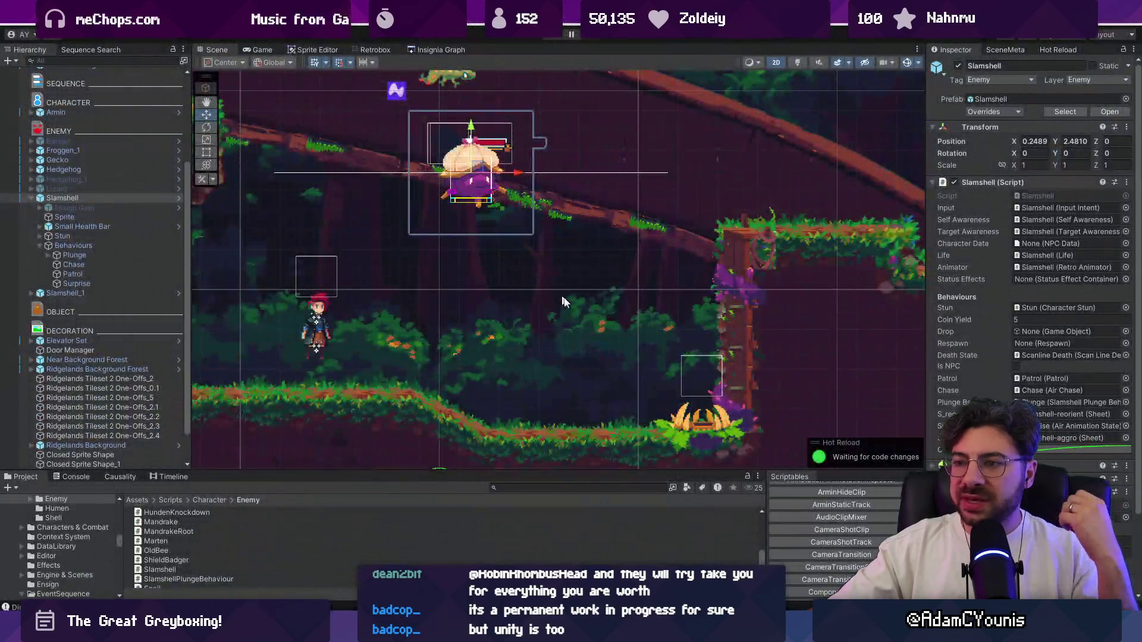
{"action": "scroll", "coordinate": [565, 341], "scroll_direction": "down", "scroll_amount": 3}
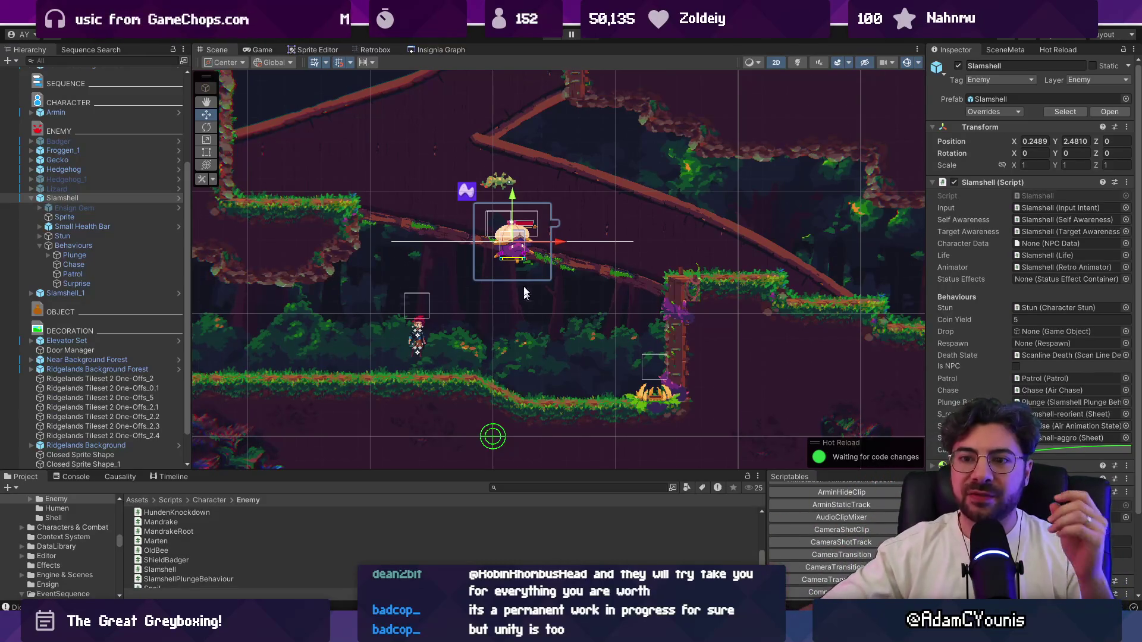
Resize the Scene and Project panels and pan to frame the Slamshell above the player
{"action": "scroll", "coordinate": [525, 300], "scroll_direction": "up", "scroll_amount": 2}
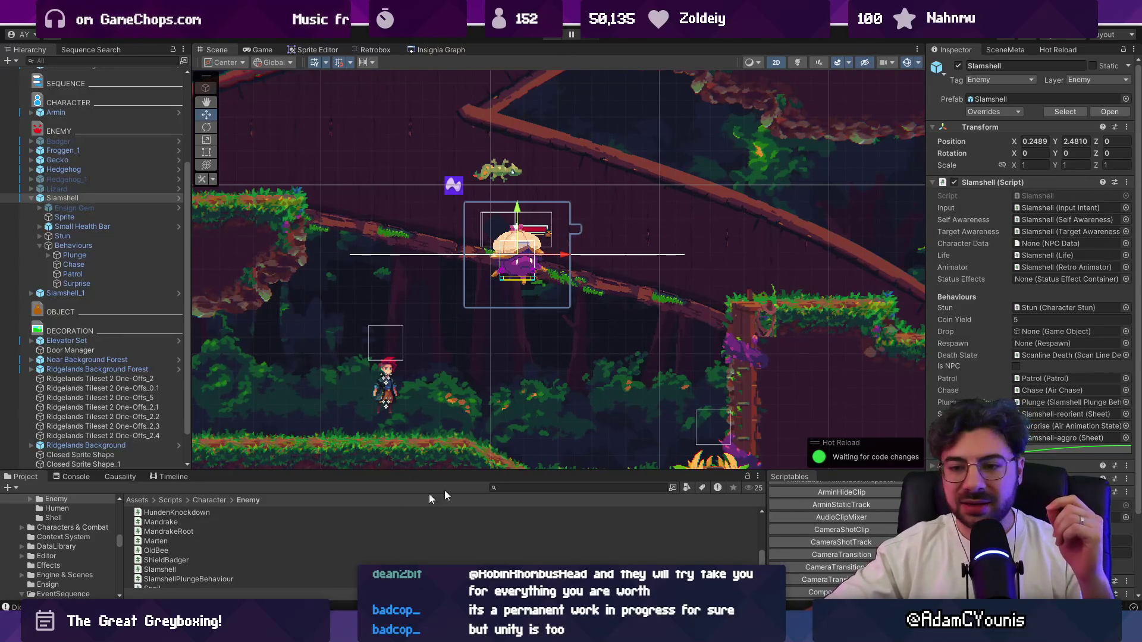
{"action": "left_click", "coordinate": [159, 478]}
{"action": "mouse_move", "coordinate": [246, 473]}
{"action": "left_mouse_down"}
{"action": "mouse_move", "coordinate": [273, 340]}
{"action": "mouse_move", "coordinate": [319, 402]}
{"action": "mouse_move", "coordinate": [319, 422]}
{"action": "left_mouse_up"}
{"action": "left_click", "coordinate": [27, 345]}
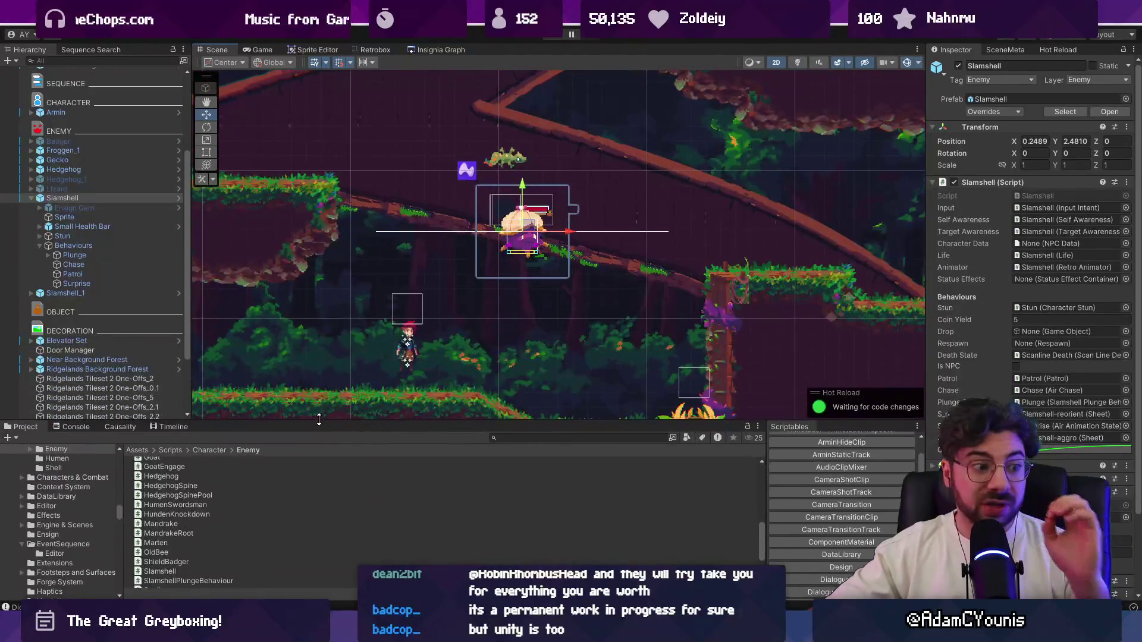
{"action": "left_click_drag", "start_coordinate": [420, 274], "coordinate": [457, 267]}
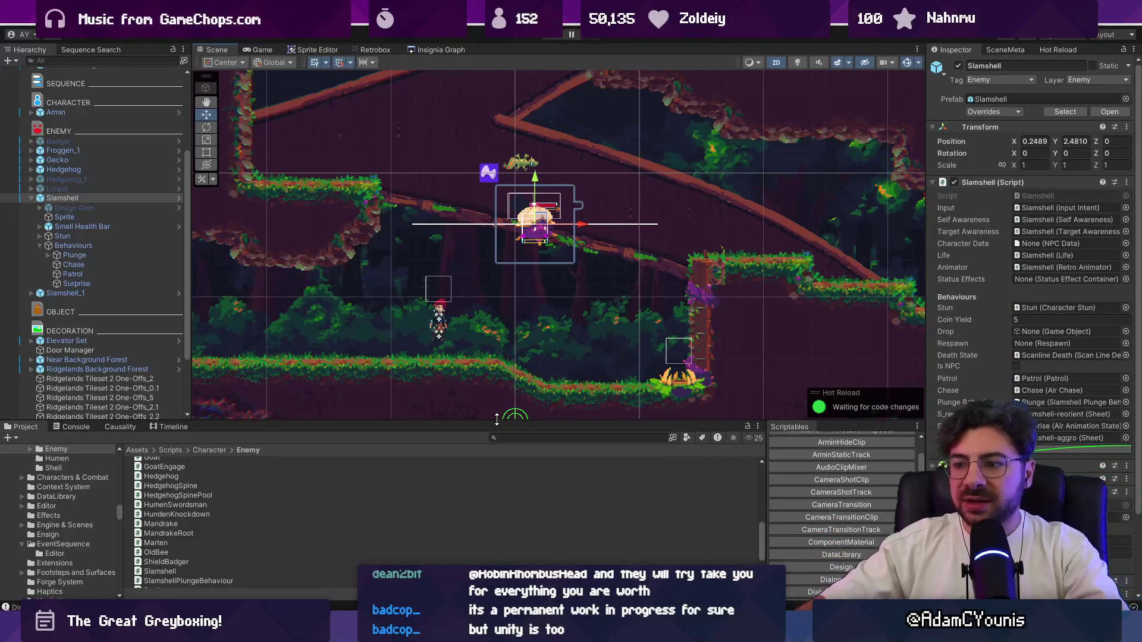
{"action": "left_click_drag", "start_coordinate": [497, 421], "coordinate": [499, 451]}
{"action": "scroll", "coordinate": [516, 294], "scroll_direction": "up", "scroll_amount": 1}
{"action": "mouse_move", "coordinate": [515, 293]}
{"action": "left_mouse_down"}
{"action": "mouse_move", "coordinate": [538, 330]}
{"action": "mouse_move", "coordinate": [537, 314]}
{"action": "left_mouse_up"}
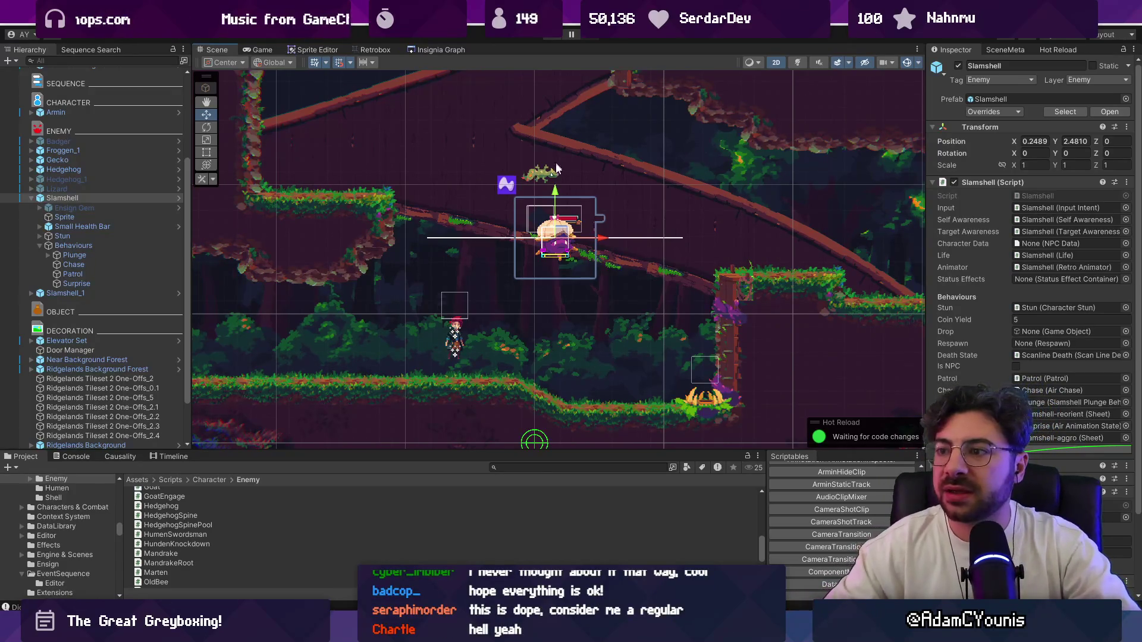
{"action": "scroll", "coordinate": [535, 131], "scroll_direction": "down", "scroll_amount": 2}
{"action": "left_click_drag", "start_coordinate": [547, 113], "coordinate": [537, 226]}
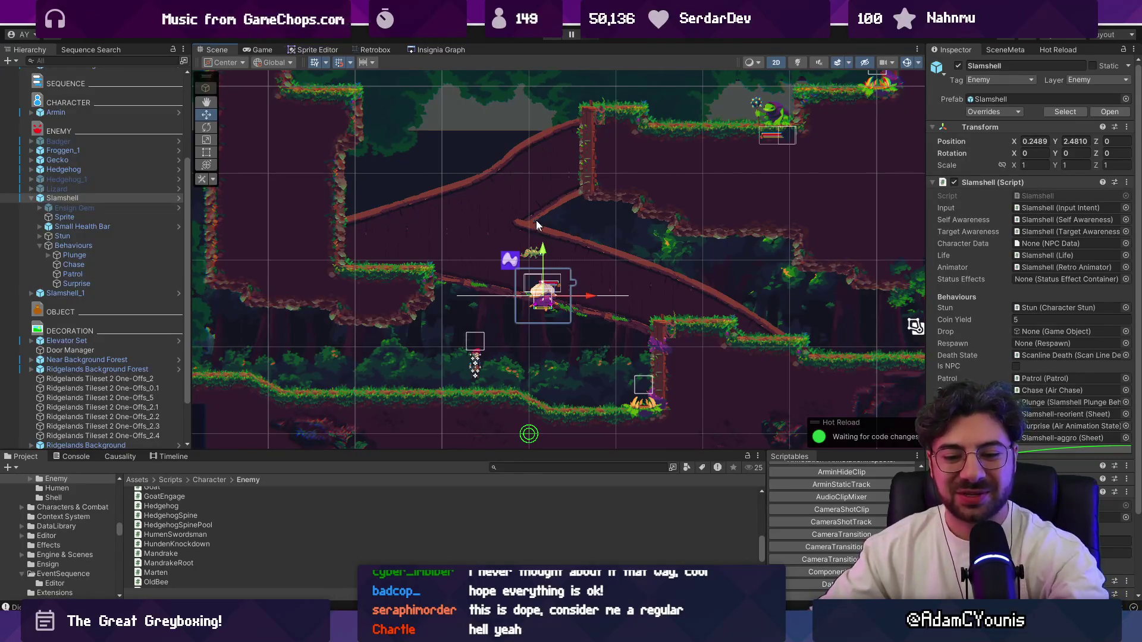
{"action": "scroll", "coordinate": [494, 352], "scroll_direction": "down", "scroll_amount": 1}
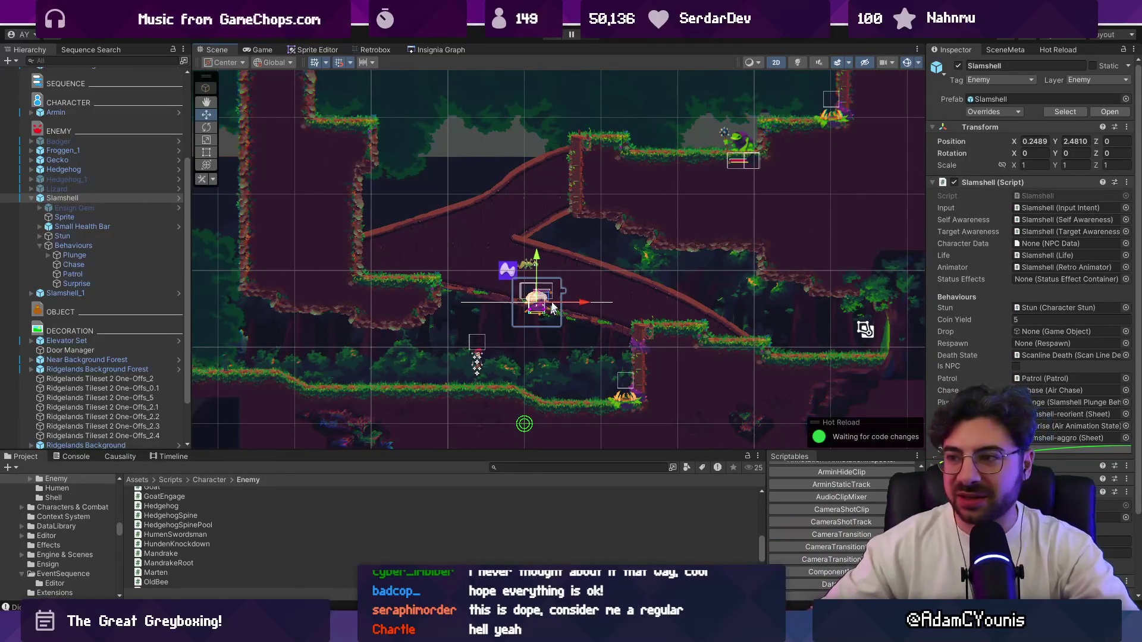
{"action": "scroll", "coordinate": [550, 318], "scroll_direction": "down", "scroll_amount": 2}
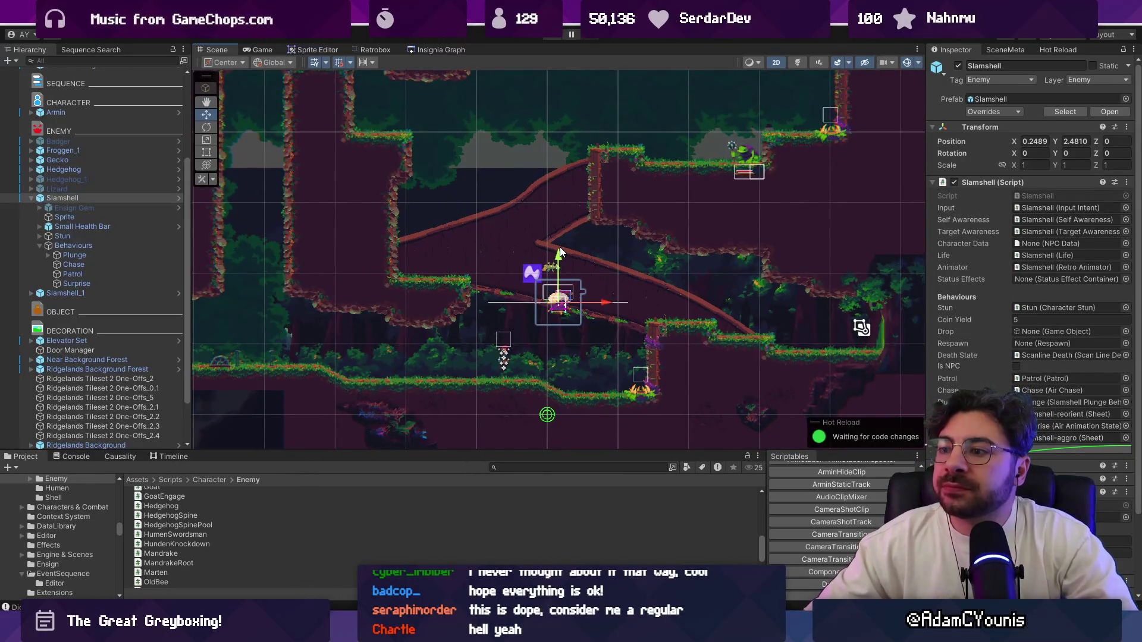
{"action": "left_click_drag", "start_coordinate": [530, 235], "coordinate": [539, 247]}
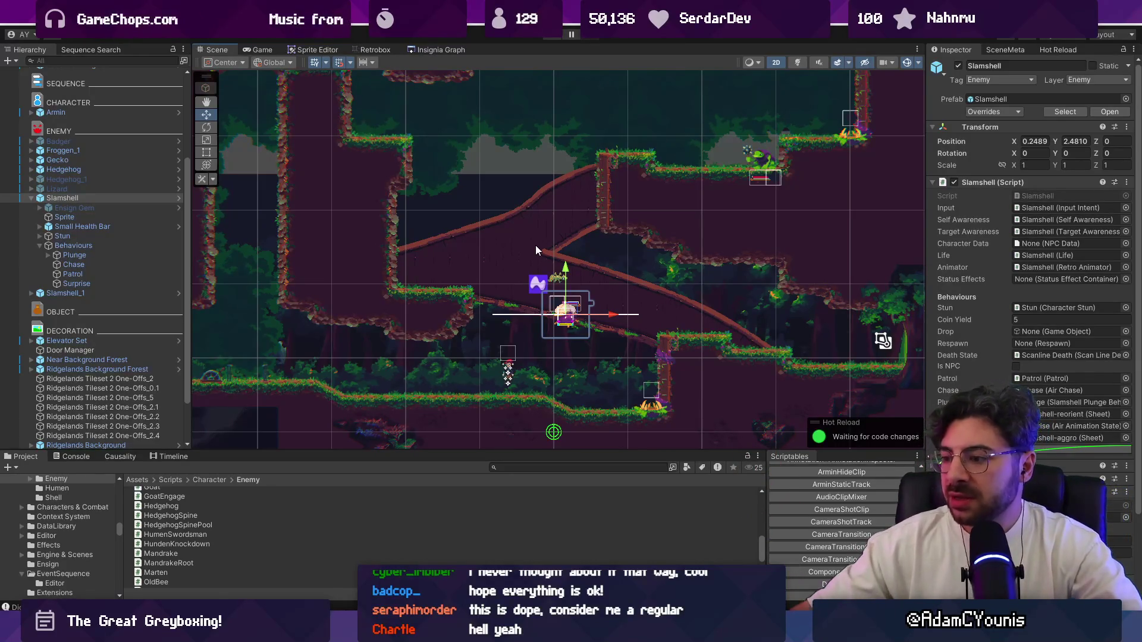
{"action": "left_click", "coordinate": [174, 456]}
{"action": "left_click", "coordinate": [25, 456]}
{"action": "mouse_move", "coordinate": [506, 288]}
{"action": "left_mouse_down"}
{"action": "mouse_move", "coordinate": [477, 276]}
{"action": "mouse_move", "coordinate": [444, 302]}
{"action": "mouse_move", "coordinate": [448, 315]}
{"action": "left_mouse_up"}
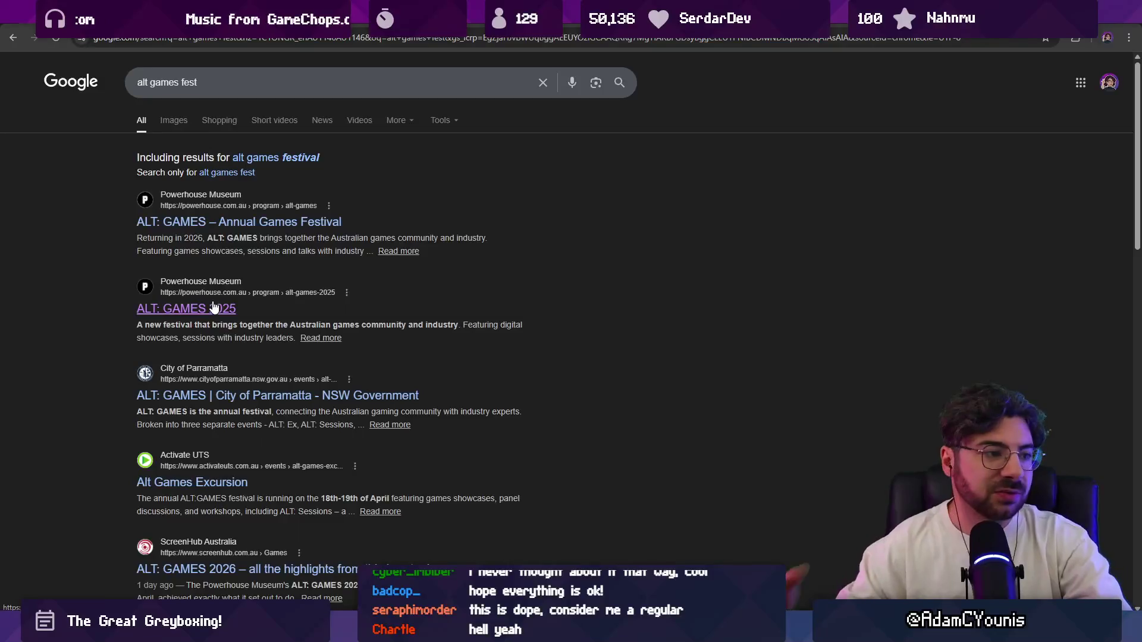
Open the ALT: GAMES 2025 festival page and scroll through it
{"action": "left_click", "coordinate": [214, 307]}
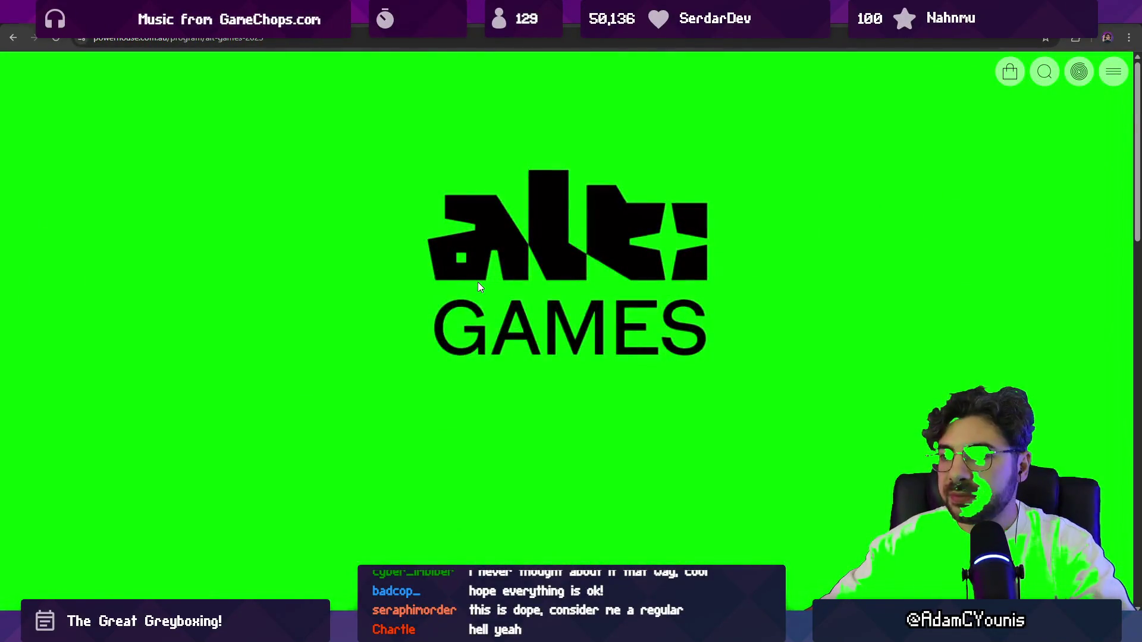
{"action": "scroll", "coordinate": [769, 321], "scroll_direction": "down", "scroll_amount": 5}
{"action": "scroll", "coordinate": [747, 311], "scroll_direction": "down", "scroll_amount": 7}
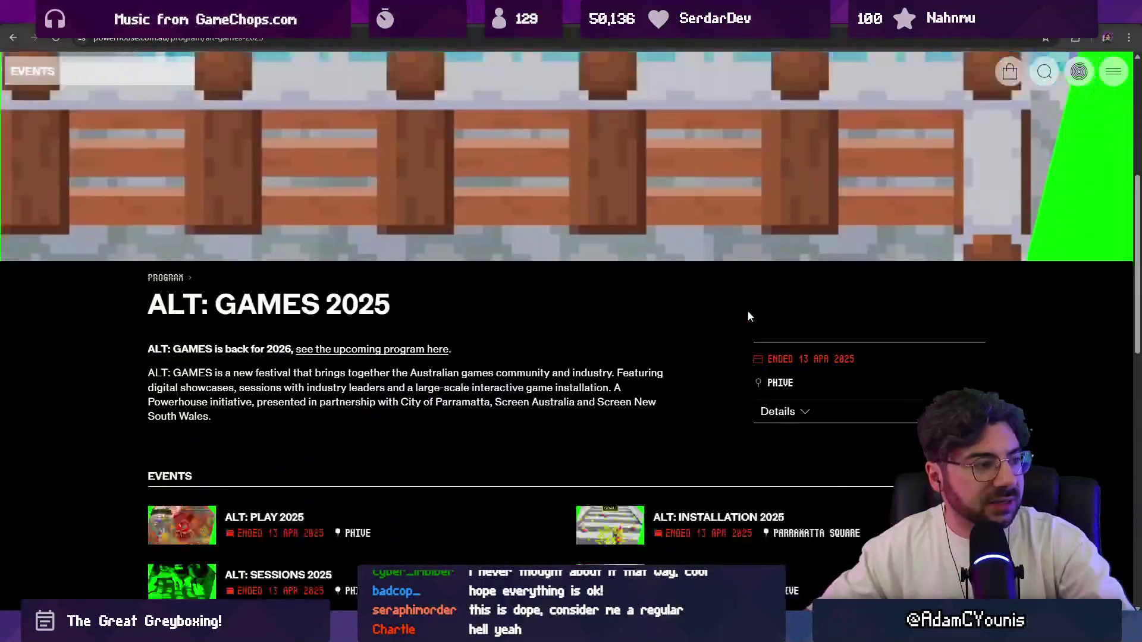
{"action": "scroll", "coordinate": [713, 298], "scroll_direction": "up", "scroll_amount": 4}
{"action": "scroll", "coordinate": [654, 300], "scroll_direction": "down", "scroll_amount": 5}
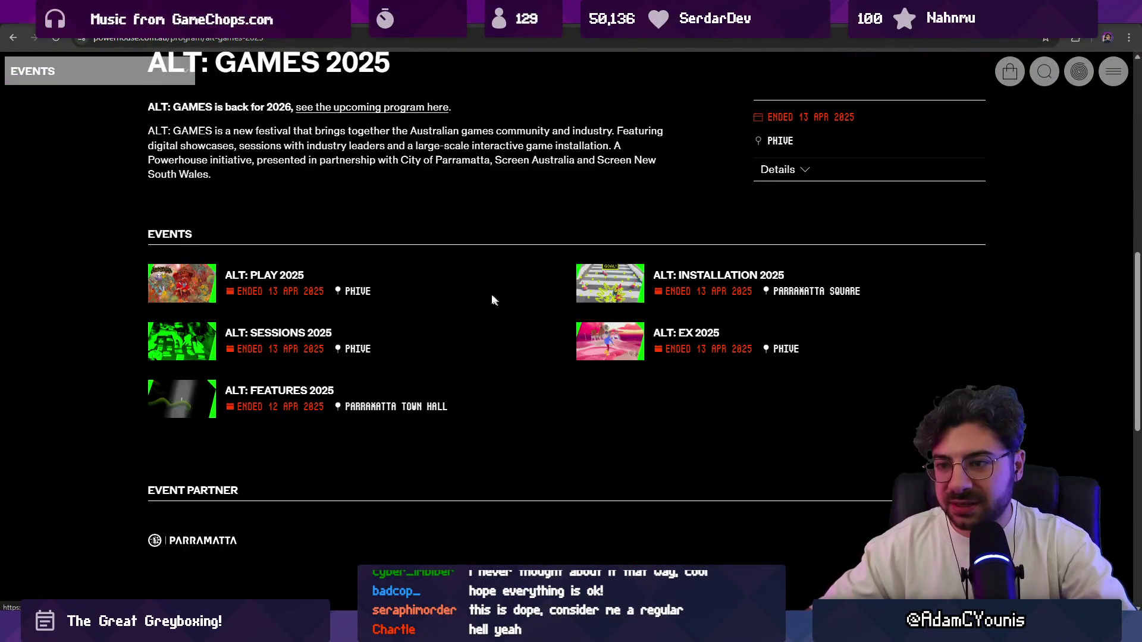
{"action": "scroll", "coordinate": [446, 299], "scroll_direction": "up", "scroll_amount": 10}
Change the year in the page address to 2026 and load it
{"action": "left_click", "coordinate": [259, 39]}
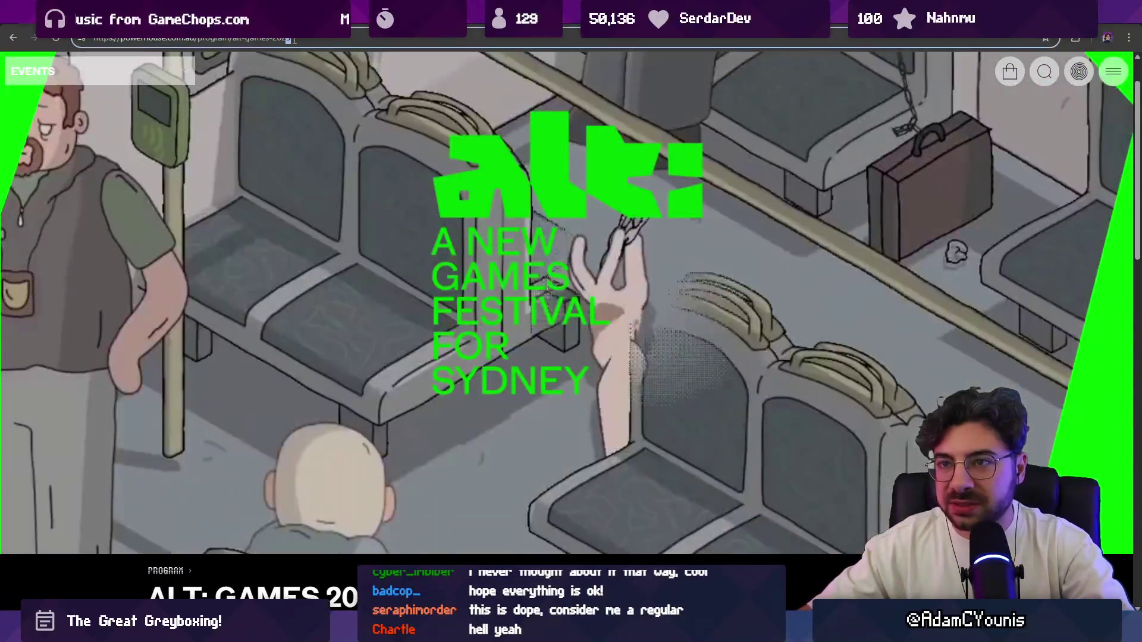
{"action": "key", "text": "BackSpace"}
{"action": "type", "text": "6"}
{"action": "key", "text": "Return"}
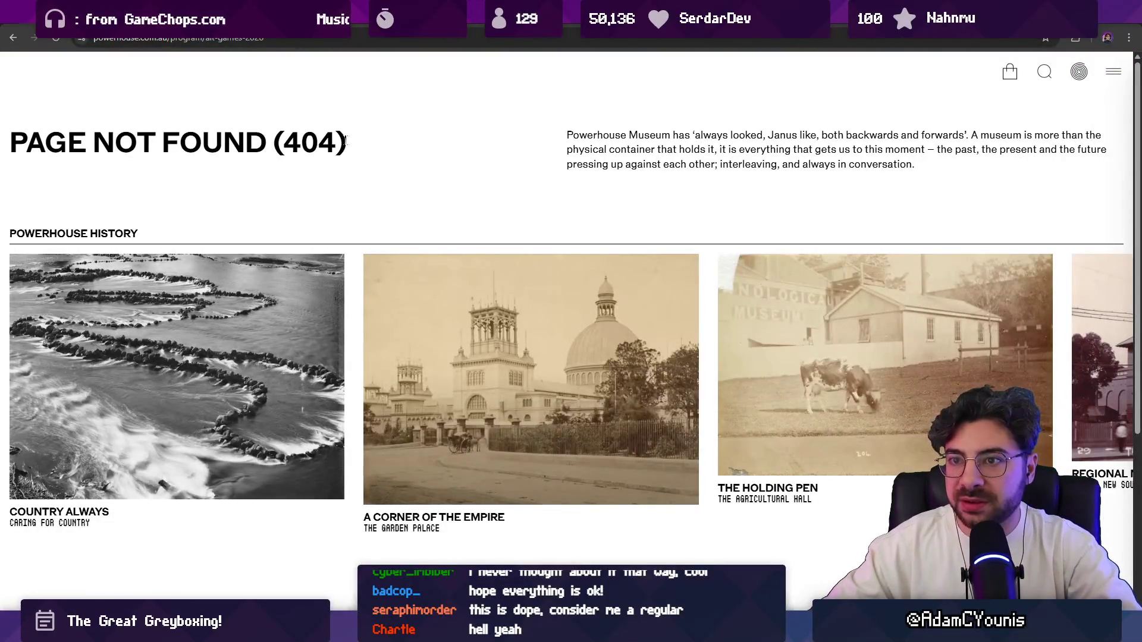
Search Google for 'alt games 2026' and open the ALT: GAMES Annual Games Festival result
{"action": "left_click", "coordinate": [231, 38]}
{"action": "type", "text": "alt games 2026"}
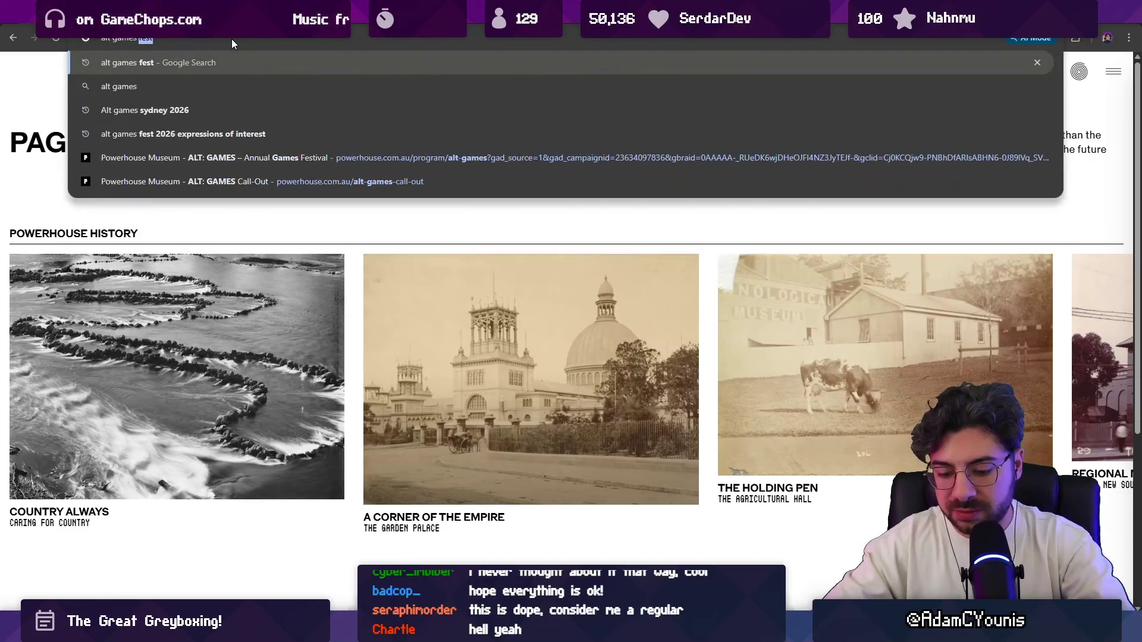
{"action": "key", "text": "Return"}
{"action": "left_click", "coordinate": [236, 184]}
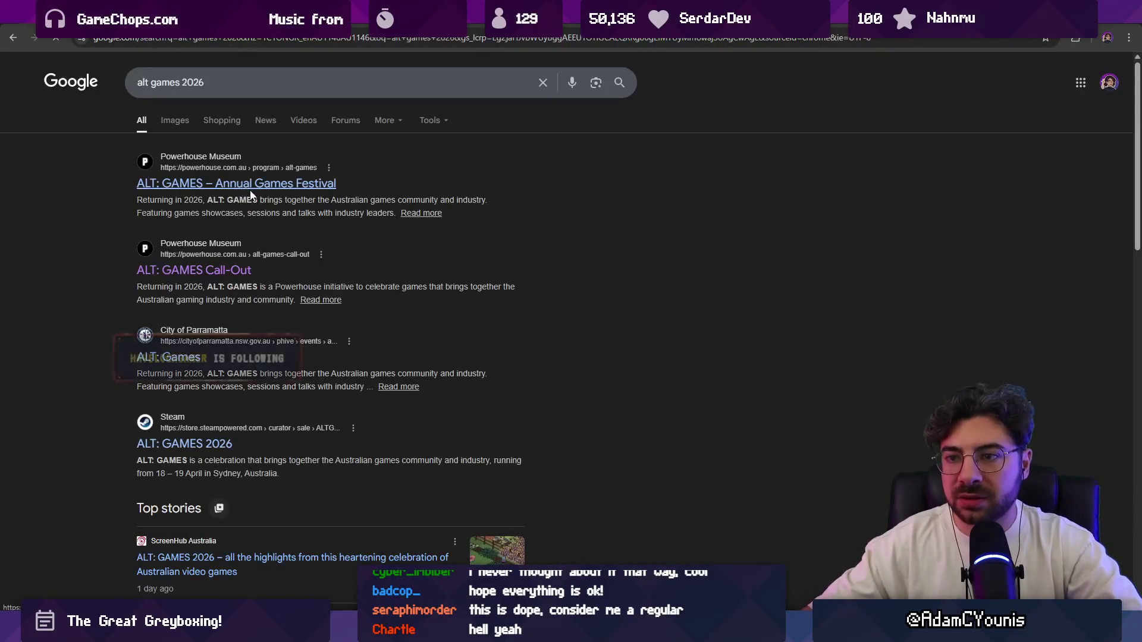
{"action": "scroll", "coordinate": [412, 315], "scroll_direction": "down", "scroll_amount": 7}
{"action": "scroll", "coordinate": [408, 280], "scroll_direction": "down", "scroll_amount": 10}
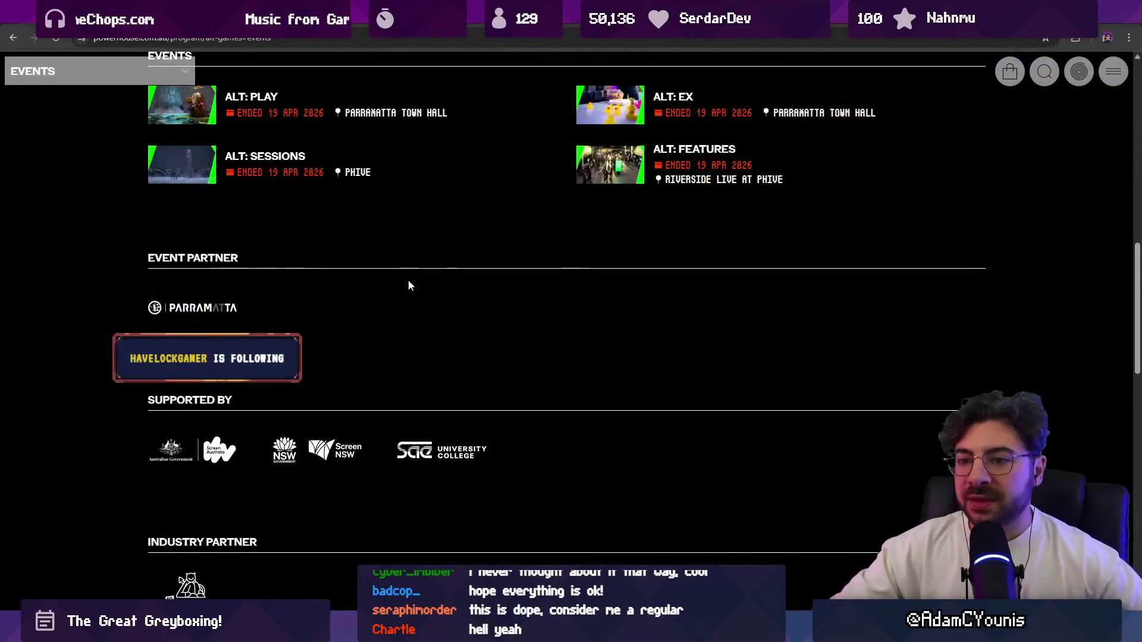
{"action": "scroll", "coordinate": [471, 305], "scroll_direction": "up", "scroll_amount": 15}
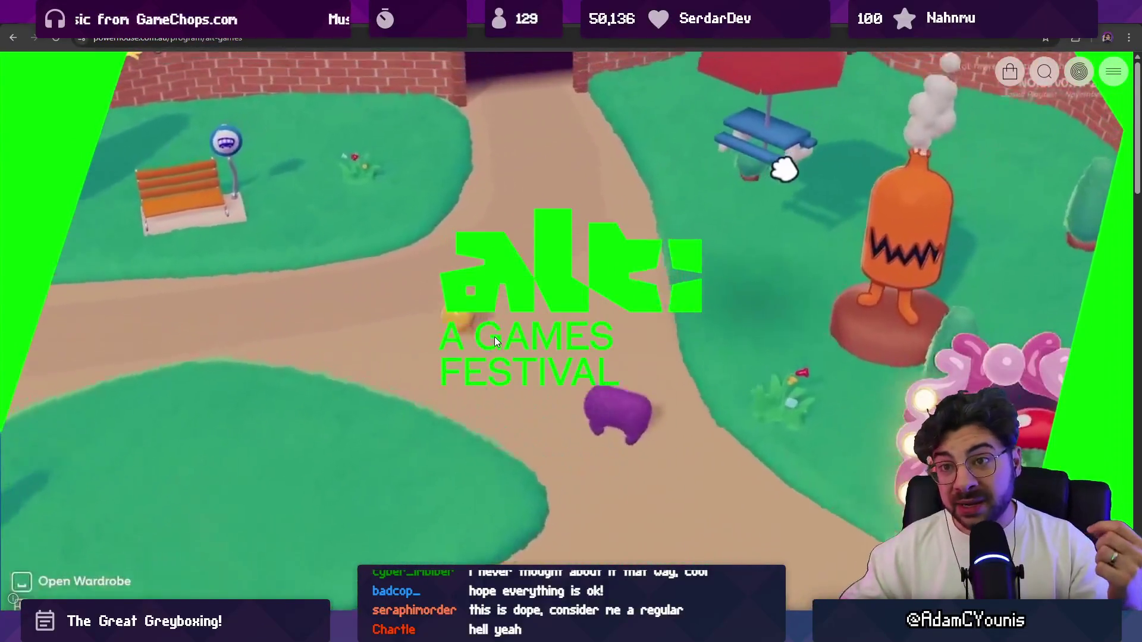
Scroll to the Events list and open the ALT: SESSIONS event page
{"action": "scroll", "coordinate": [464, 321], "scroll_direction": "down", "scroll_amount": 10}
{"action": "scroll", "coordinate": [428, 312], "scroll_direction": "down", "scroll_amount": 5}
{"action": "scroll", "coordinate": [441, 324], "scroll_direction": "up", "scroll_amount": 2}
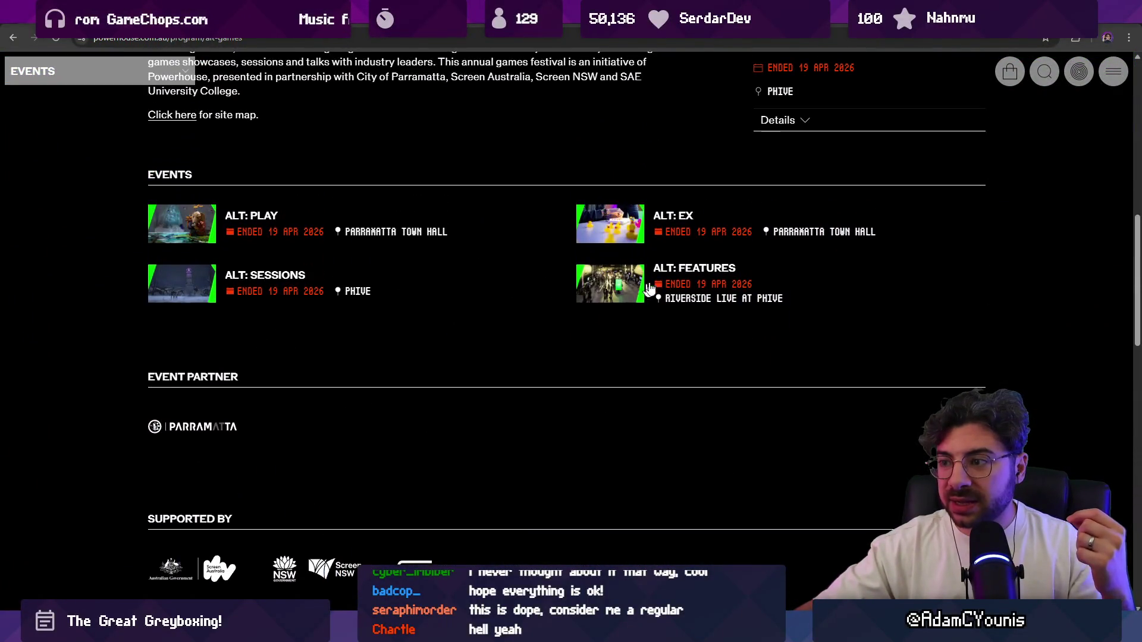
{"action": "left_click", "coordinate": [289, 278]}
{"action": "scroll", "coordinate": [324, 323], "scroll_direction": "down", "scroll_amount": 4}
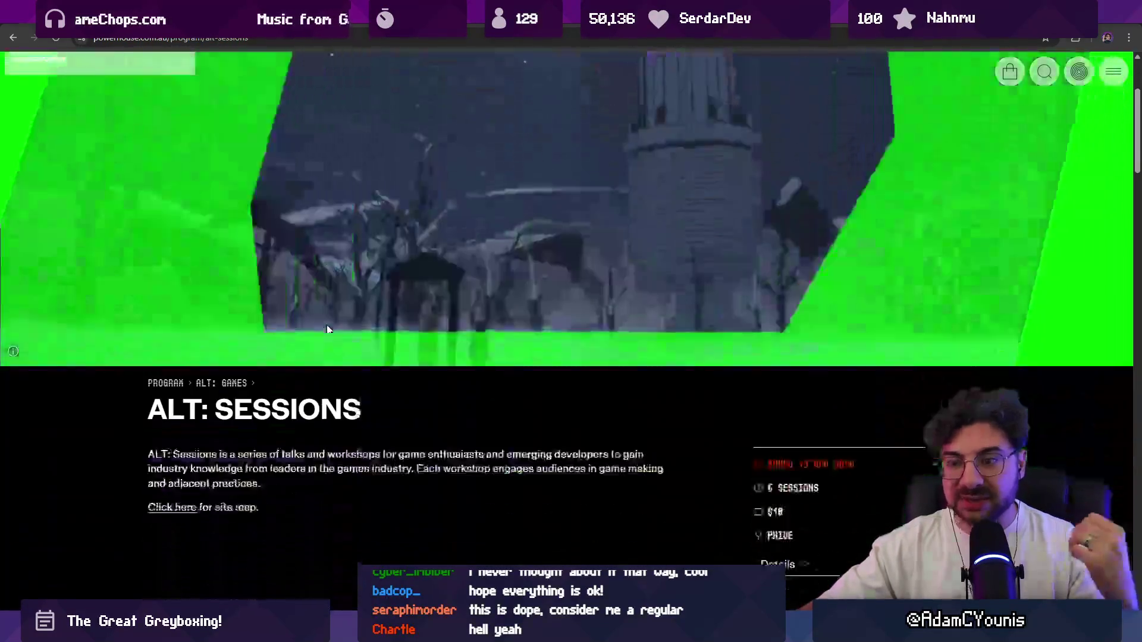
{"action": "scroll", "coordinate": [326, 322], "scroll_direction": "down", "scroll_amount": 5}
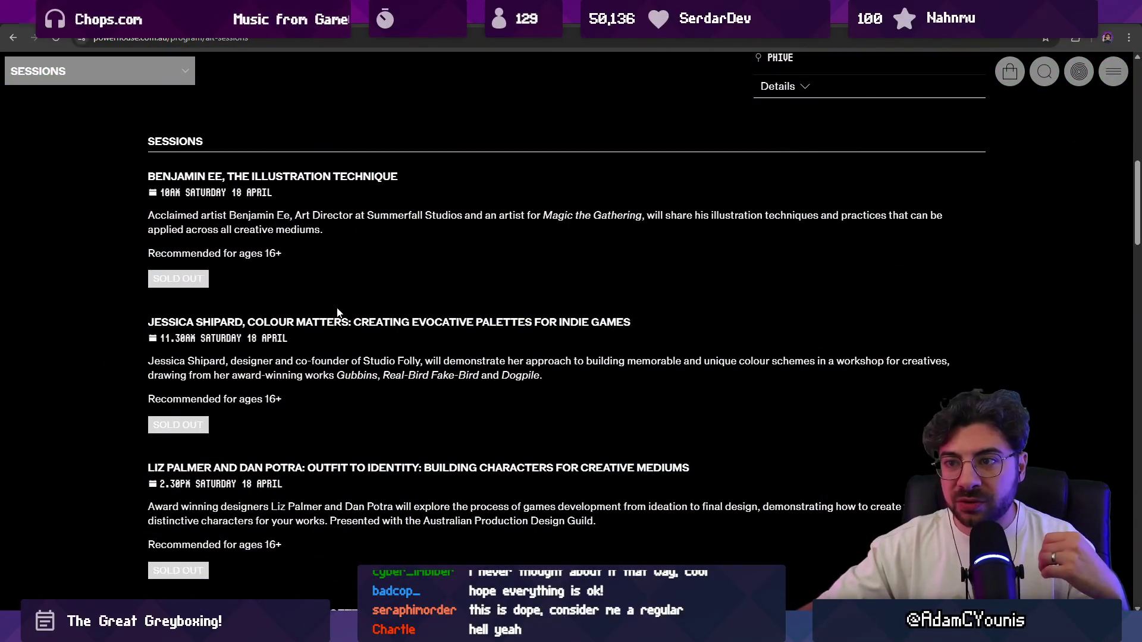
{"action": "scroll", "coordinate": [284, 269], "scroll_direction": "down", "scroll_amount": 5}
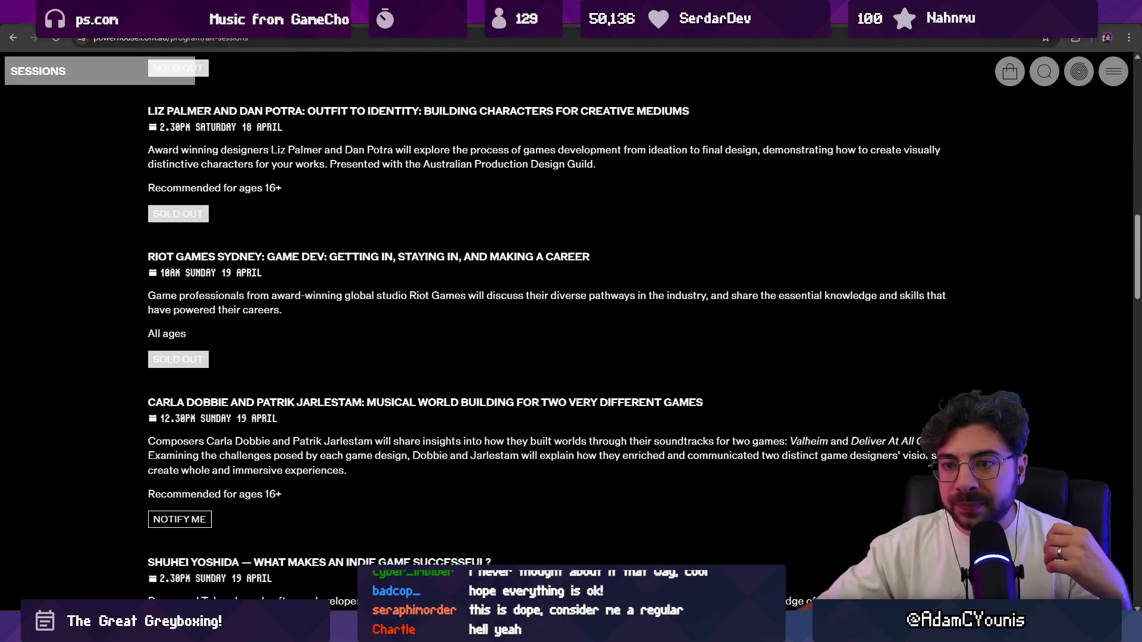
{"action": "scroll", "coordinate": [571, 321], "scroll_direction": "down", "scroll_amount": 3}
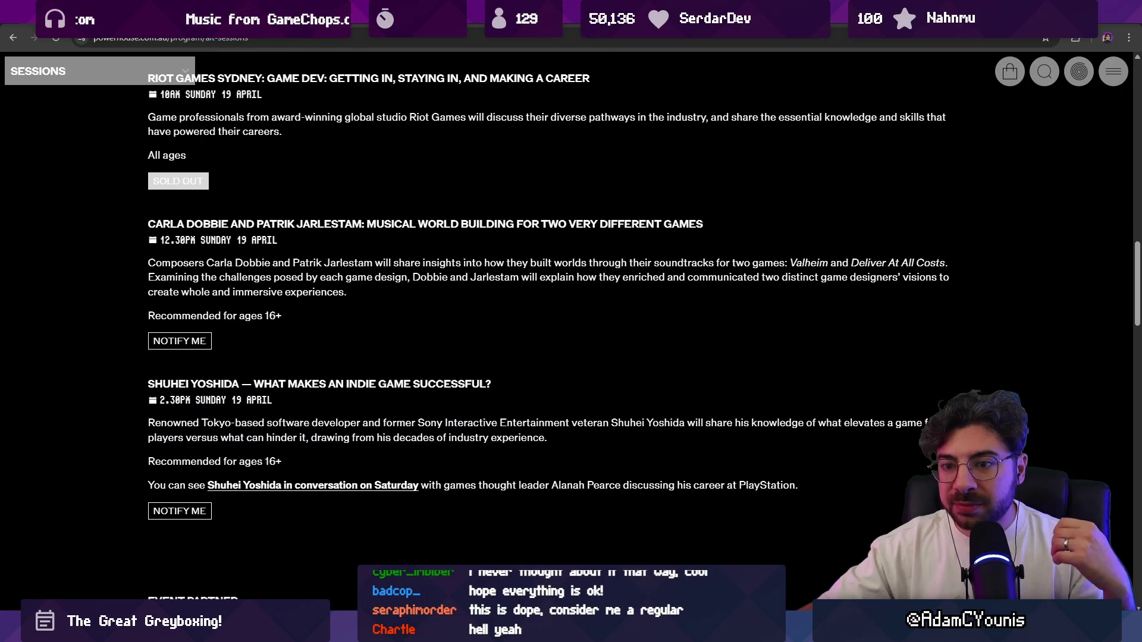
{"action": "scroll", "coordinate": [250, 279], "scroll_direction": "down", "scroll_amount": 2}
{"action": "left_click_drag", "start_coordinate": [143, 271], "coordinate": [249, 265]}
{"action": "left_click", "coordinate": [245, 257]}
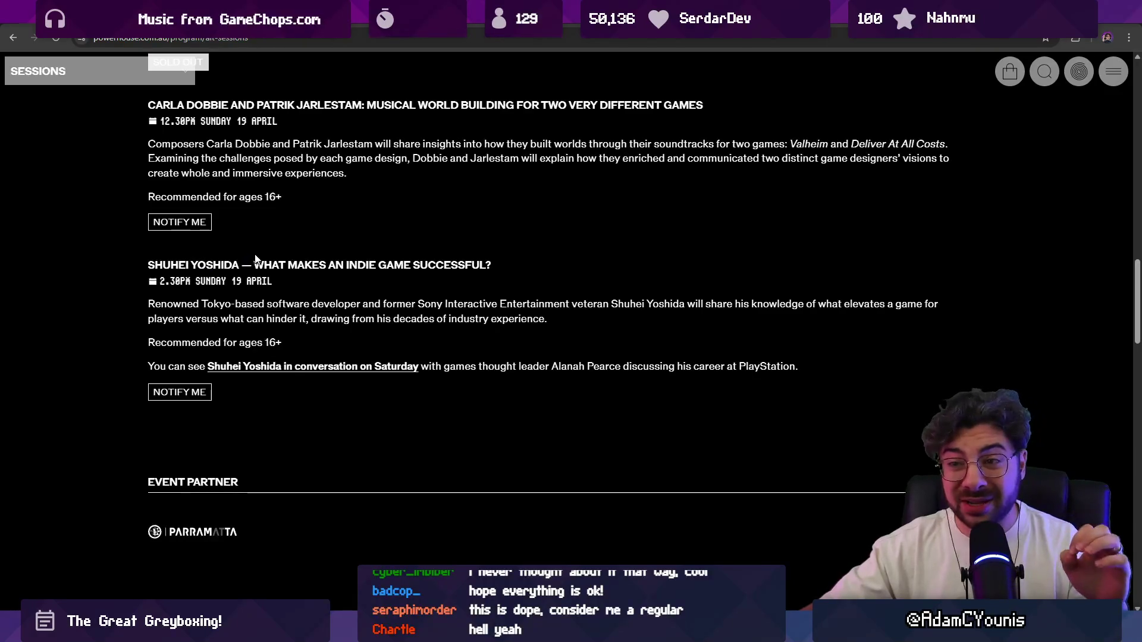
{"action": "scroll", "coordinate": [257, 262], "scroll_direction": "up", "scroll_amount": 1}
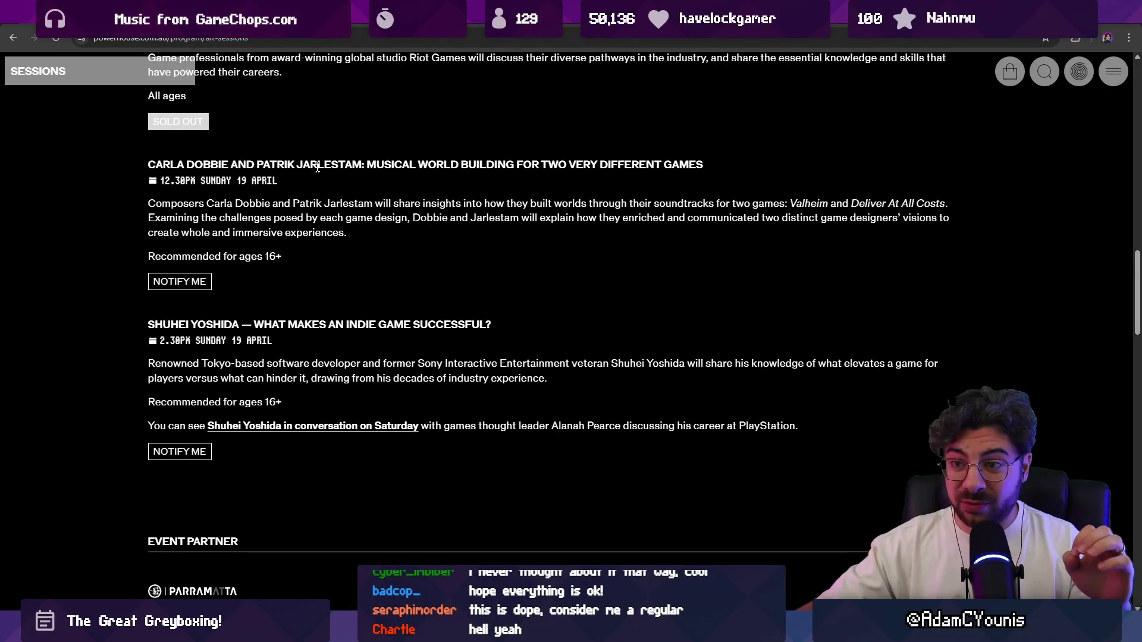
{"action": "left_click_drag", "start_coordinate": [257, 164], "coordinate": [362, 165]}
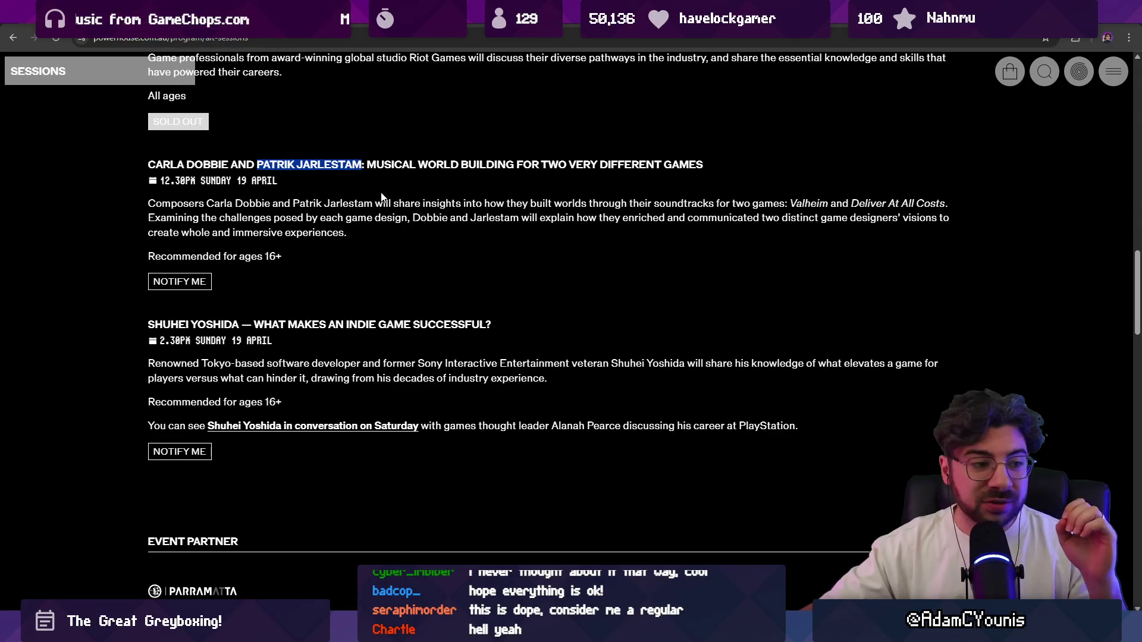
{"action": "scroll", "coordinate": [381, 197], "scroll_direction": "up", "scroll_amount": 15}
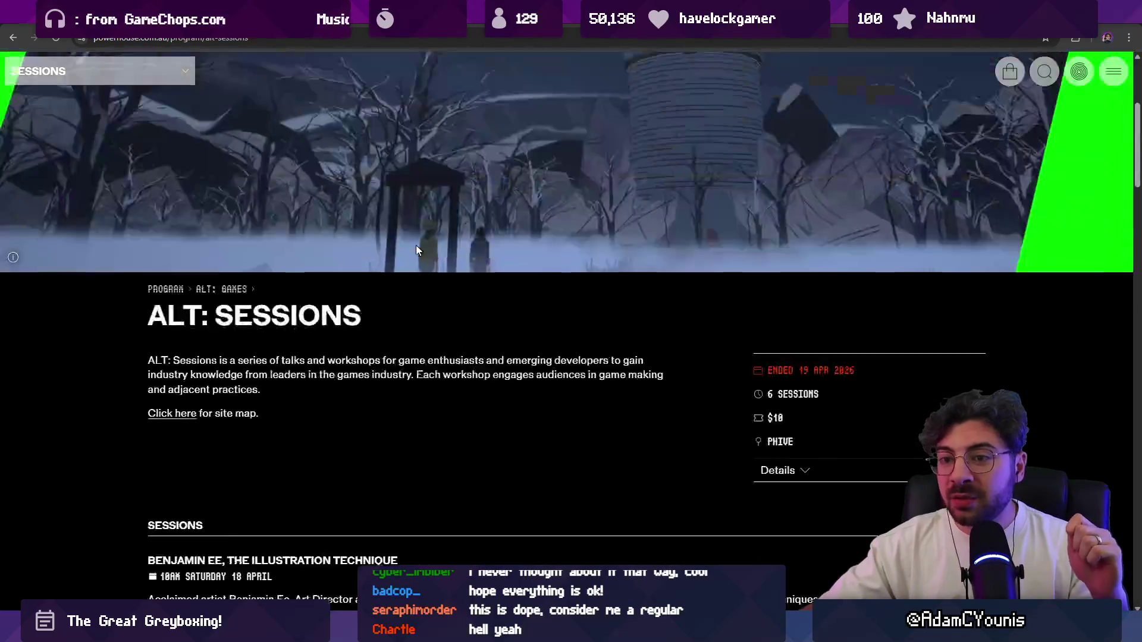
{"action": "scroll", "coordinate": [474, 244], "scroll_direction": "up", "scroll_amount": 4}
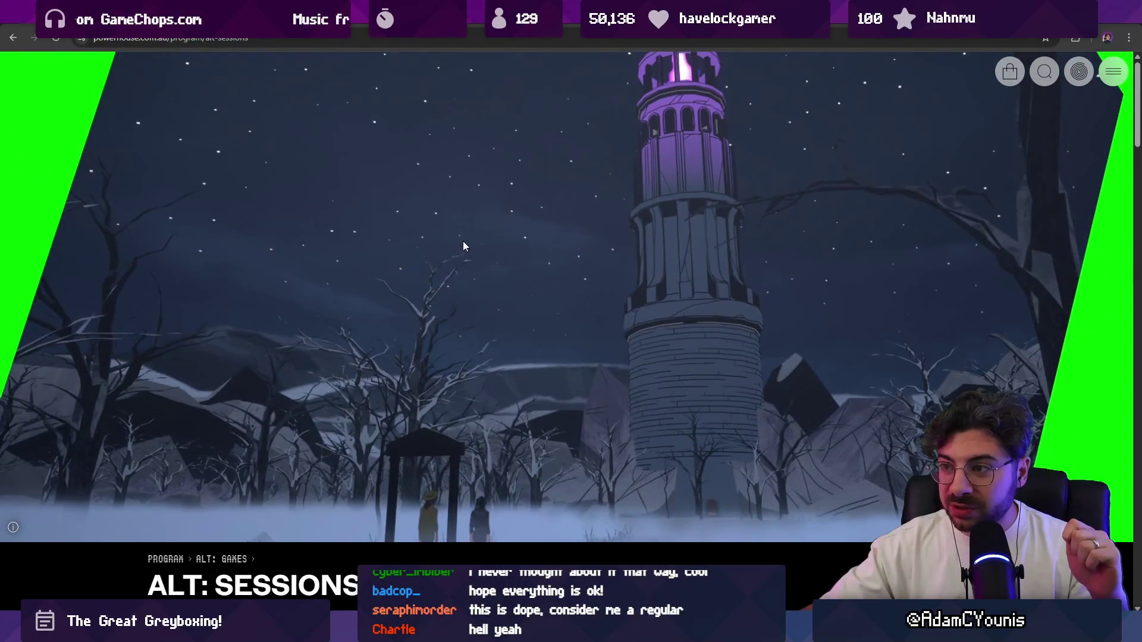
{"action": "scroll", "coordinate": [179, 183], "scroll_direction": "down", "scroll_amount": 5}
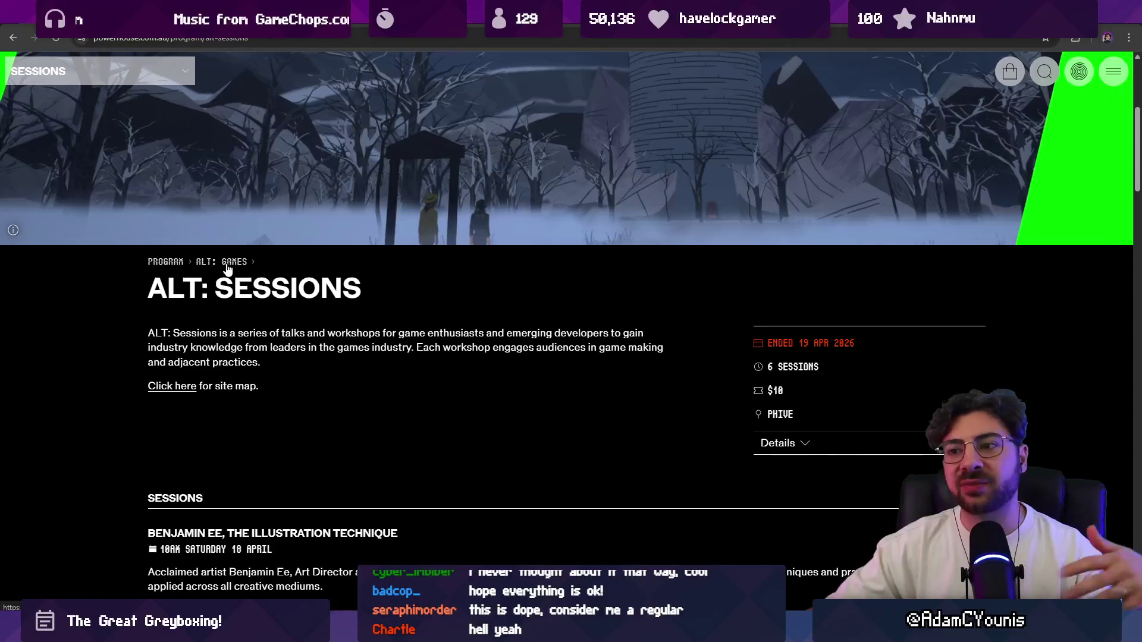
{"action": "left_click", "coordinate": [228, 269]}
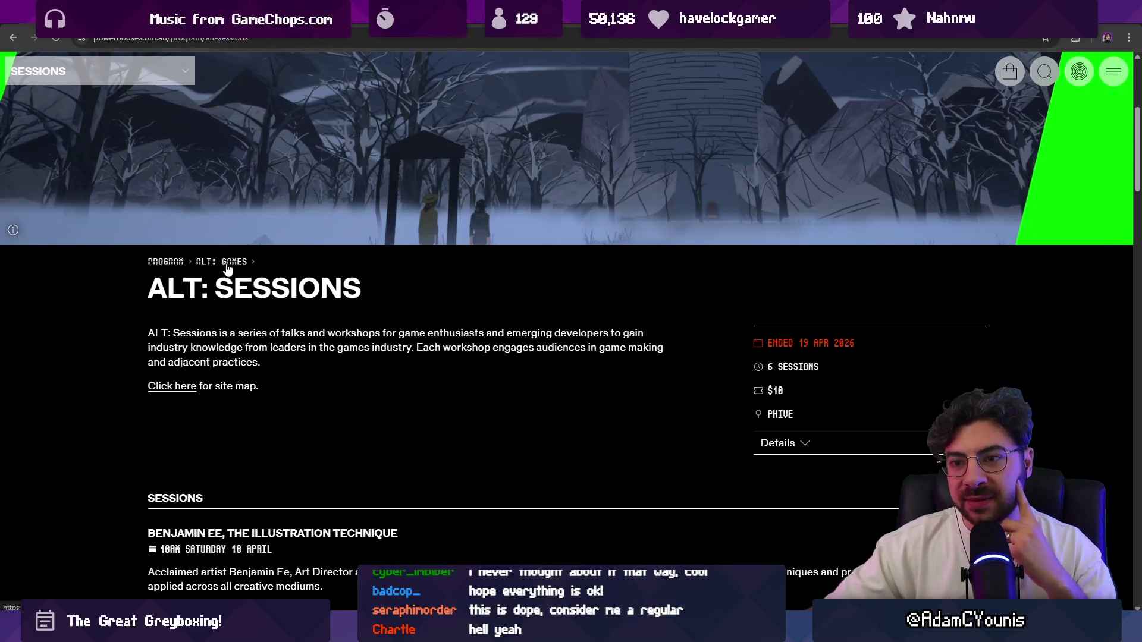
{"action": "scroll", "coordinate": [401, 305], "scroll_direction": "down", "scroll_amount": 10}
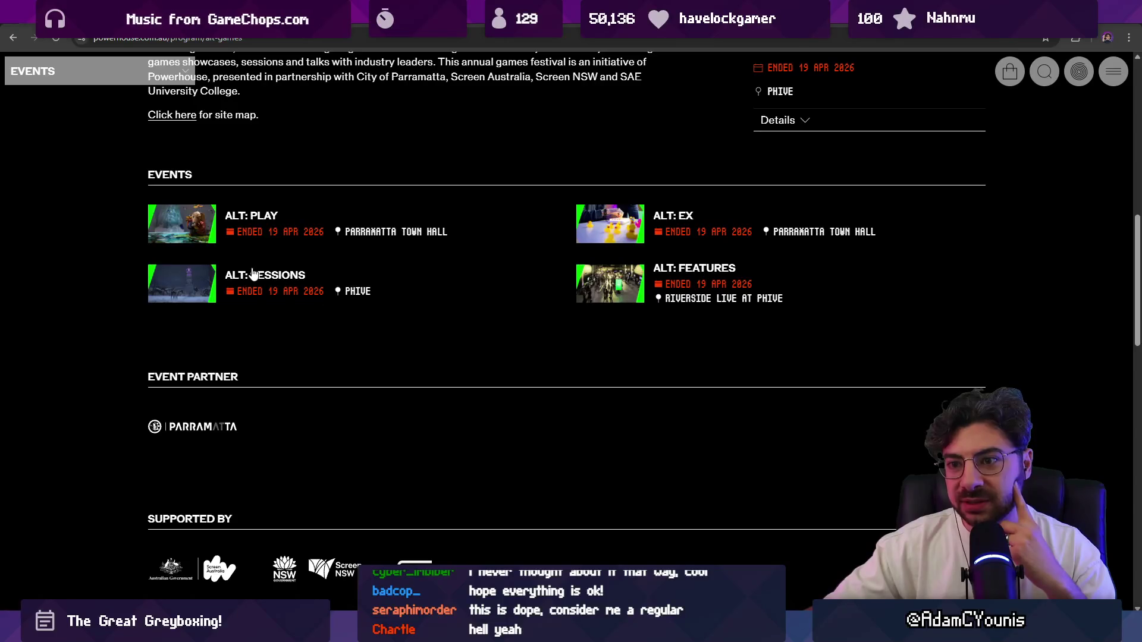
{"action": "left_click", "coordinate": [666, 267]}
Scroll through the ALT: FEATURES page's sessions and featured talks
{"action": "scroll", "coordinate": [365, 270], "scroll_direction": "down", "scroll_amount": 5}
{"action": "scroll", "coordinate": [364, 270], "scroll_direction": "up", "scroll_amount": 5}
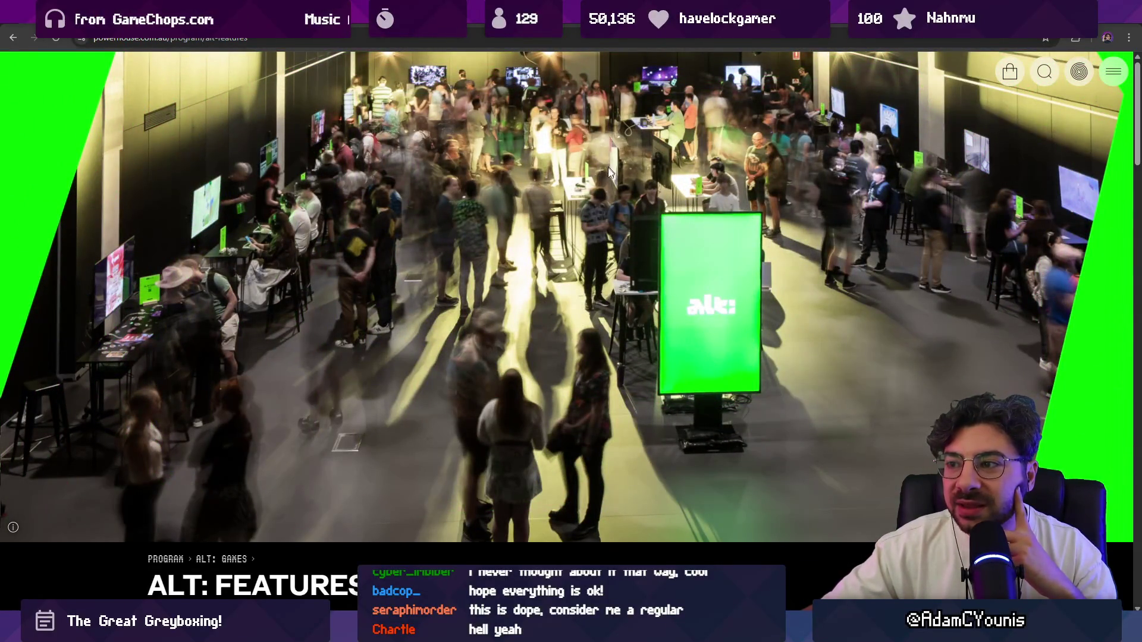
{"action": "scroll", "coordinate": [440, 249], "scroll_direction": "down", "scroll_amount": 10}
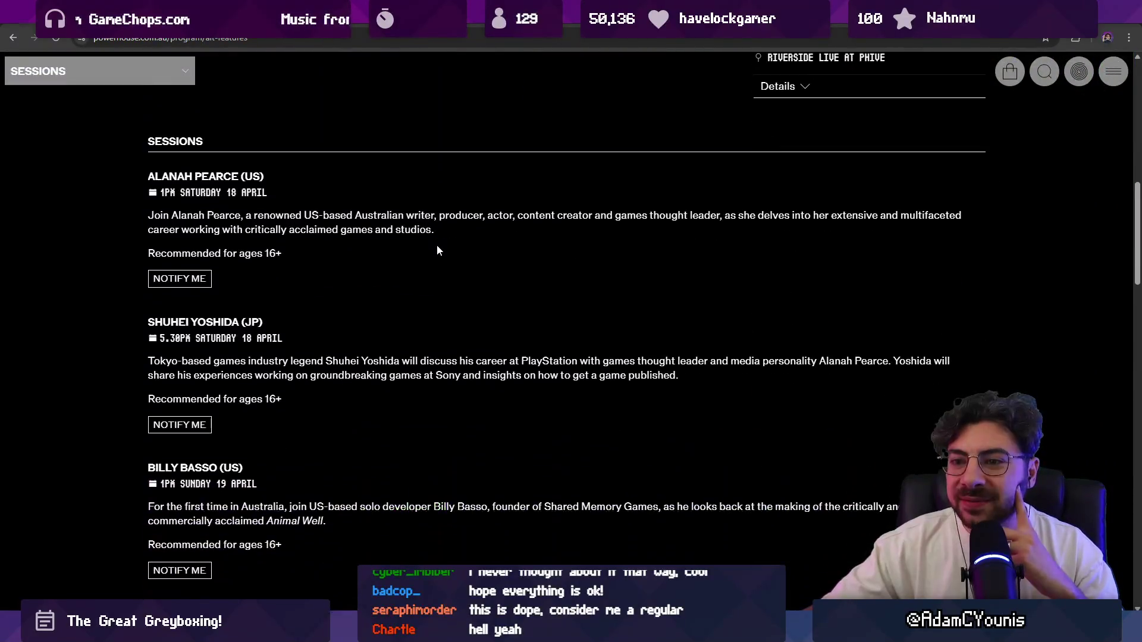
{"action": "scroll", "coordinate": [439, 249], "scroll_direction": "down", "scroll_amount": 4}
{"action": "scroll", "coordinate": [440, 250], "scroll_direction": "up", "scroll_amount": 4}
{"action": "scroll", "coordinate": [440, 249], "scroll_direction": "down", "scroll_amount": 1}
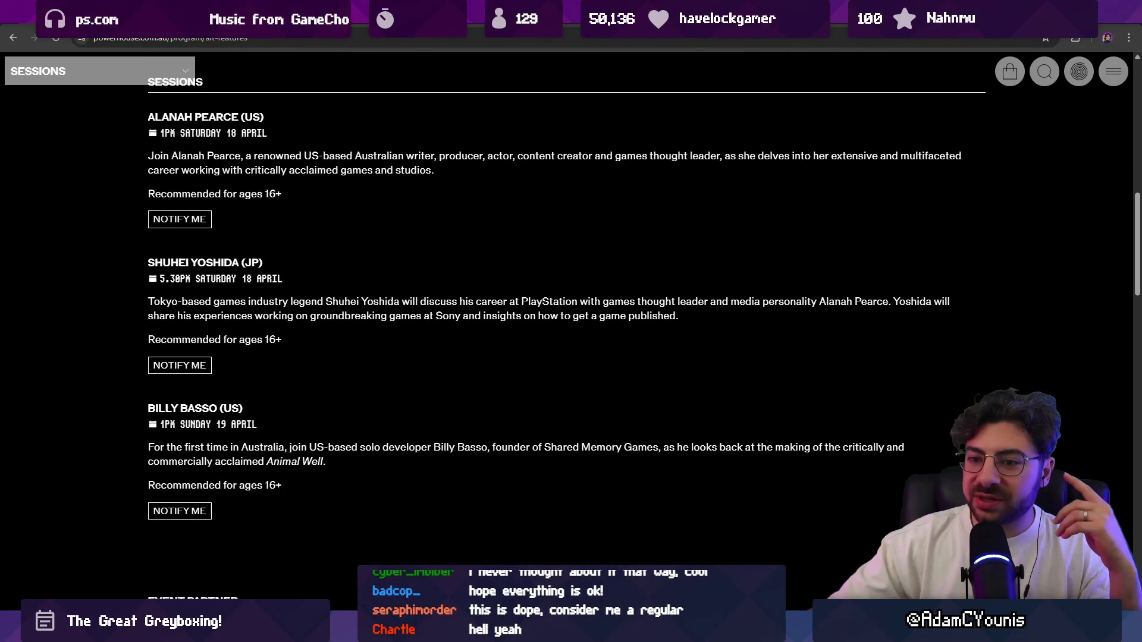
{"action": "scroll", "coordinate": [267, 178], "scroll_direction": "up", "scroll_amount": 11}
{"action": "scroll", "coordinate": [312, 221], "scroll_direction": "up", "scroll_amount": 1}
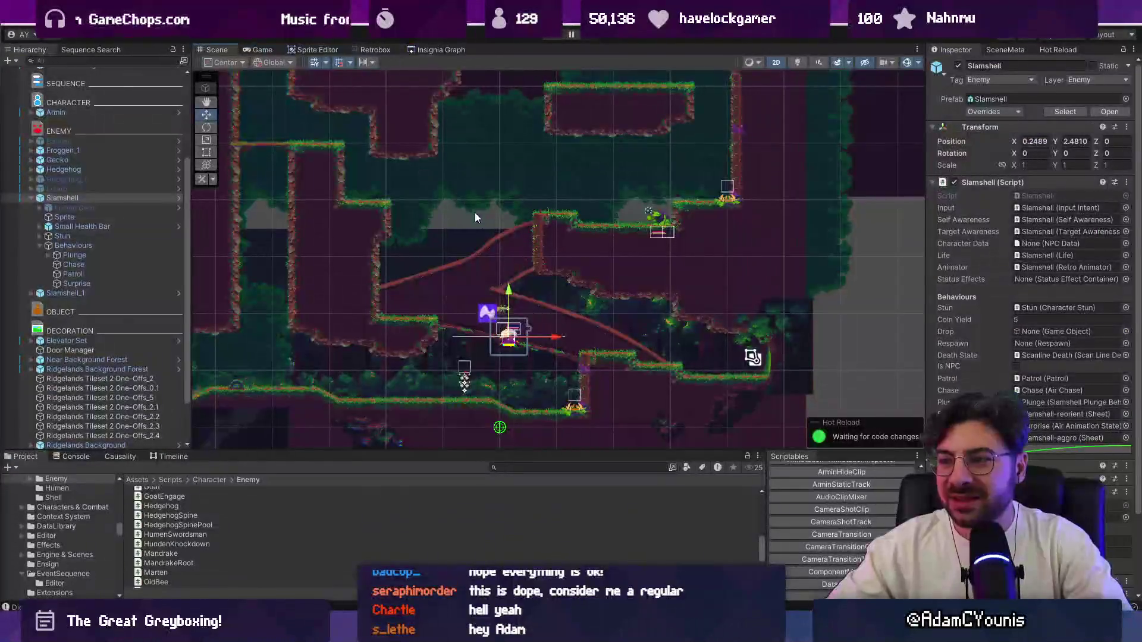
Centre and zoom the Scene view on the Slamshell enemy
{"action": "key", "text": "f"}
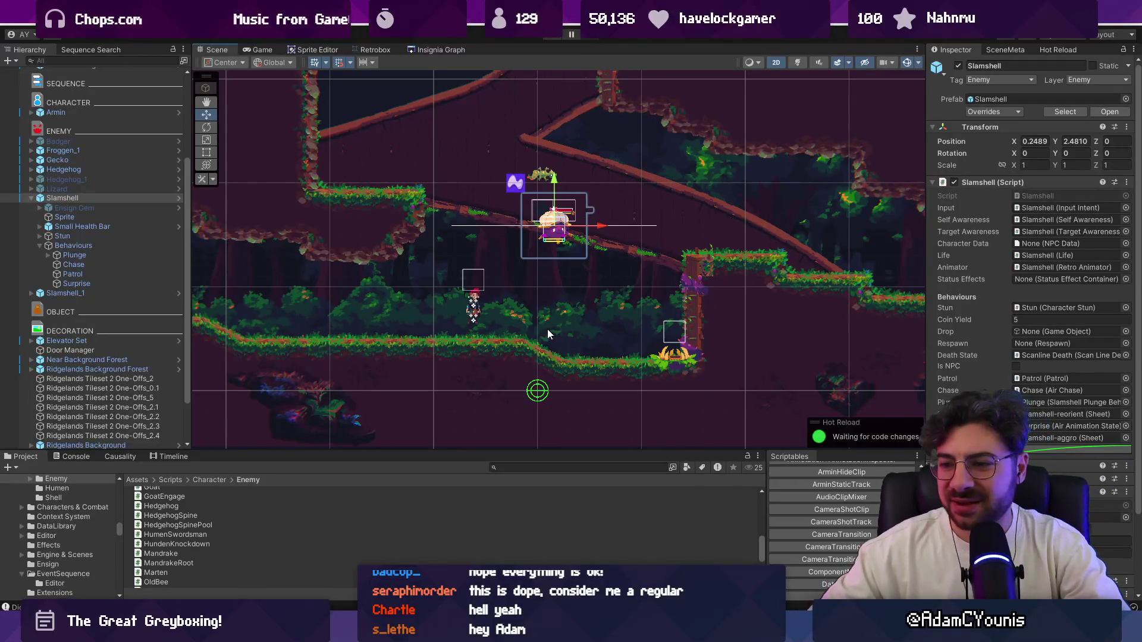
{"action": "scroll", "coordinate": [547, 330], "scroll_direction": "down", "scroll_amount": 2}
{"action": "scroll", "coordinate": [536, 286], "scroll_direction": "up", "scroll_amount": 2}
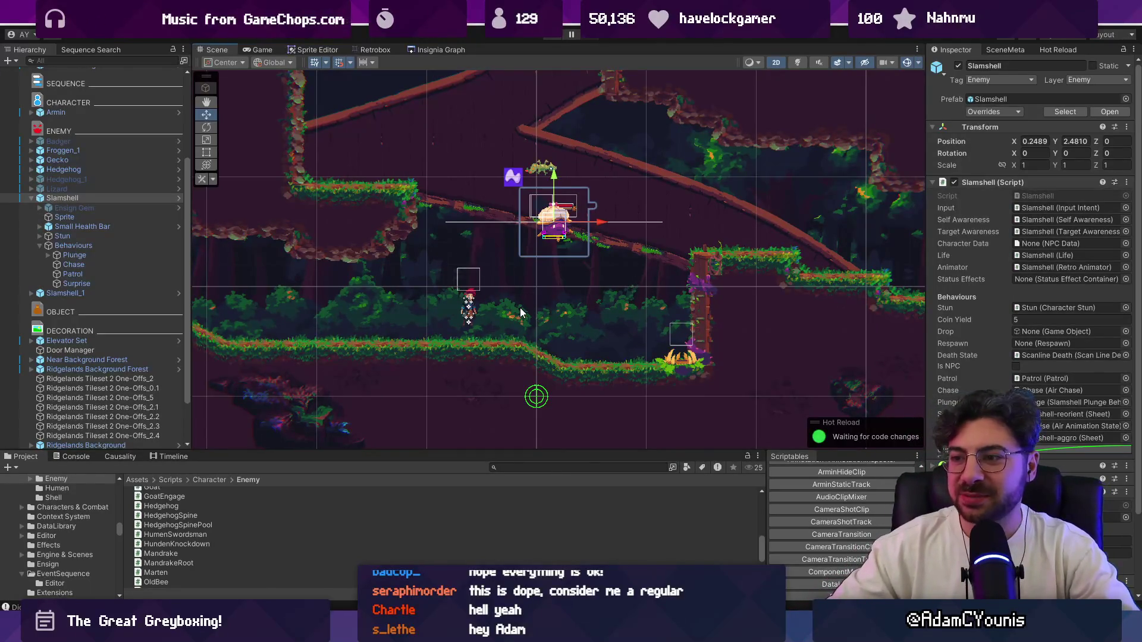
{"action": "scroll", "coordinate": [556, 326], "scroll_direction": "down", "scroll_amount": 2}
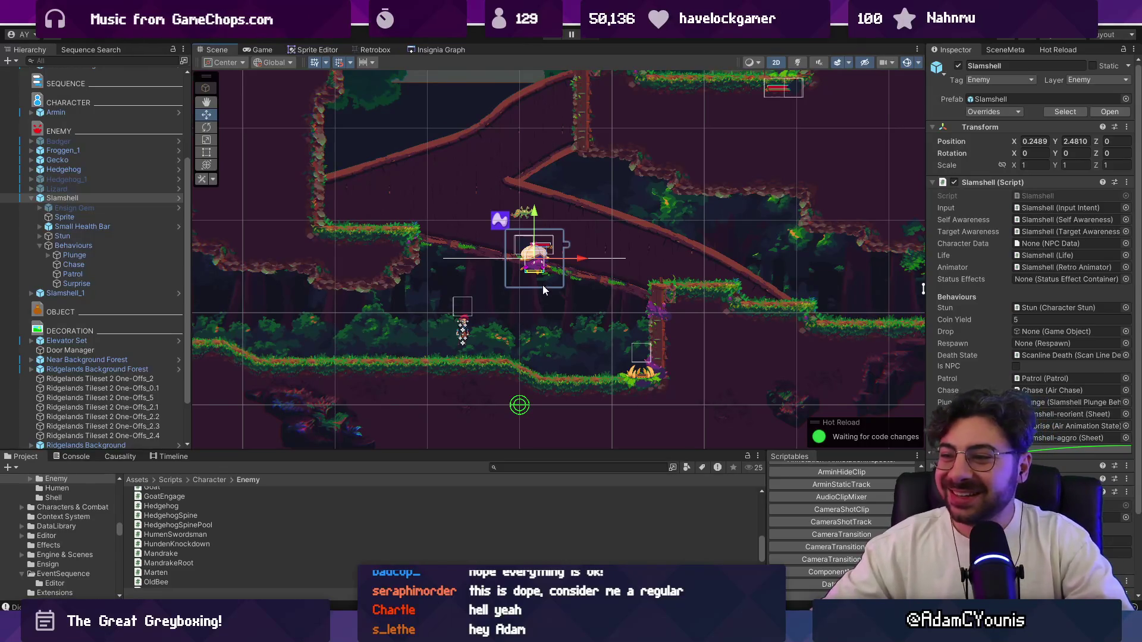
{"action": "scroll", "coordinate": [542, 287], "scroll_direction": "up", "scroll_amount": 2}
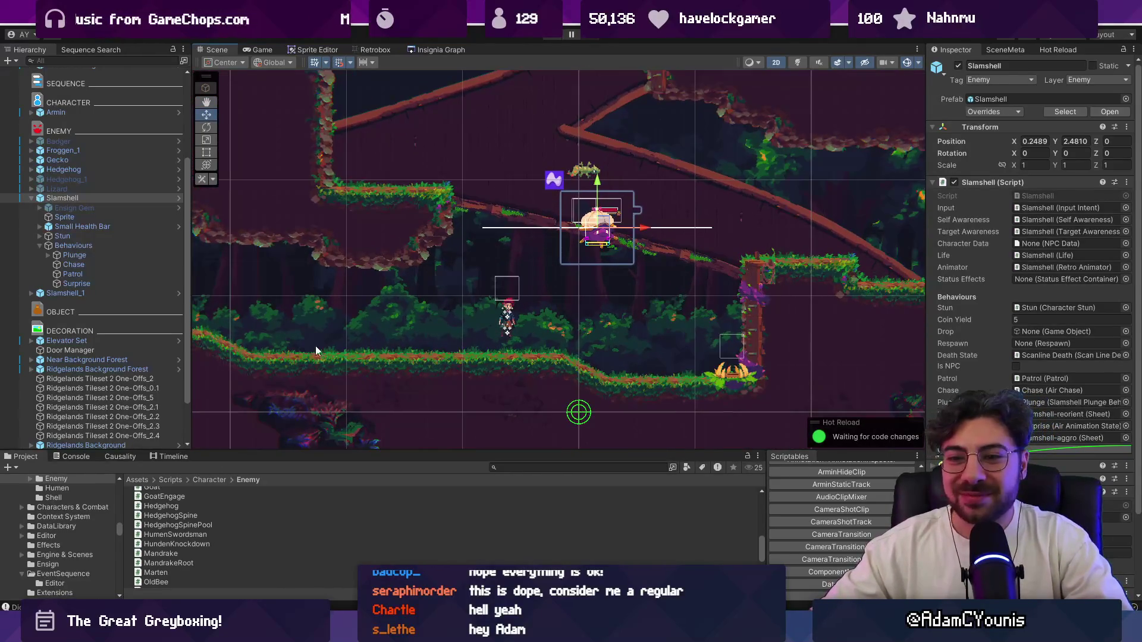
Select Slamshell in the Hierarchy, frame it in the Scene view, and enter Play mode
{"action": "left_click", "coordinate": [30, 198]}
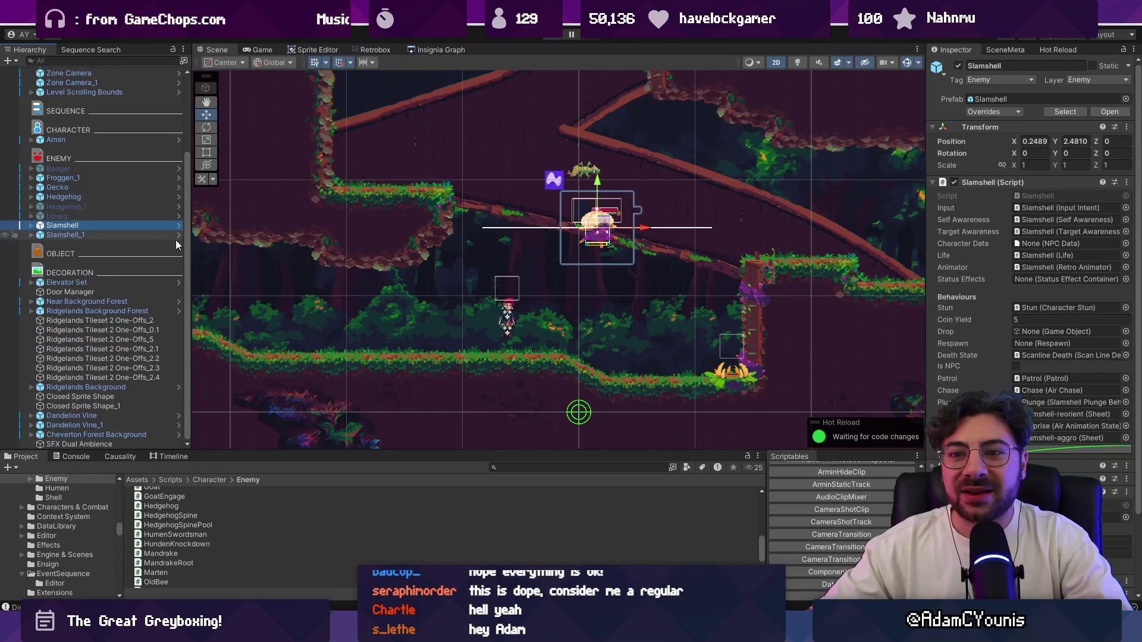
{"action": "scroll", "coordinate": [415, 262], "scroll_direction": "down", "scroll_amount": 4}
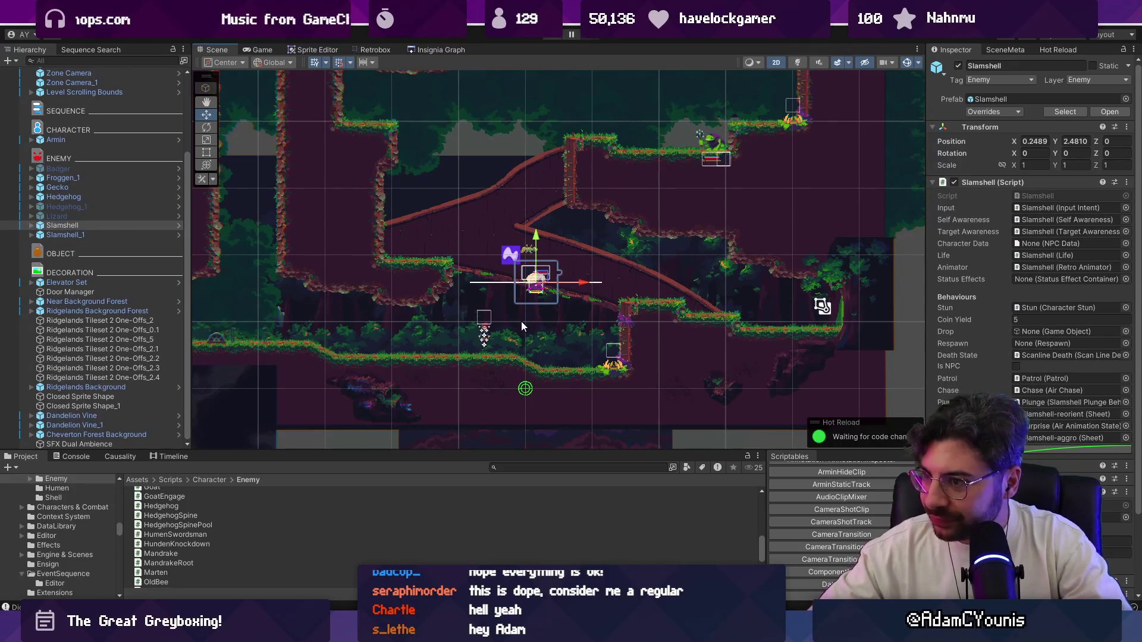
{"action": "scroll", "coordinate": [532, 284], "scroll_direction": "up", "scroll_amount": 4}
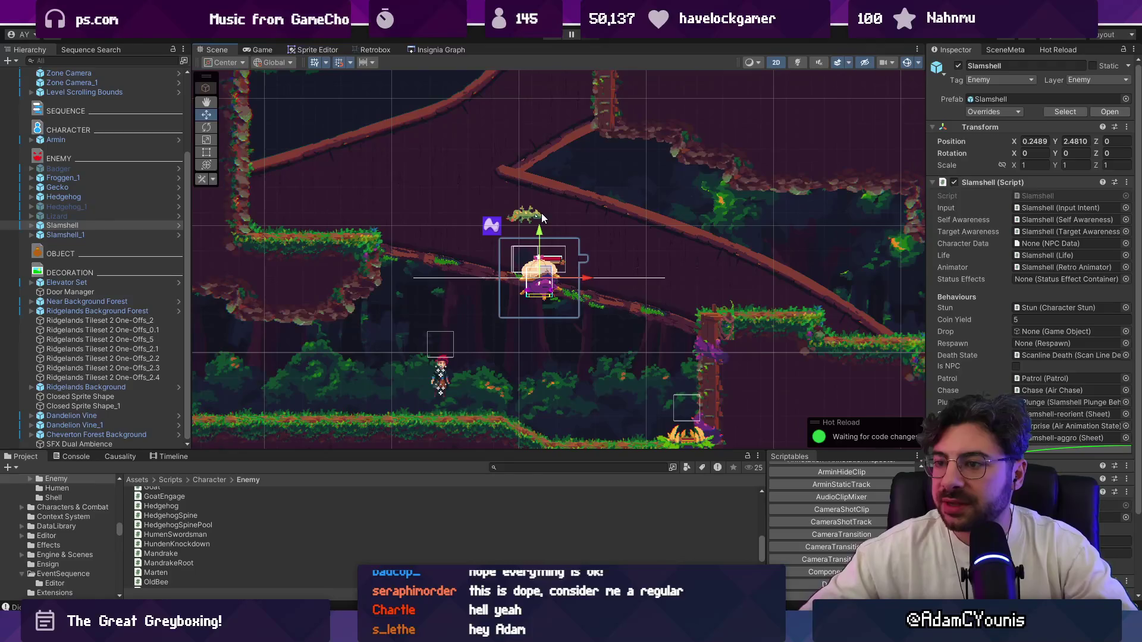
{"action": "scroll", "coordinate": [573, 209], "scroll_direction": "down", "scroll_amount": 1}
{"action": "left_click_drag", "start_coordinate": [572, 210], "coordinate": [615, 263]}
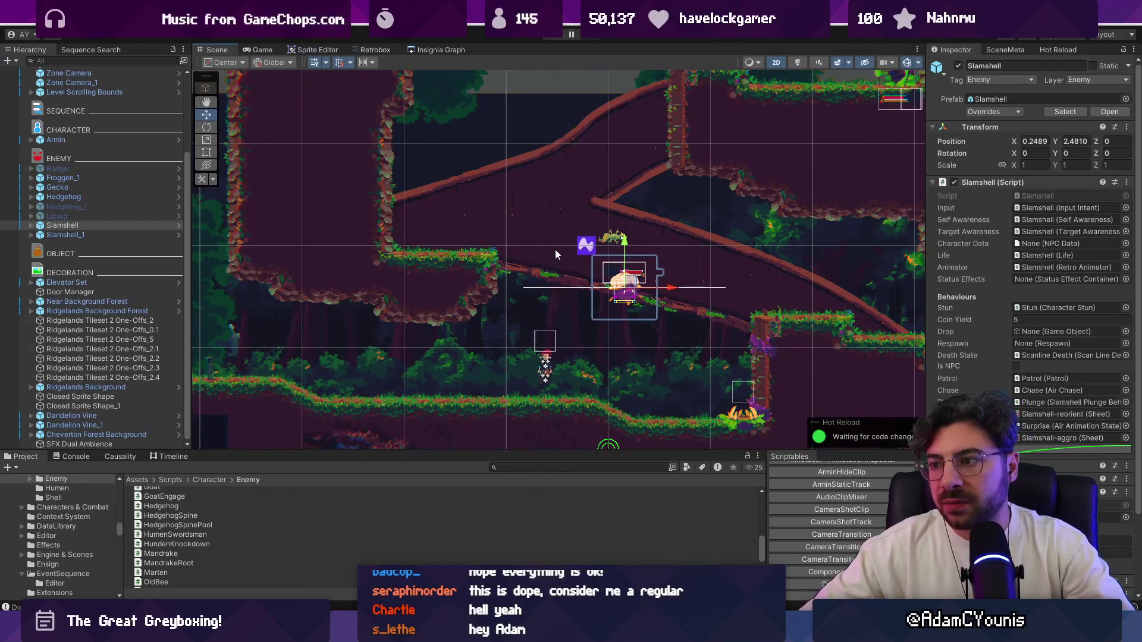
{"action": "scroll", "coordinate": [559, 245], "scroll_direction": "up", "scroll_amount": 2}
{"action": "scroll", "coordinate": [606, 255], "scroll_direction": "down", "scroll_amount": 1}
{"action": "left_click", "coordinate": [548, 40]}
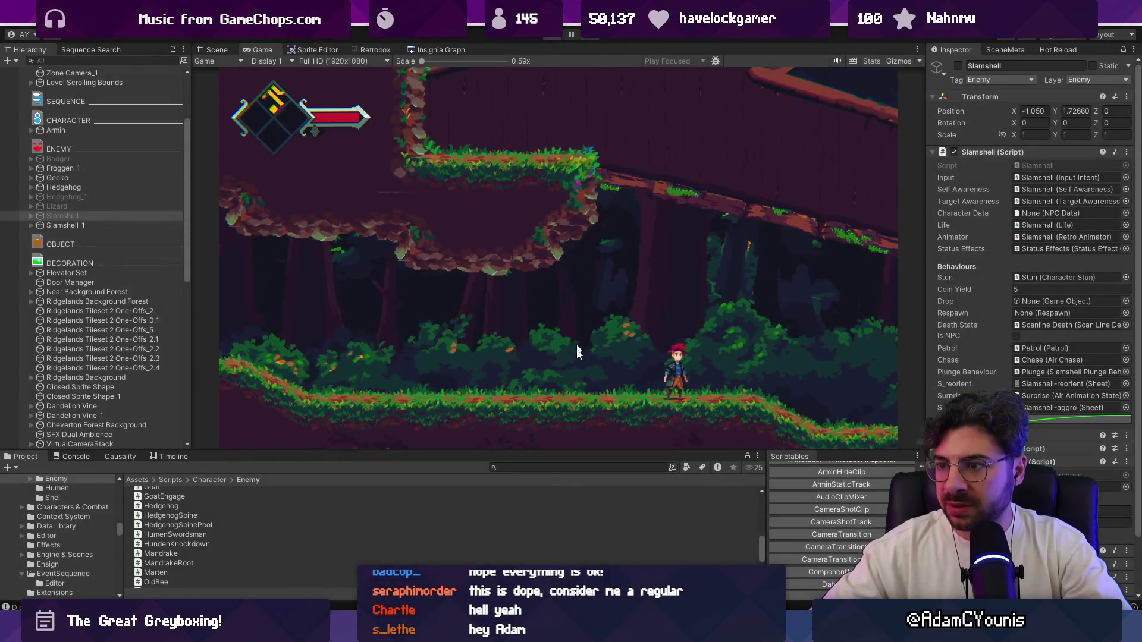
Stop Play mode and open the Armin prefab in Prefab Mode
{"action": "key", "text": "ctrl+1"}
{"action": "left_click", "coordinate": [556, 468]}
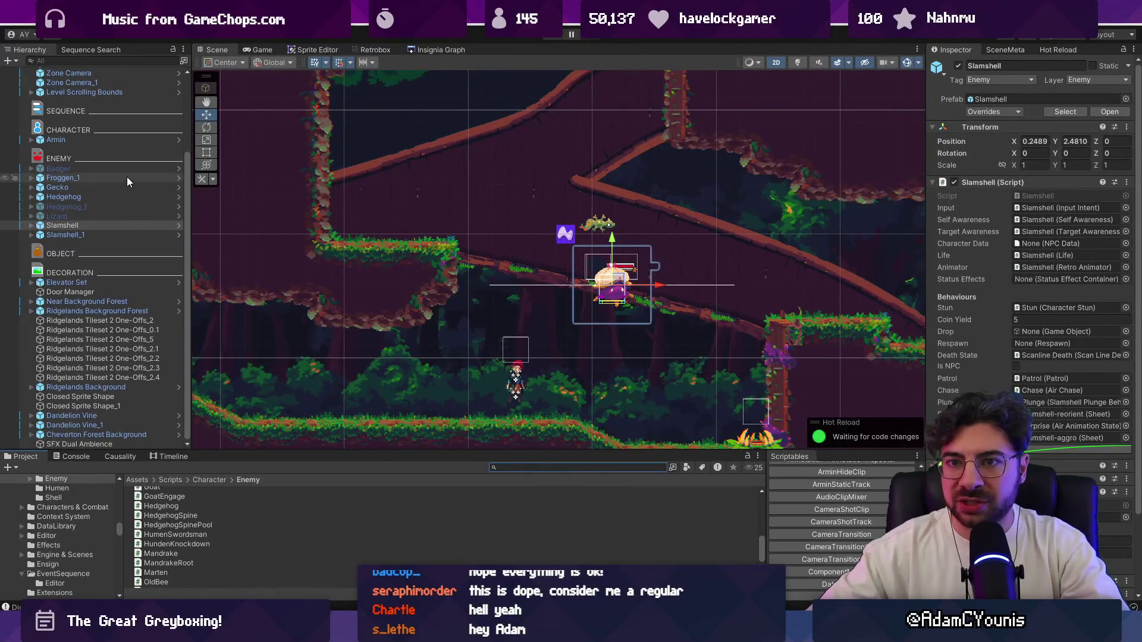
{"action": "left_click", "coordinate": [115, 141]}
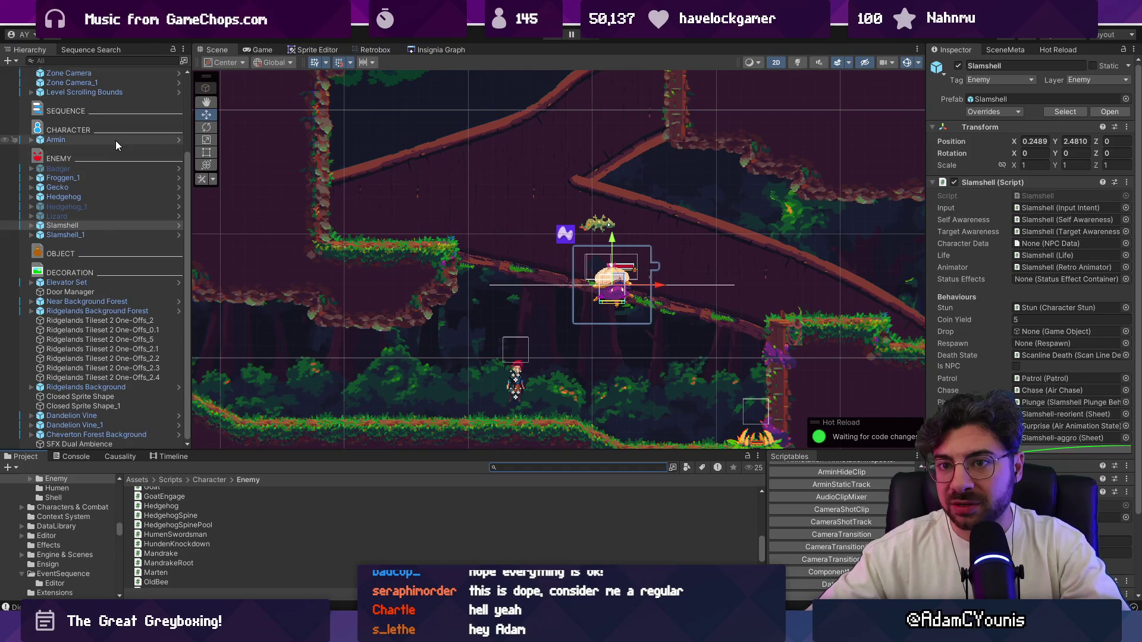
{"action": "left_click", "coordinate": [32, 139]}
{"action": "left_click", "coordinate": [178, 139]}
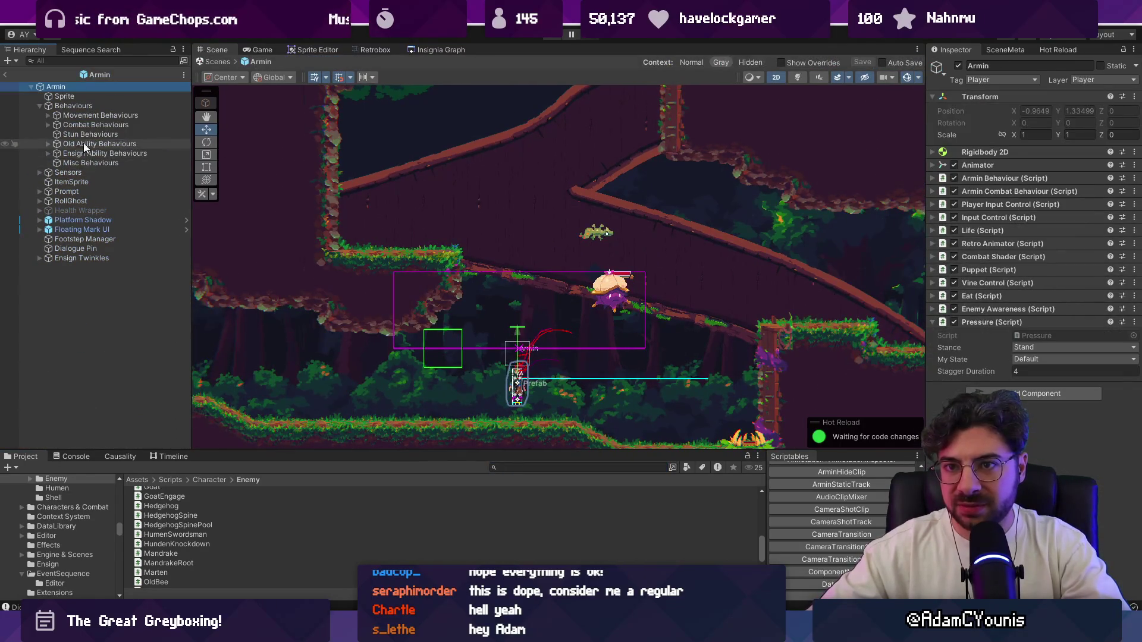
Expand Behaviours > Ensign Ability Behaviours > Yellow and inspect the Meteor Dair ability
{"action": "left_click", "coordinate": [72, 107]}
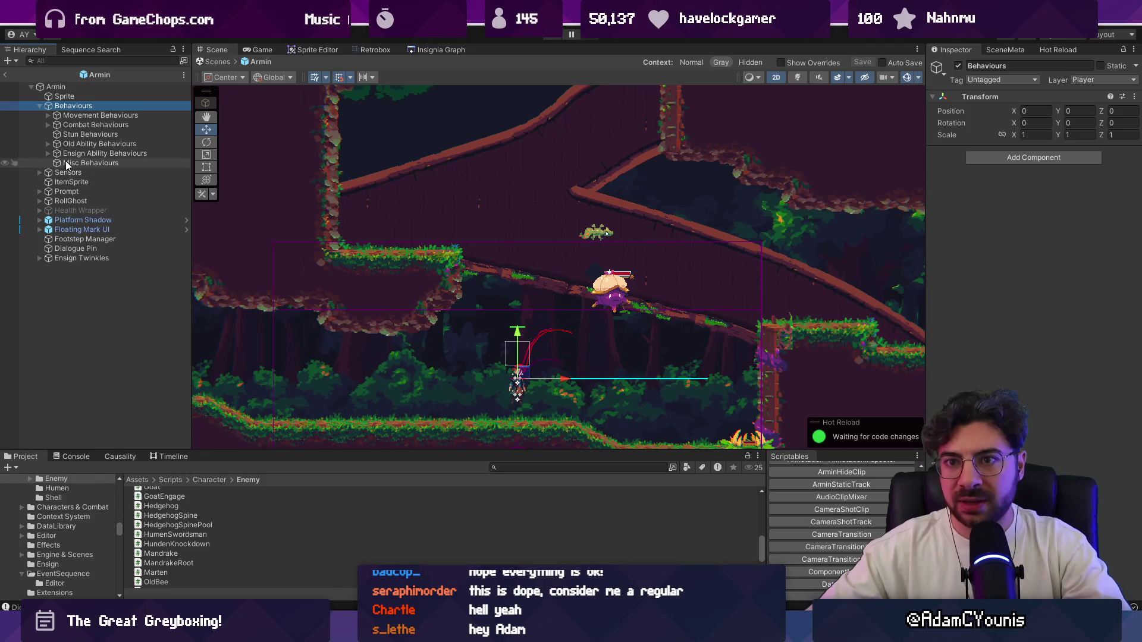
{"action": "left_click", "coordinate": [81, 135]}
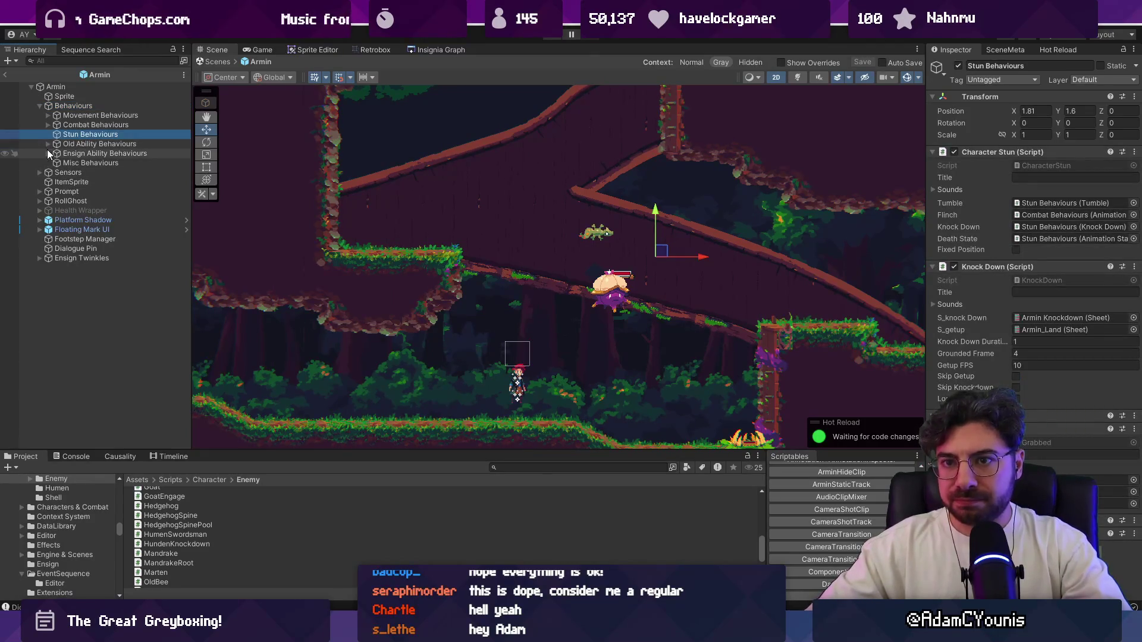
{"action": "left_click", "coordinate": [47, 153]}
{"action": "left_click", "coordinate": [83, 163]}
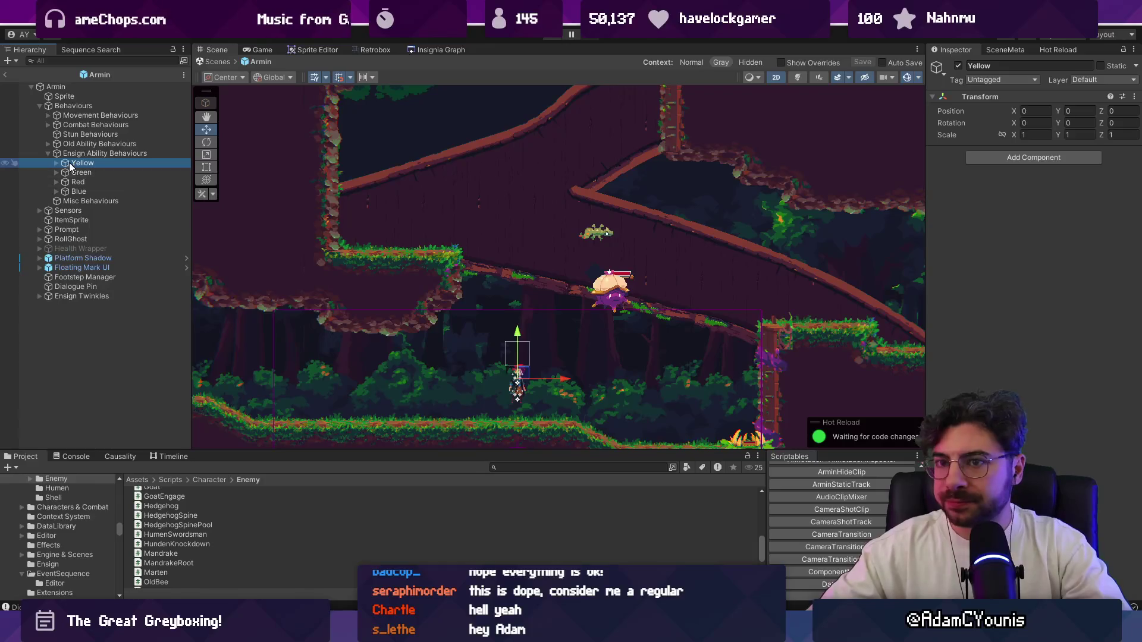
{"action": "left_click", "coordinate": [56, 163]}
{"action": "left_click", "coordinate": [71, 172]}
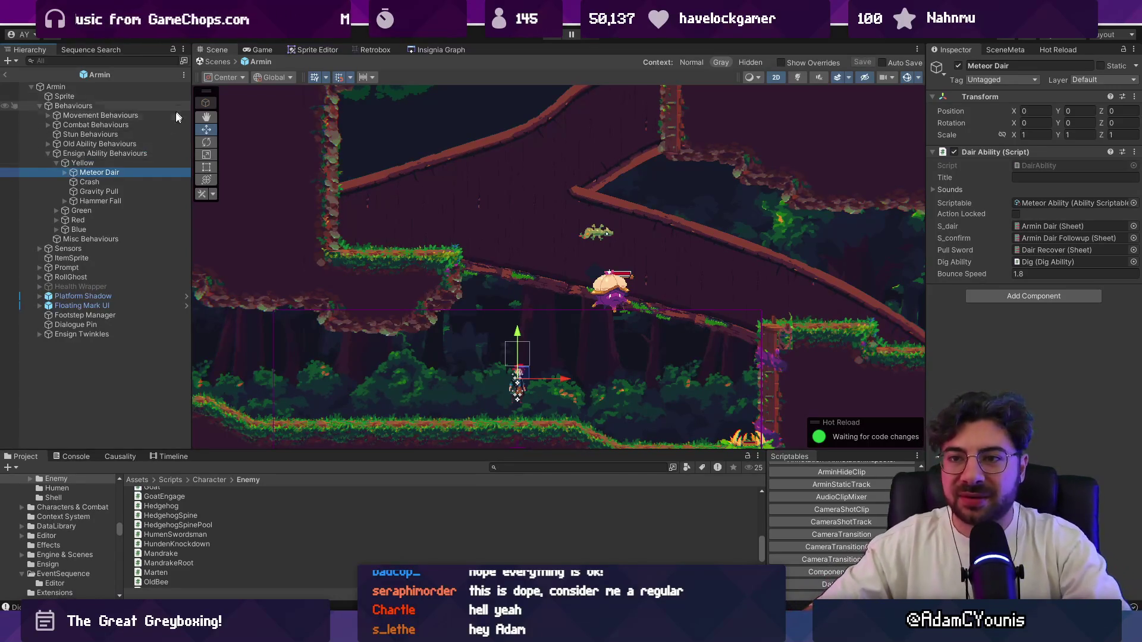
{"action": "left_click", "coordinate": [96, 163]}
{"action": "left_click", "coordinate": [80, 172]}
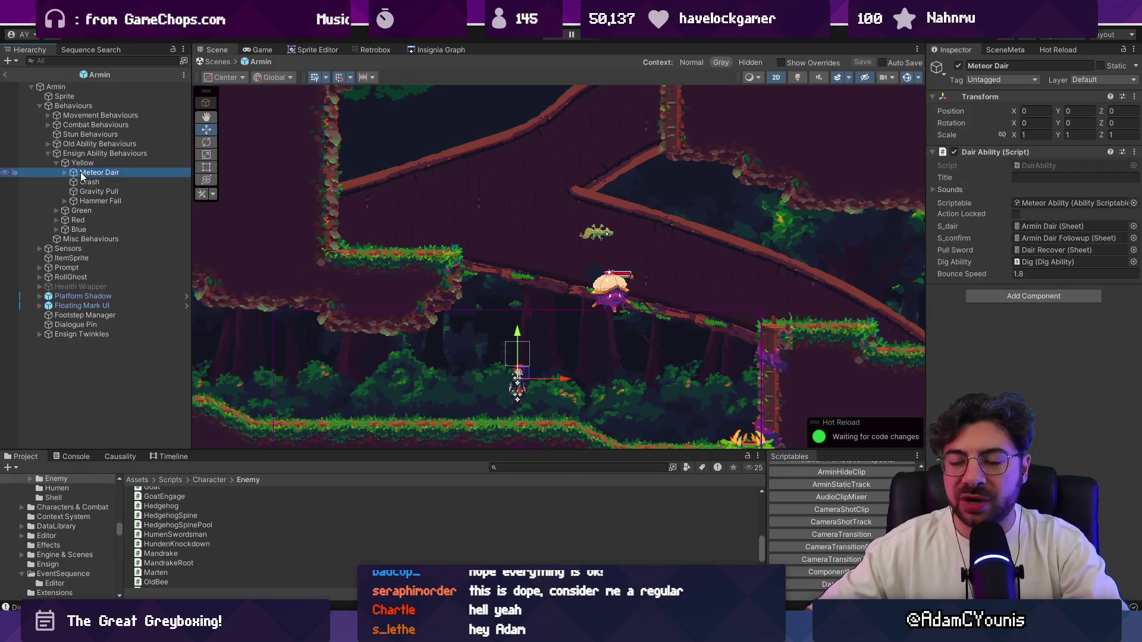
Expand Meteor Dair and Dig to inspect Dig's Cutscene Camera (Move 0.8, ortho size 1.8)
{"action": "key", "text": "Right"}
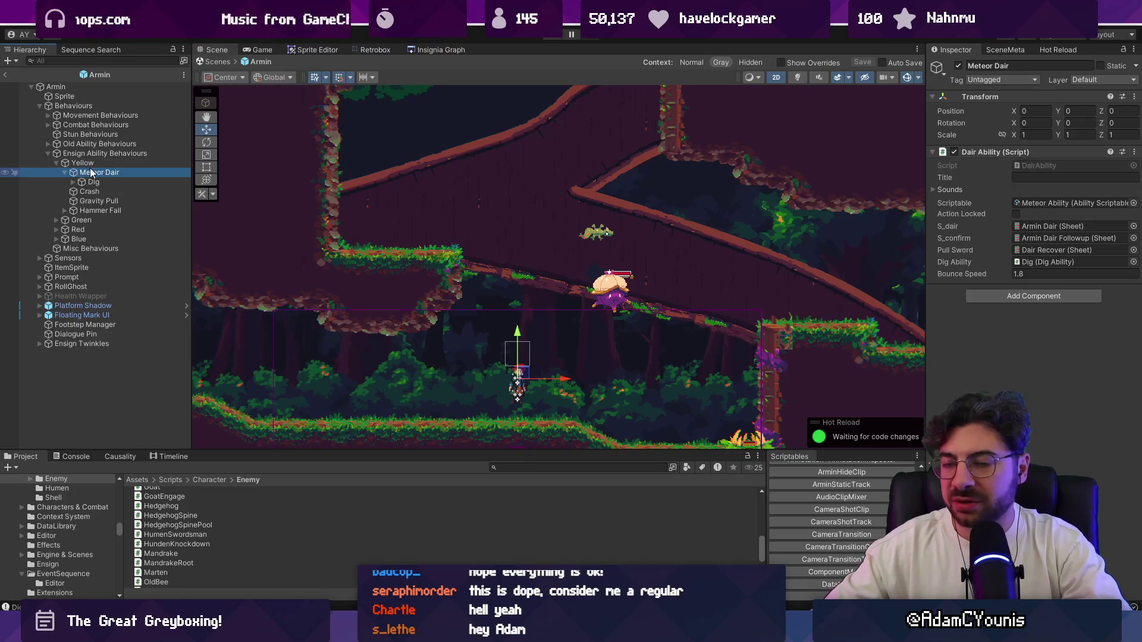
{"action": "left_click", "coordinate": [79, 182]}
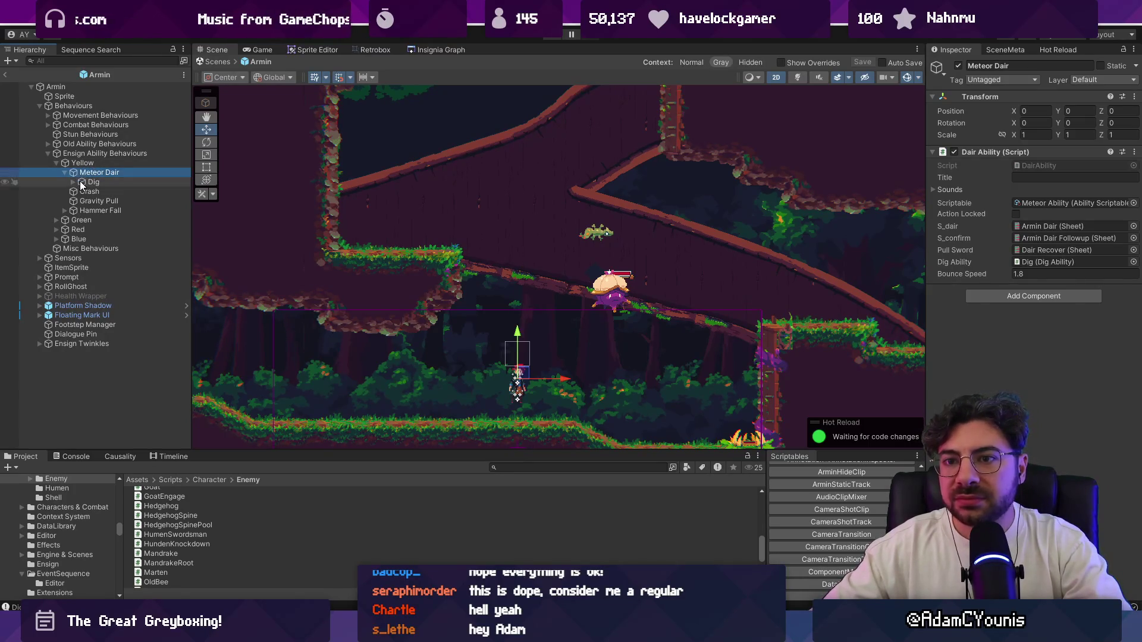
{"action": "left_click", "coordinate": [72, 181]}
{"action": "left_click", "coordinate": [91, 191]}
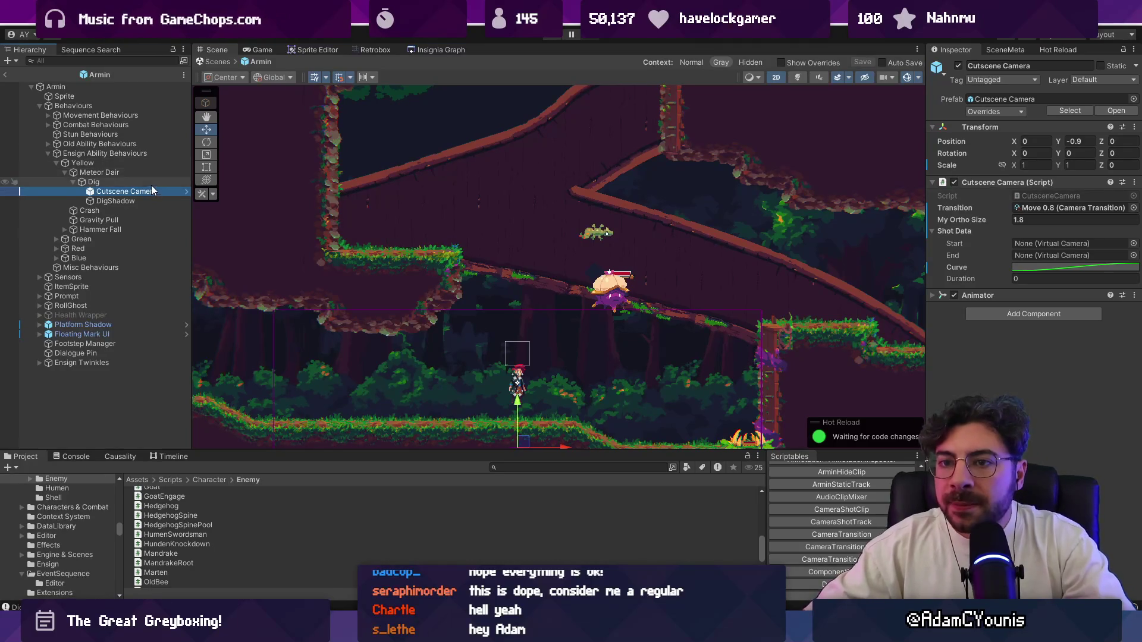
{"action": "left_click", "coordinate": [119, 173]}
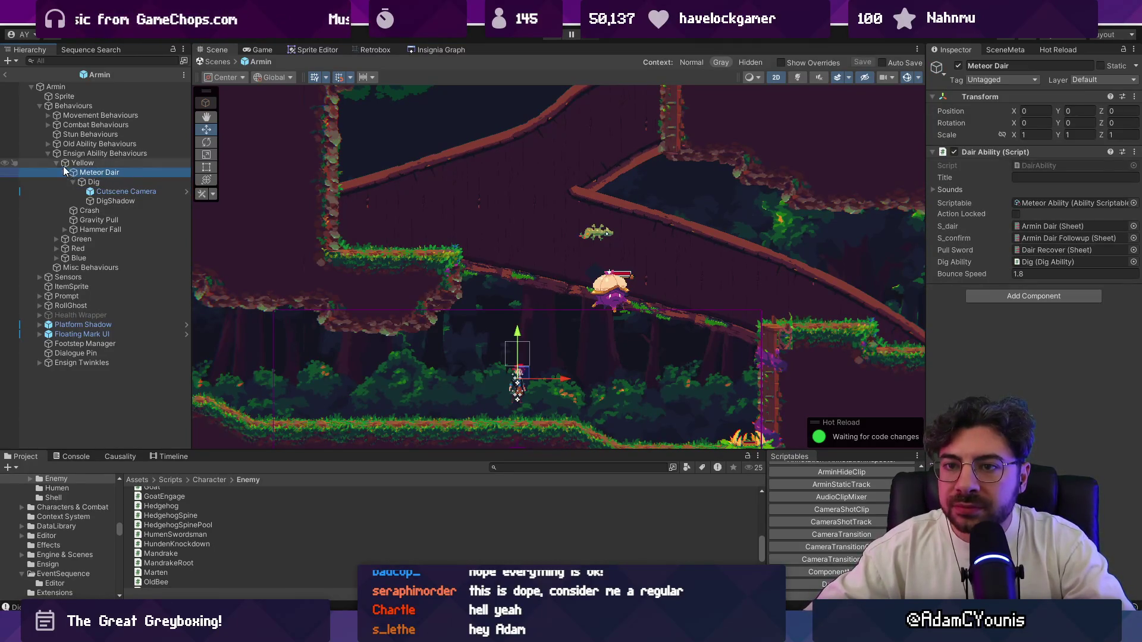
{"action": "left_click", "coordinate": [83, 183]}
{"action": "left_click", "coordinate": [95, 191]}
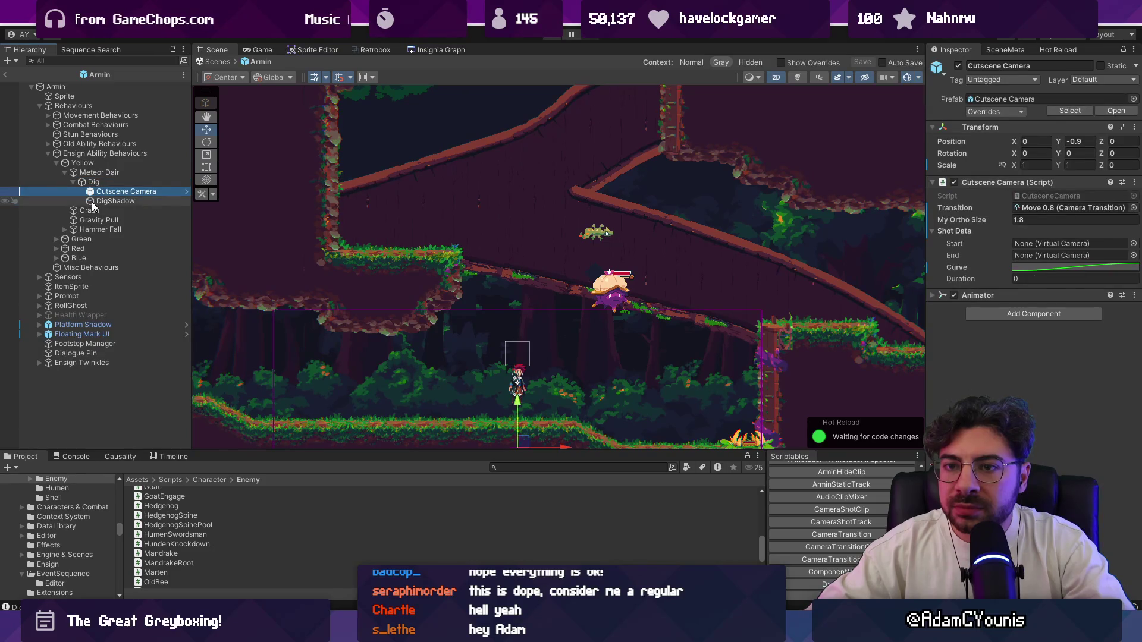
{"action": "left_click", "coordinate": [90, 176]}
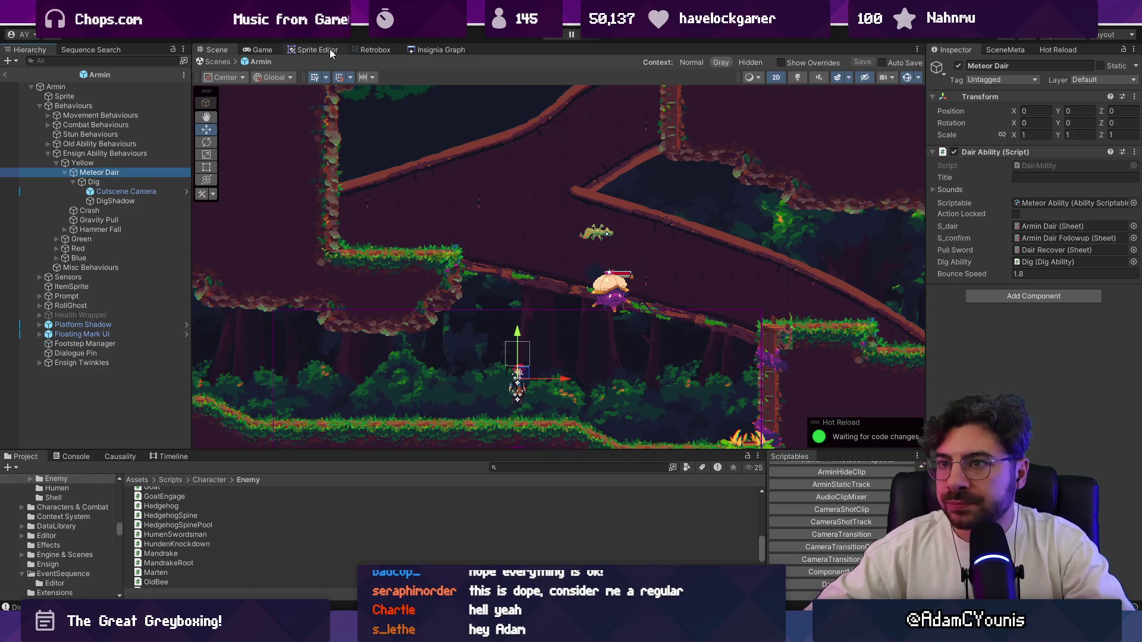
In Retrobox, preview the Dair Recover animation's tracks and return to its first frame
{"action": "left_click", "coordinate": [366, 51]}
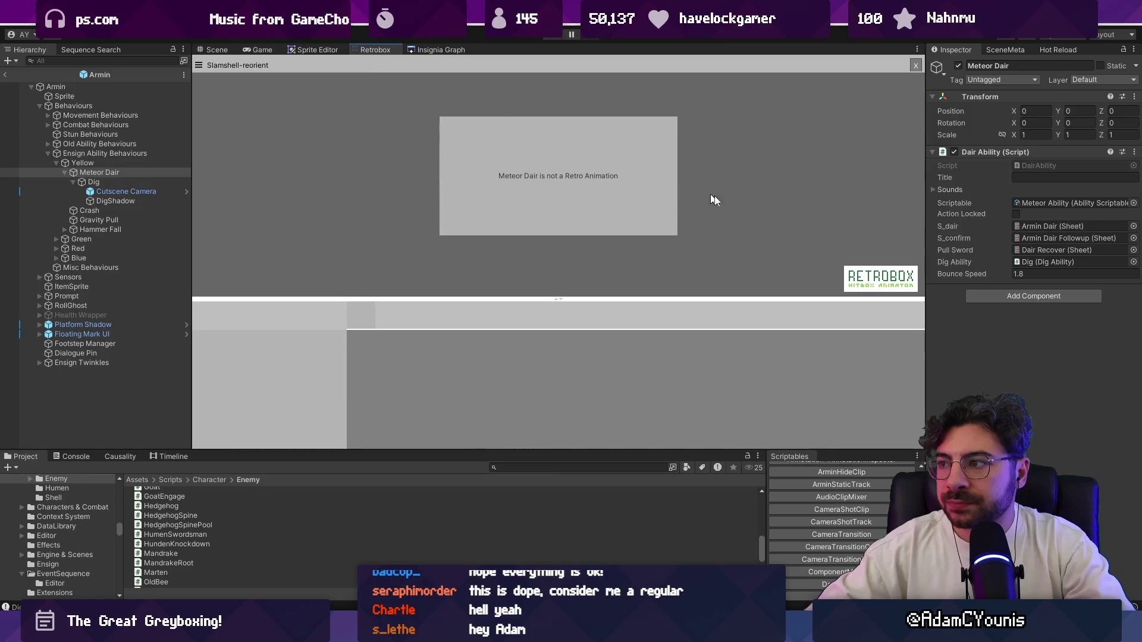
{"action": "left_click", "coordinate": [1057, 228]}
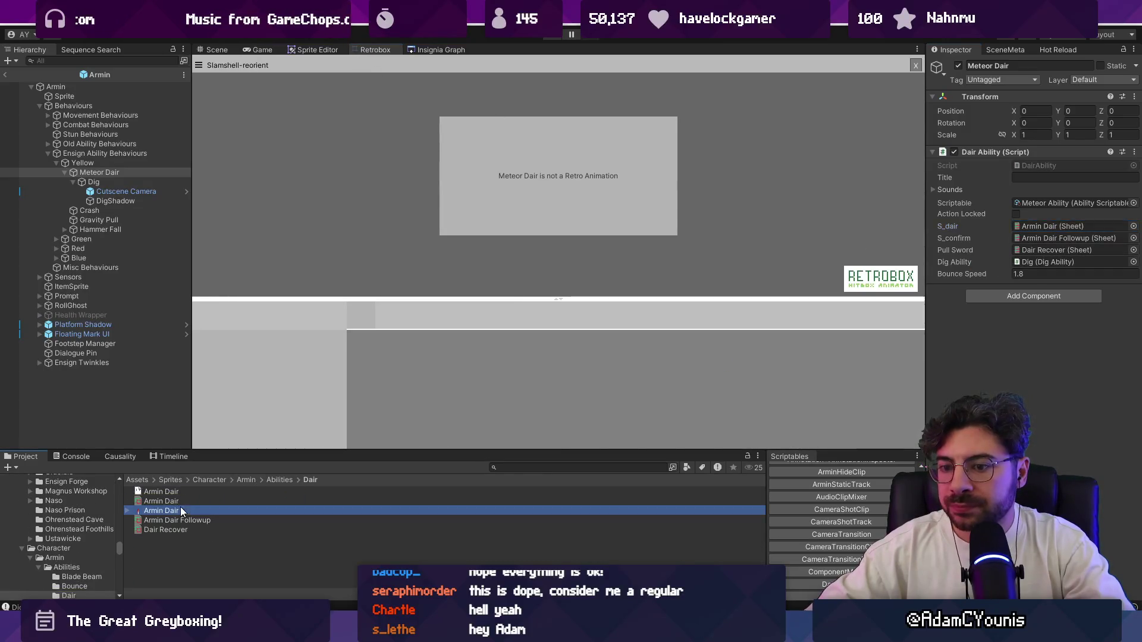
{"action": "left_click", "coordinate": [182, 502]}
{"action": "left_click", "coordinate": [256, 511]}
{"action": "left_click", "coordinate": [223, 521]}
{"action": "left_click", "coordinate": [224, 528]}
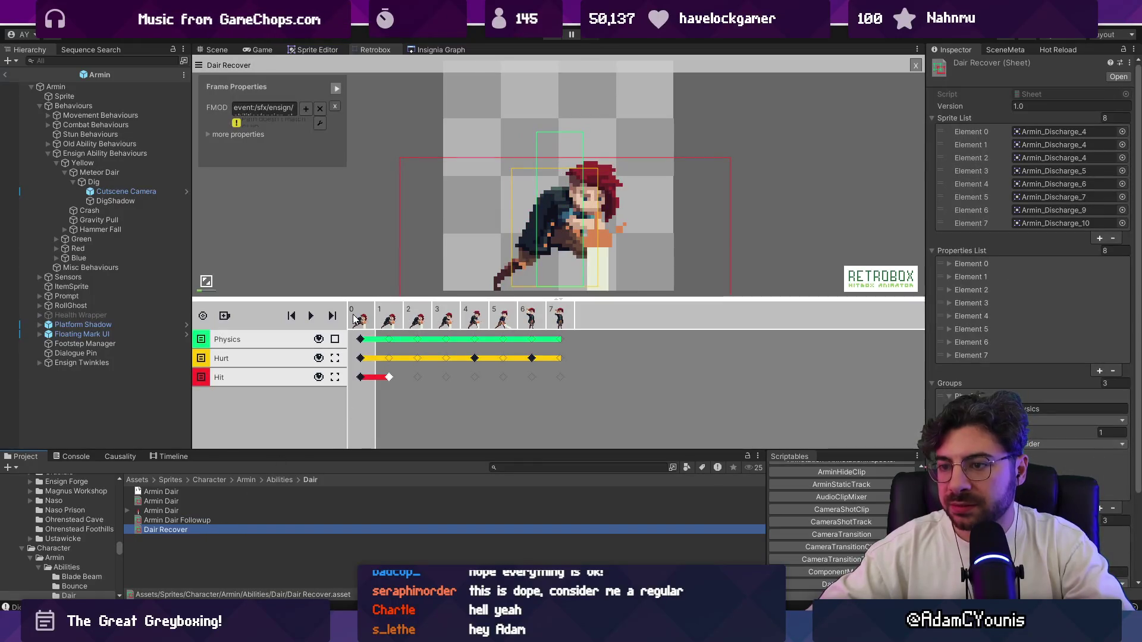
{"action": "left_click", "coordinate": [311, 315]}
{"action": "left_click", "coordinate": [312, 316]}
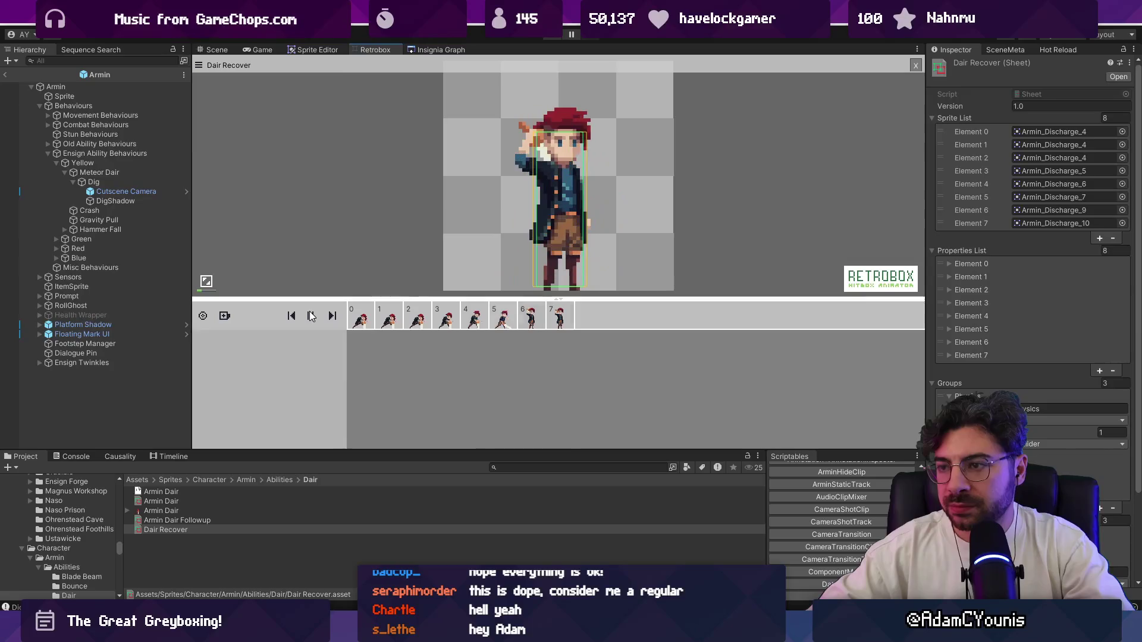
{"action": "left_click", "coordinate": [311, 315]}
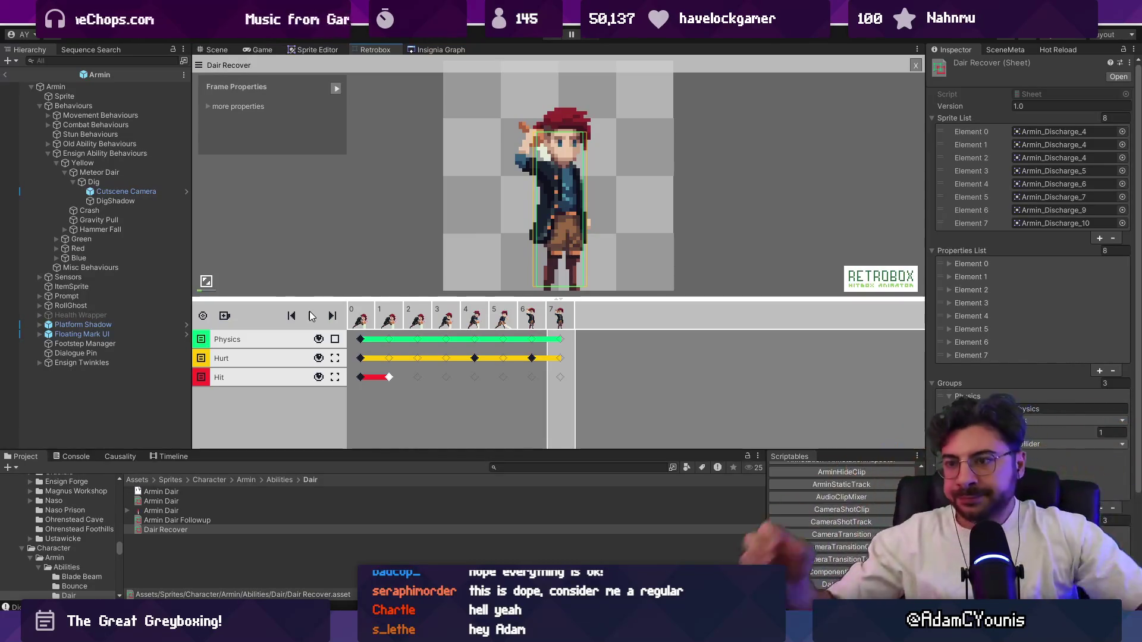
{"action": "left_click", "coordinate": [356, 324]}
Select the Dig ability and open its DigAbility.cs script in the code editor
{"action": "left_click", "coordinate": [137, 182]}
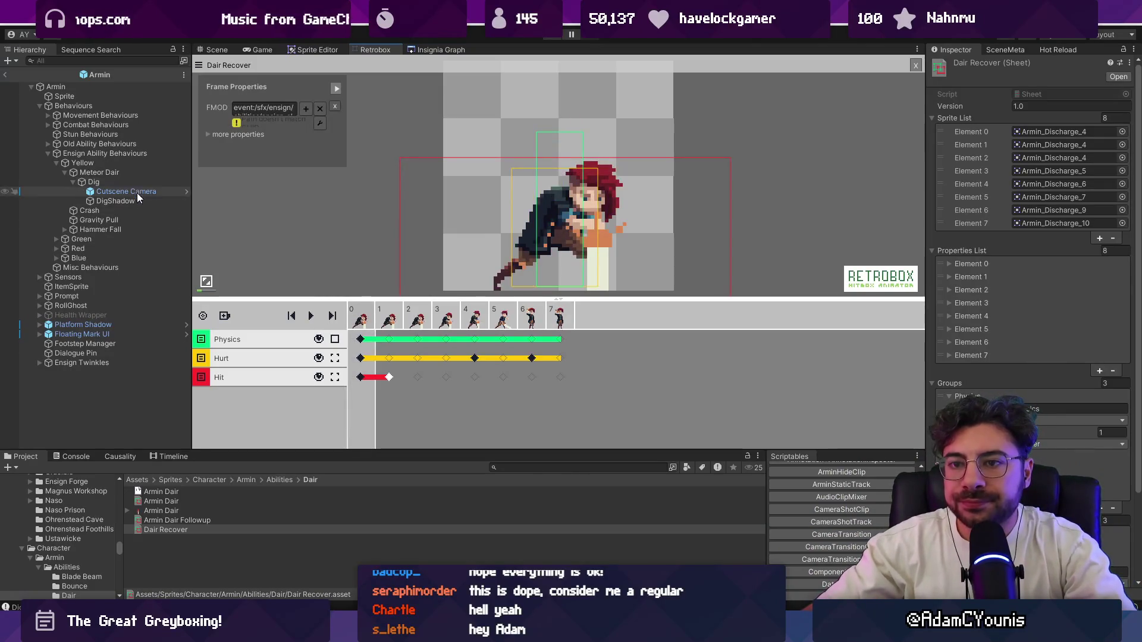
{"action": "left_click", "coordinate": [138, 172]}
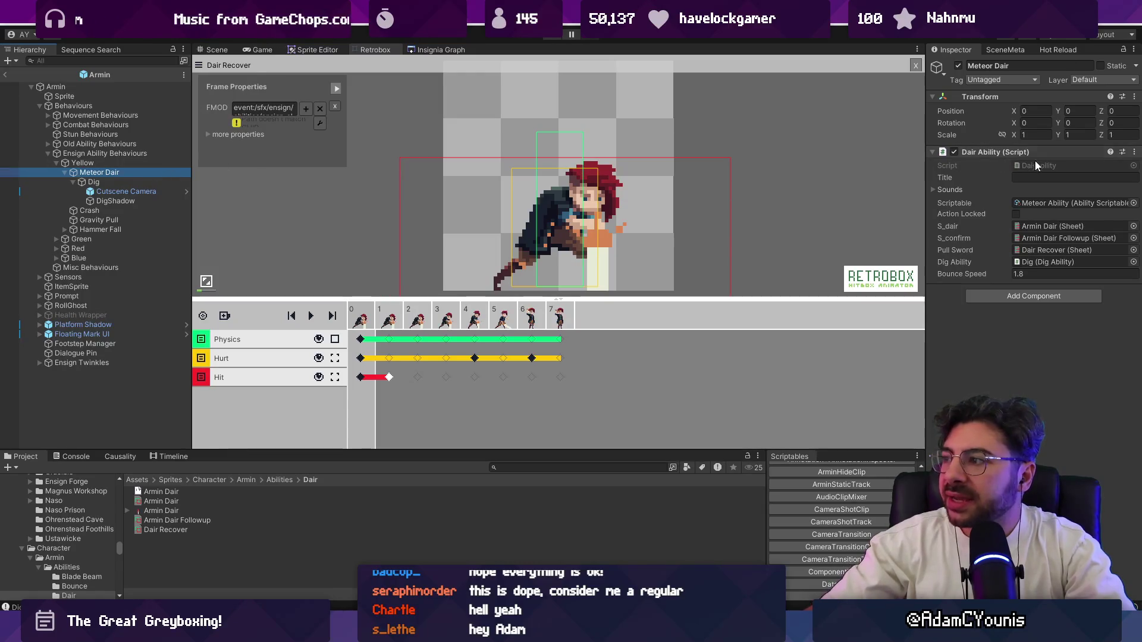
{"action": "left_click", "coordinate": [156, 182]}
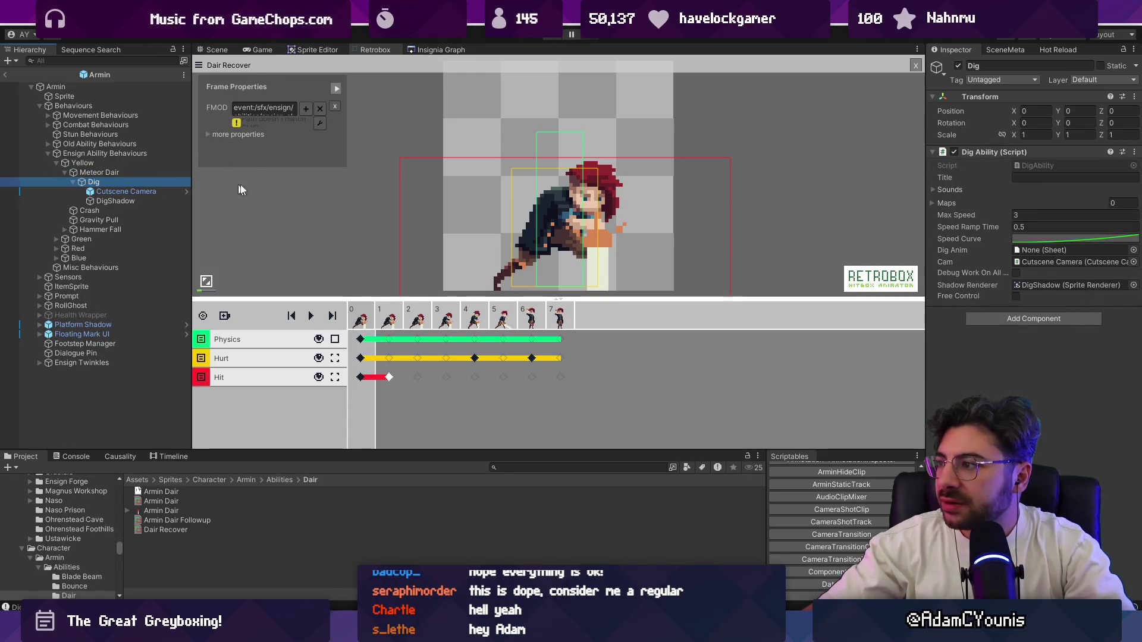
{"action": "double_click", "coordinate": [1050, 164]}
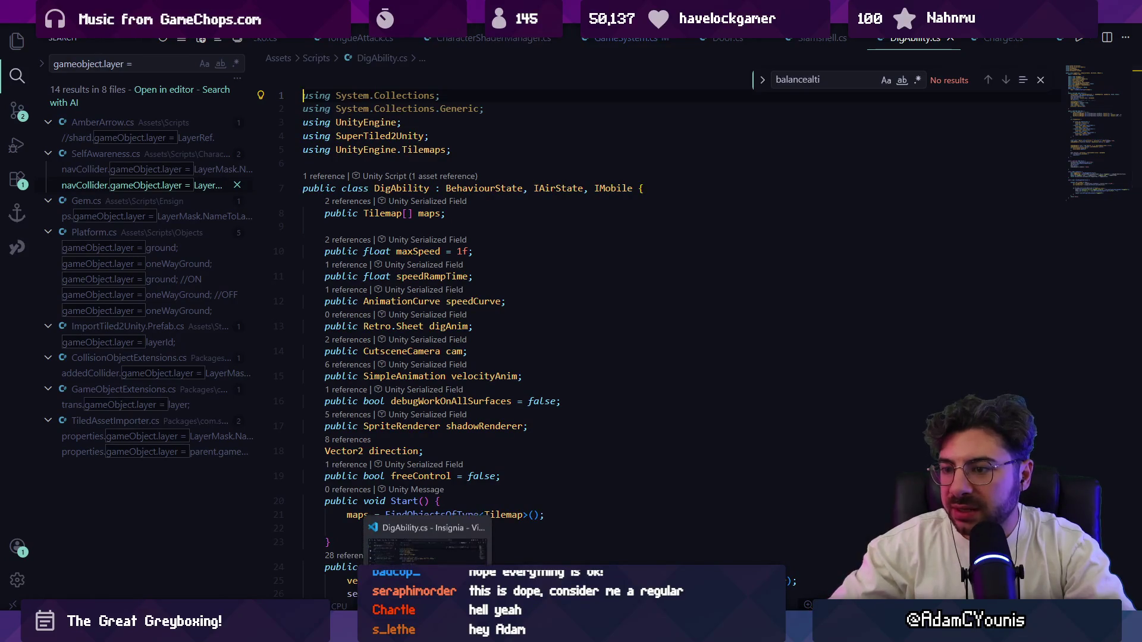
Review the DigAbility.cs field declarations: speedCurve, CutsceneCamera and debugWorkOnAllSurfaces
{"action": "left_click", "coordinate": [399, 301]}
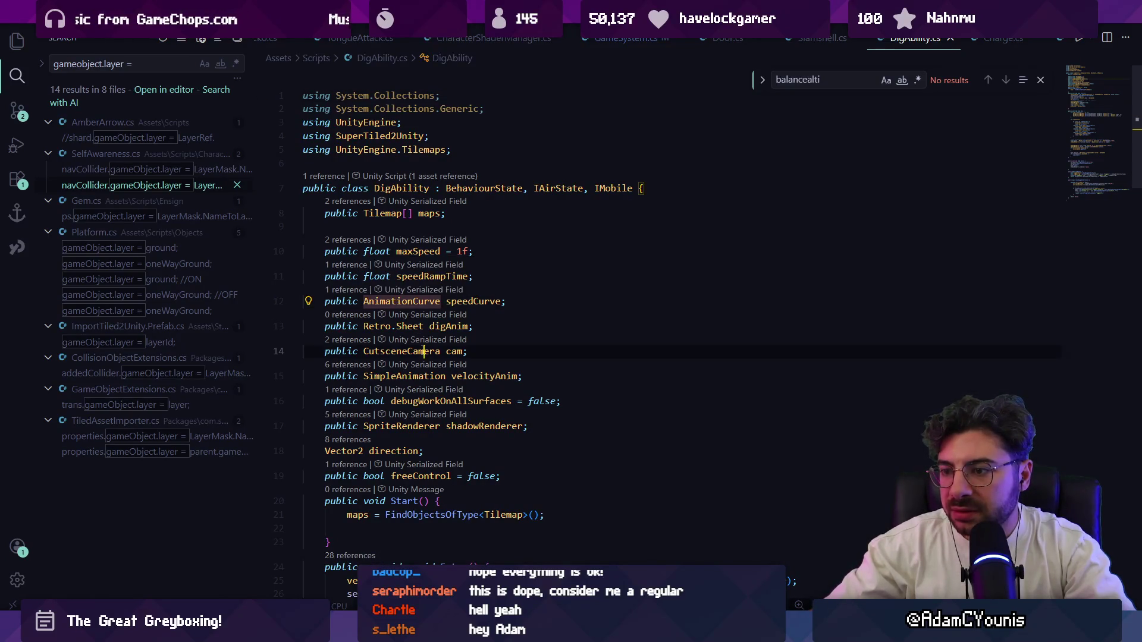
{"action": "left_click", "coordinate": [424, 351]}
{"action": "left_click", "coordinate": [457, 401]}
{"action": "scroll", "coordinate": [524, 390], "scroll_direction": "down", "scroll_amount": 10}
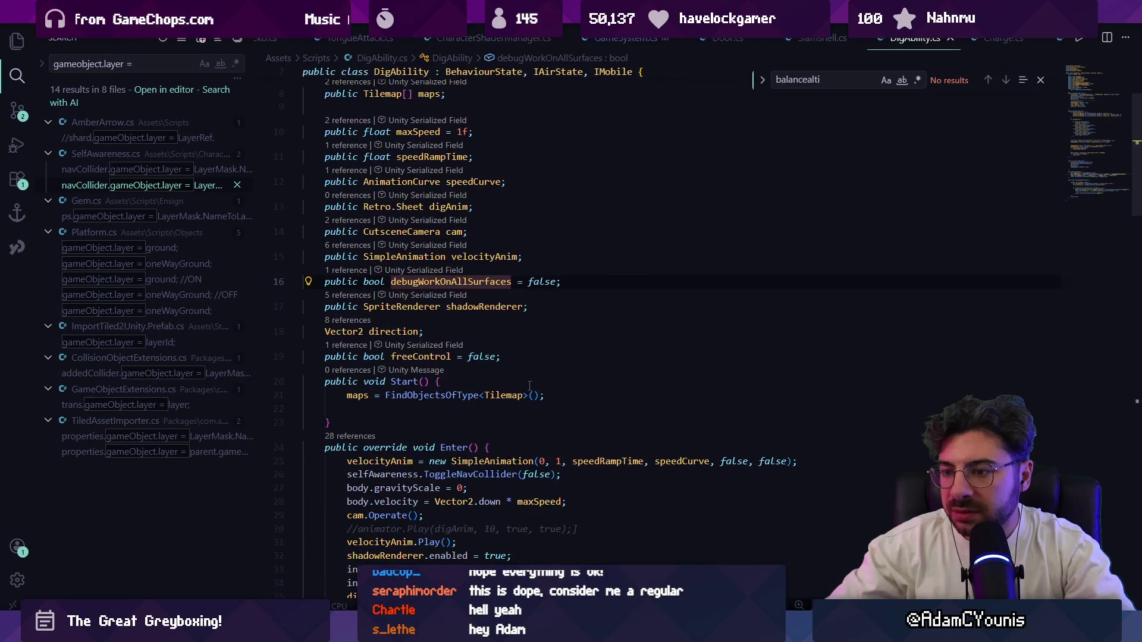
{"action": "scroll", "coordinate": [524, 390], "scroll_direction": "down", "scroll_amount": 5}
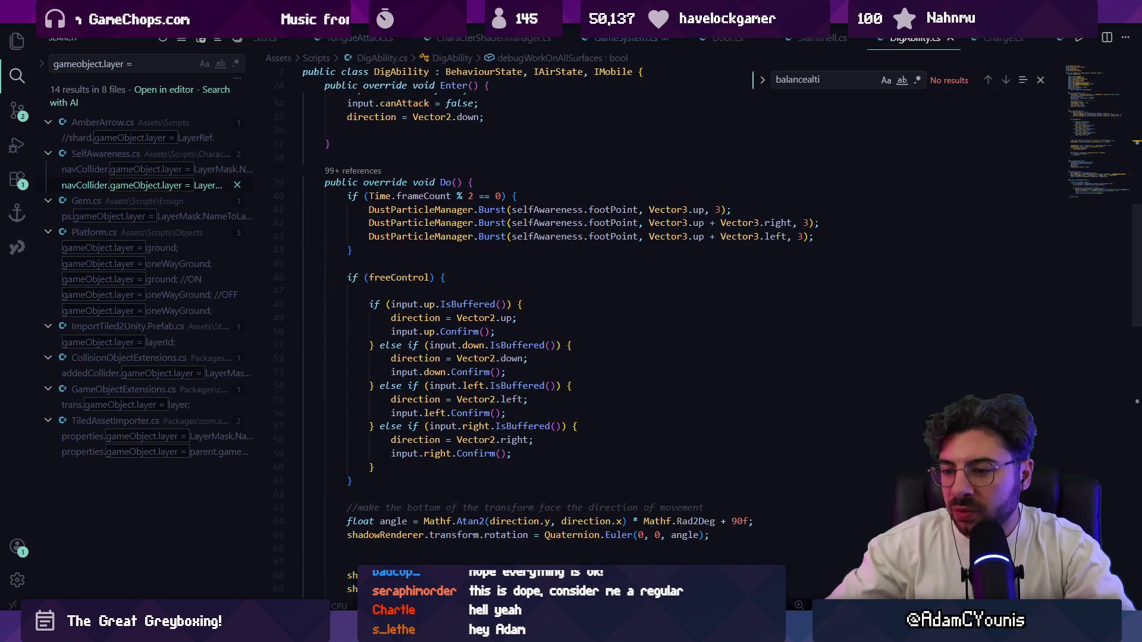
In Unity, check that Meteor Dair's Dig Ability field points to the Dig object
{"action": "key", "text": "alt+Tab"}
{"action": "left_click", "coordinate": [102, 174]}
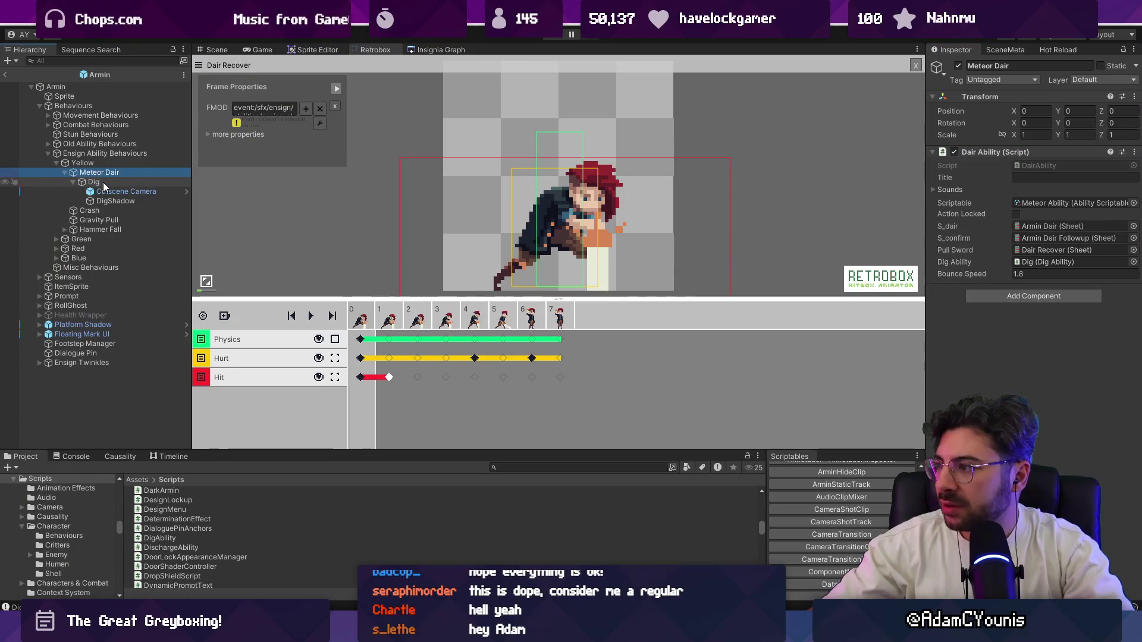
{"action": "left_click", "coordinate": [1040, 260]}
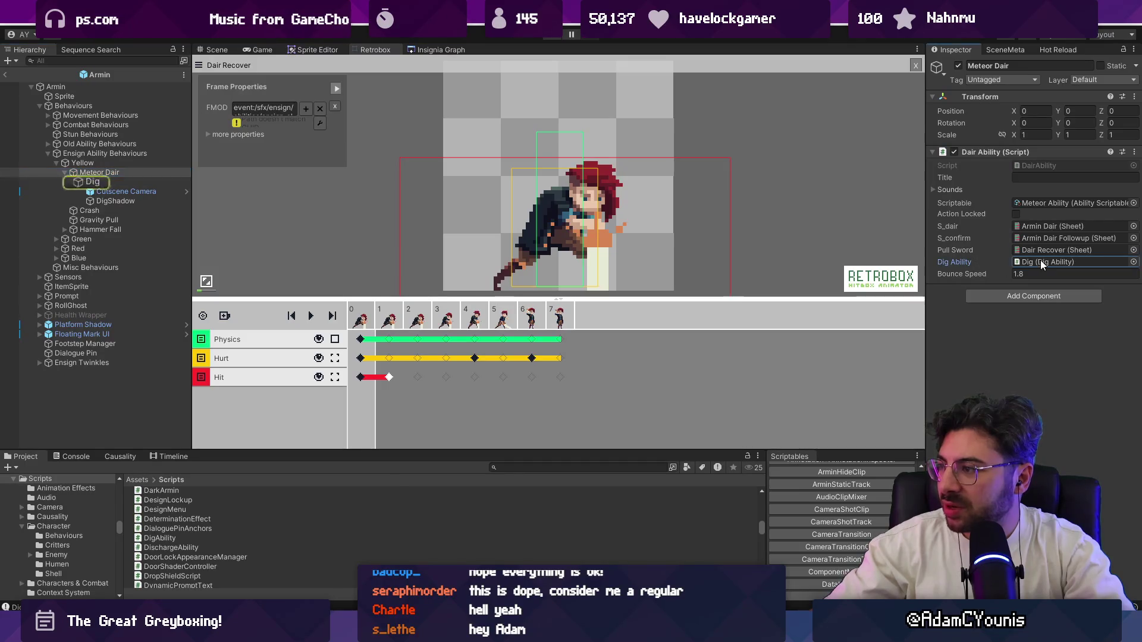
Search DairAbility.cs for 'digability' to find the digAbility.CanEnter() check in Enter
{"action": "key", "text": "alt+Tab"}
{"action": "key", "text": "ctrl+f"}
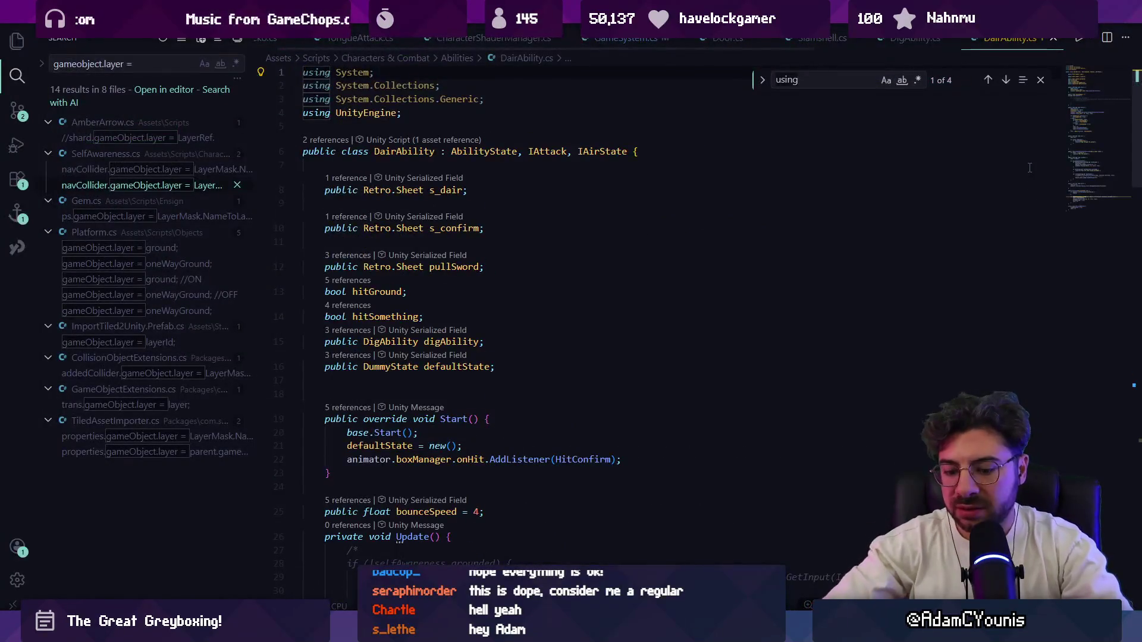
{"action": "type", "text": "diga"}
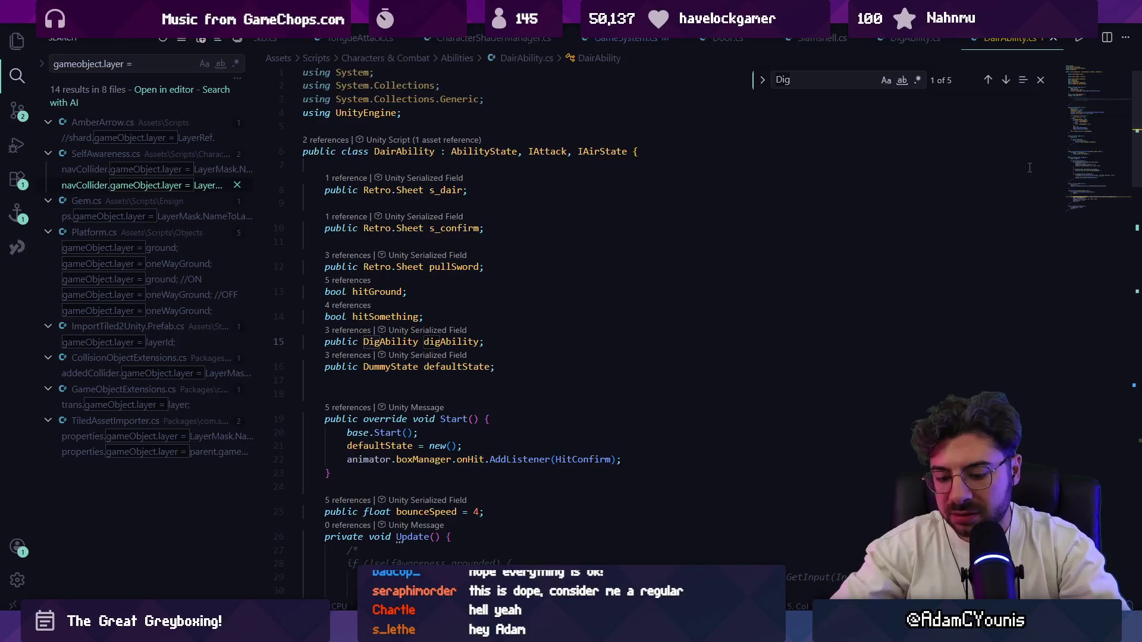
{"action": "type", "text": "bility"}
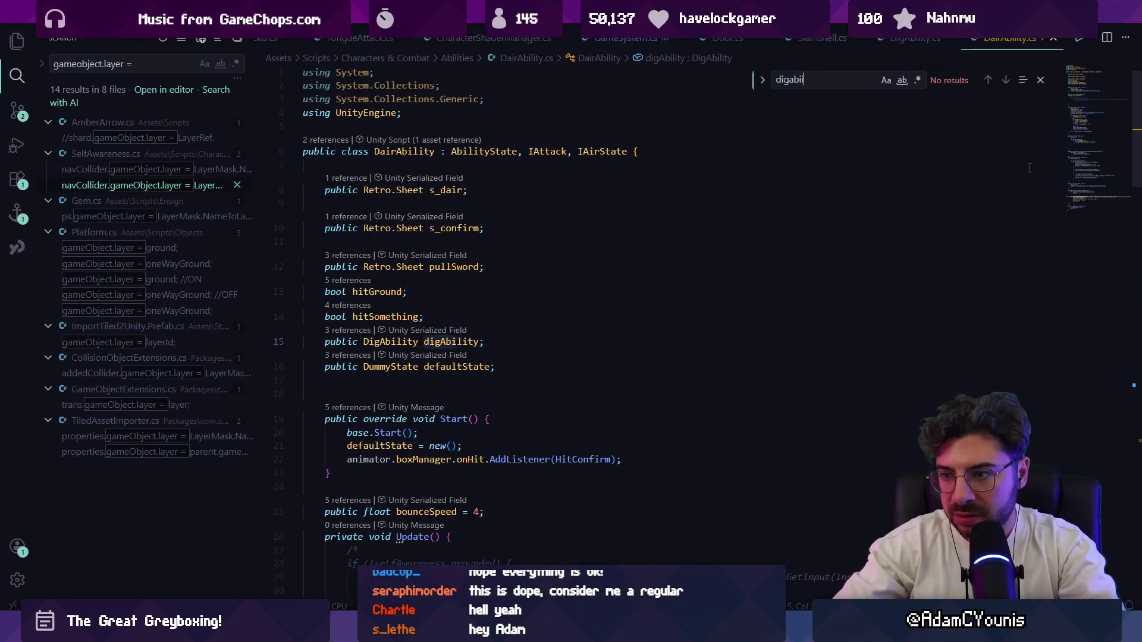
{"action": "key", "text": "Return"}
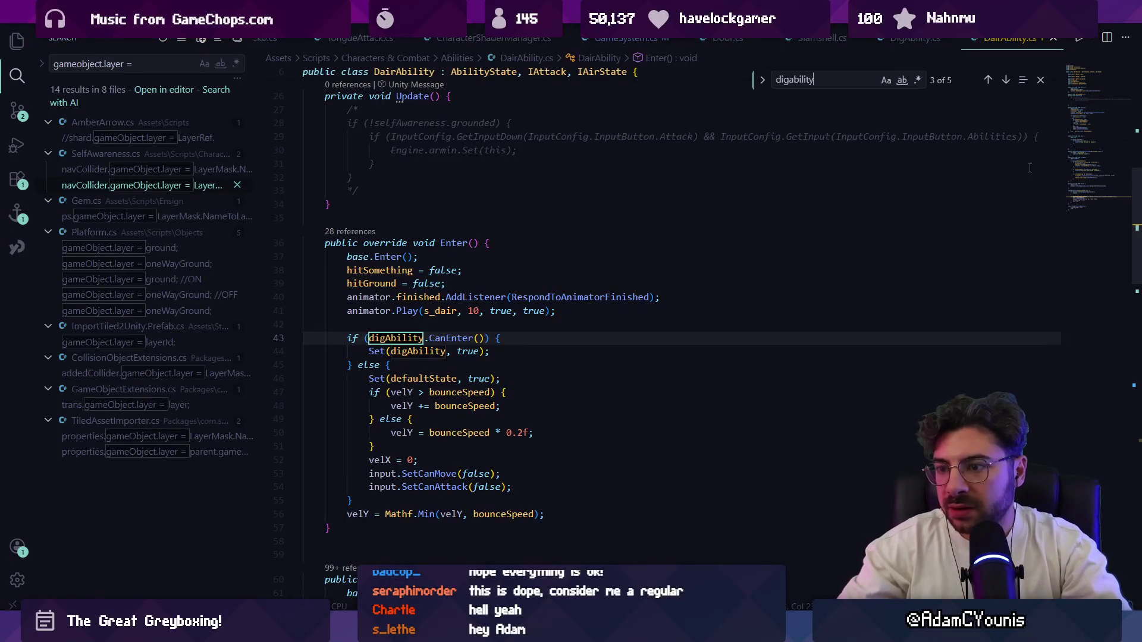
{"action": "key", "text": "alt+Tab"}
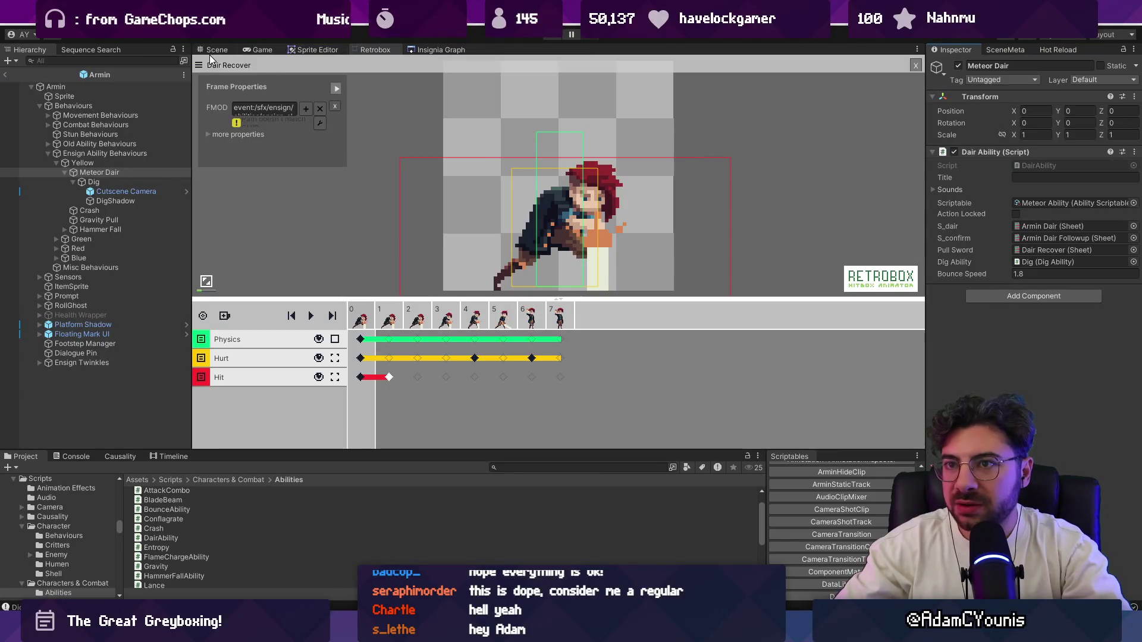
Search the Project panel for 'dig test', open Dig Test Scene in the Scene view, and briefly play-test it
{"action": "left_click", "coordinate": [418, 47]}
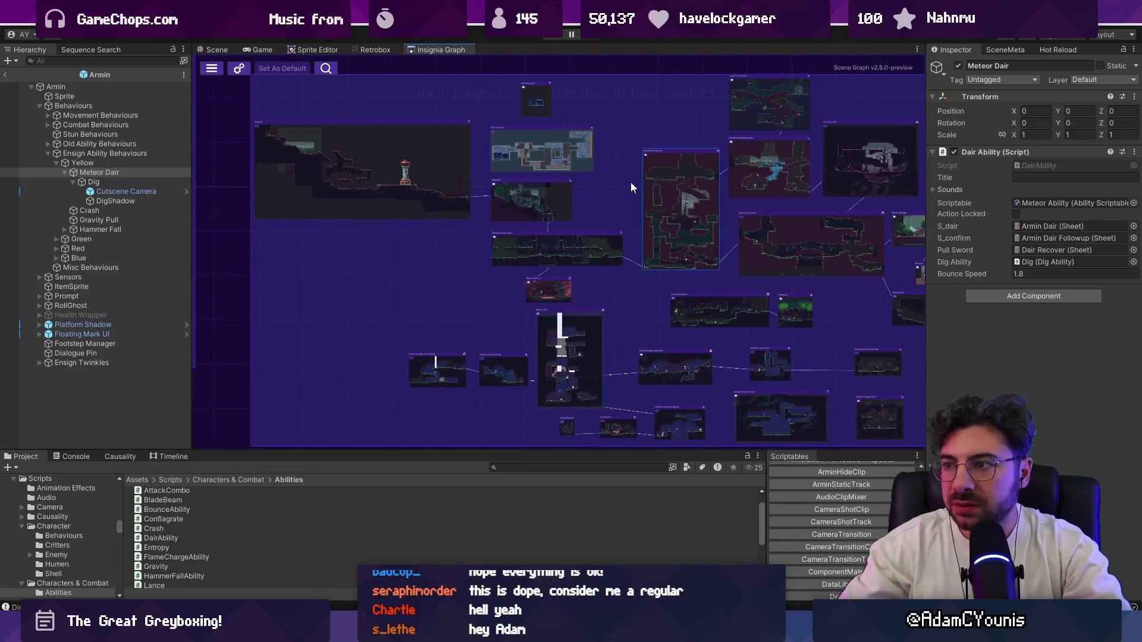
{"action": "left_click", "coordinate": [224, 47]}
{"action": "type", "text": "dig enemy"}
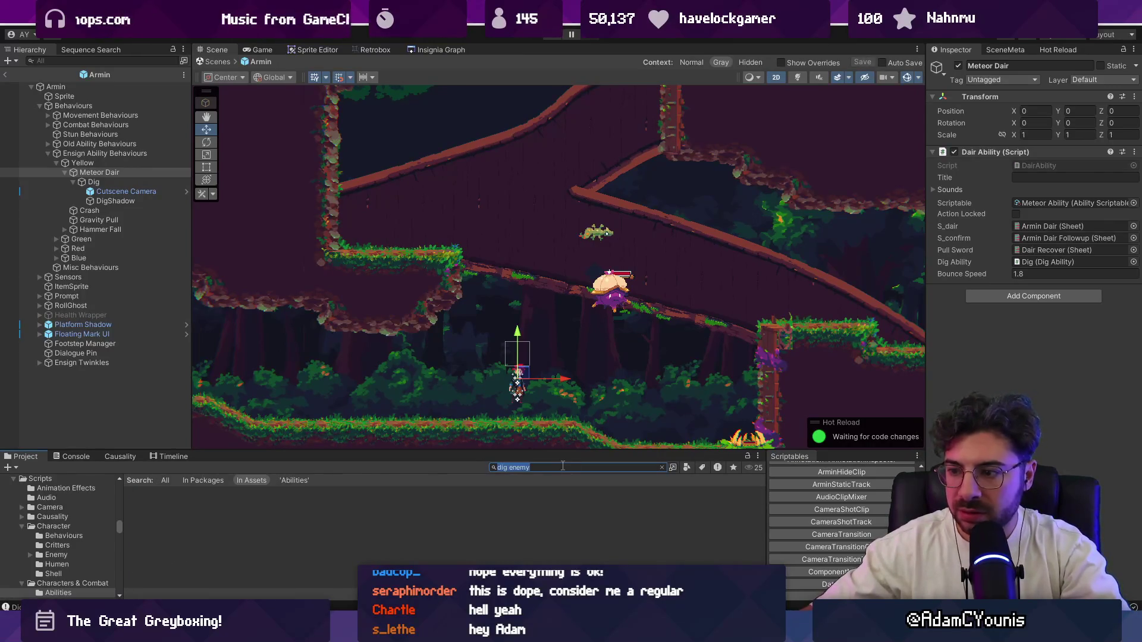
{"action": "key", "text": "BackSpace"}
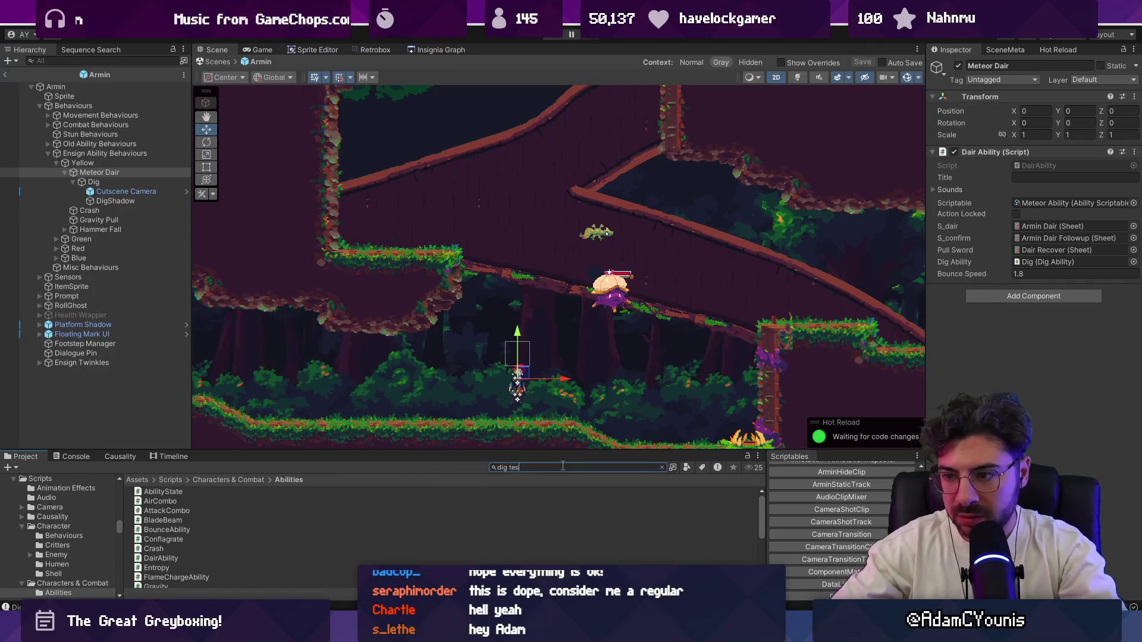
{"action": "type", "text": "t"}
{"action": "double_click", "coordinate": [175, 491]}
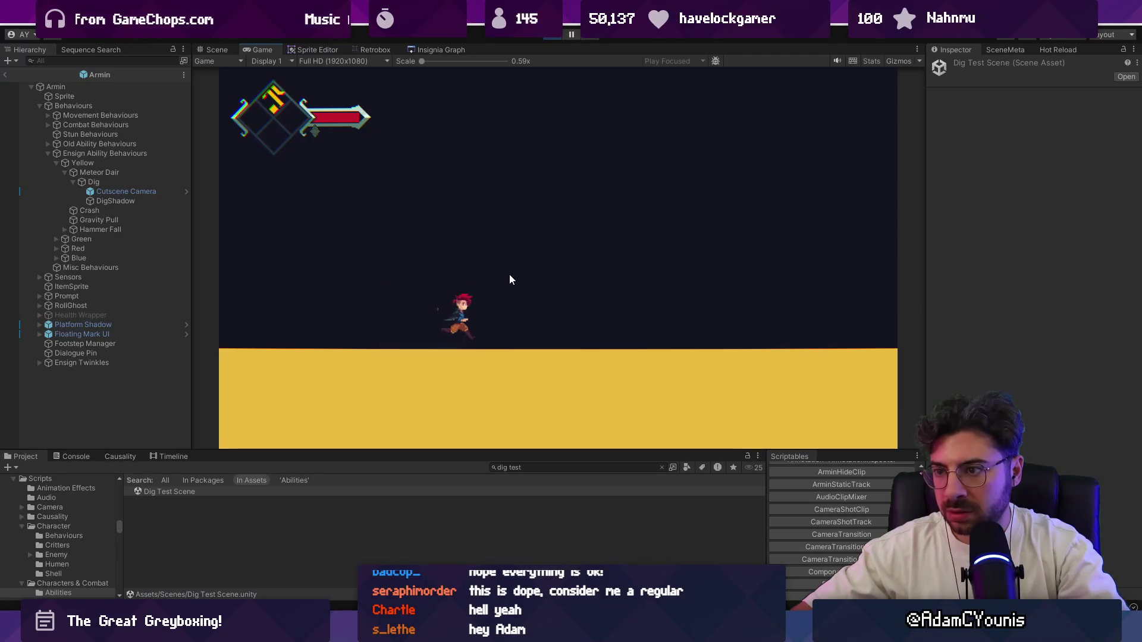
{"action": "key", "text": "ctrl+p"}
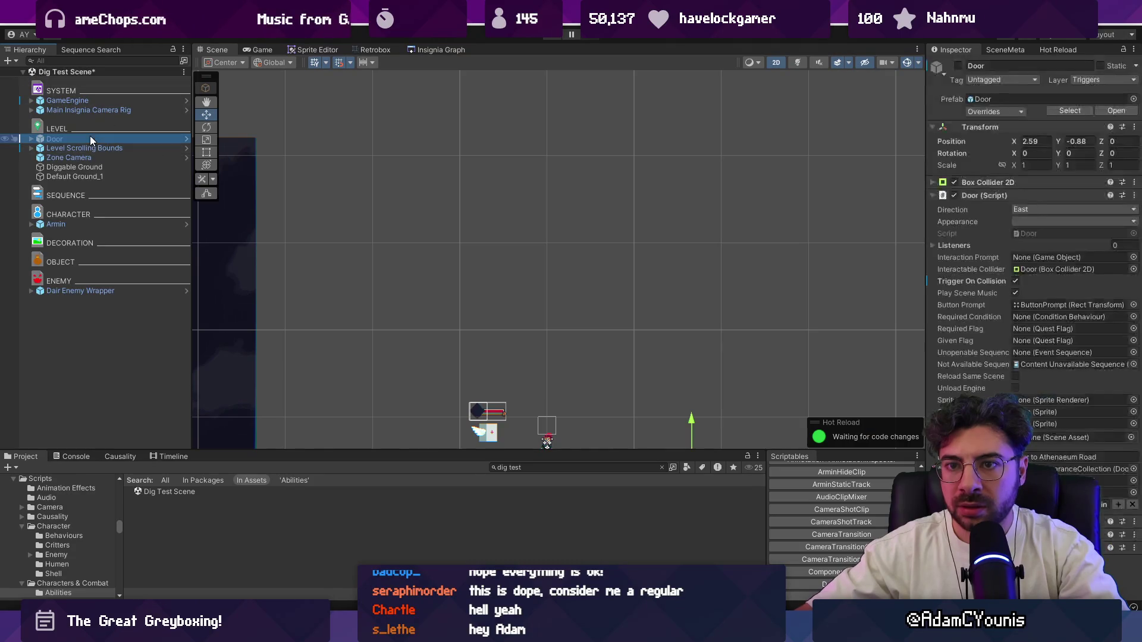
Set the Dair Enemy Wrapper's Ensign Gem Ability Scriptable to Meteor Ability, then play the scene
{"action": "double_click", "coordinate": [81, 290]}
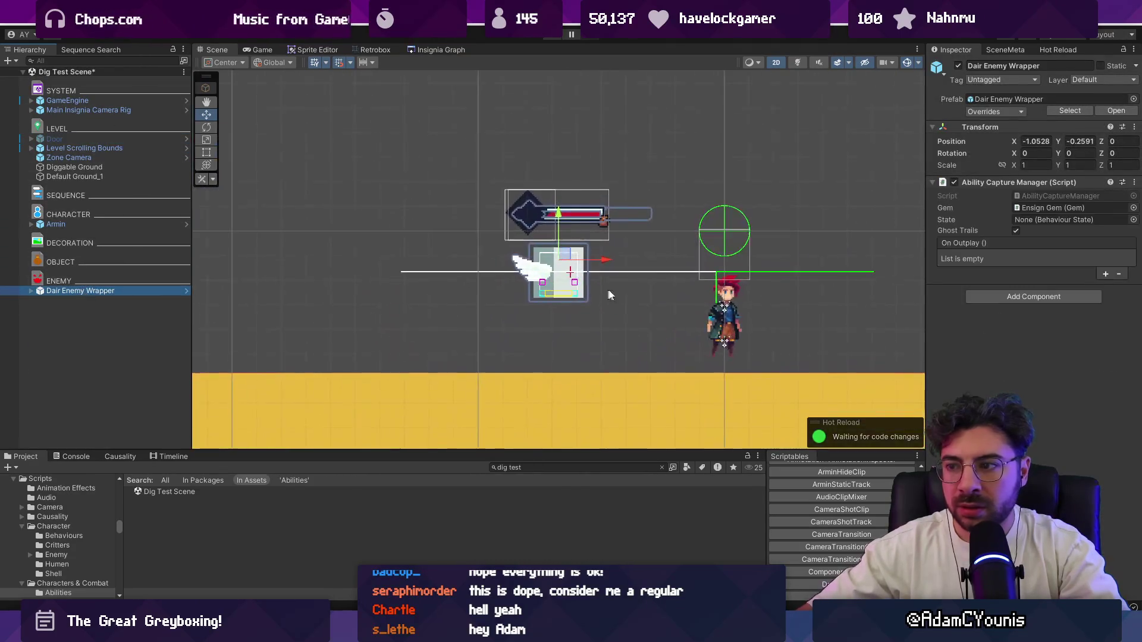
{"action": "left_click", "coordinate": [1046, 207]}
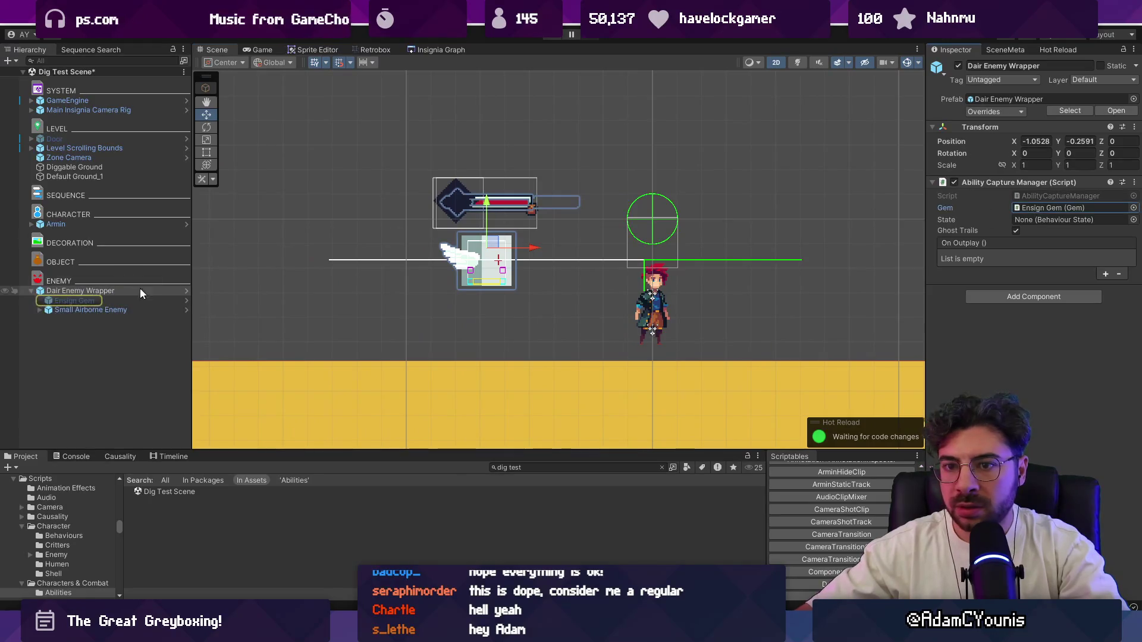
{"action": "left_click", "coordinate": [148, 300]}
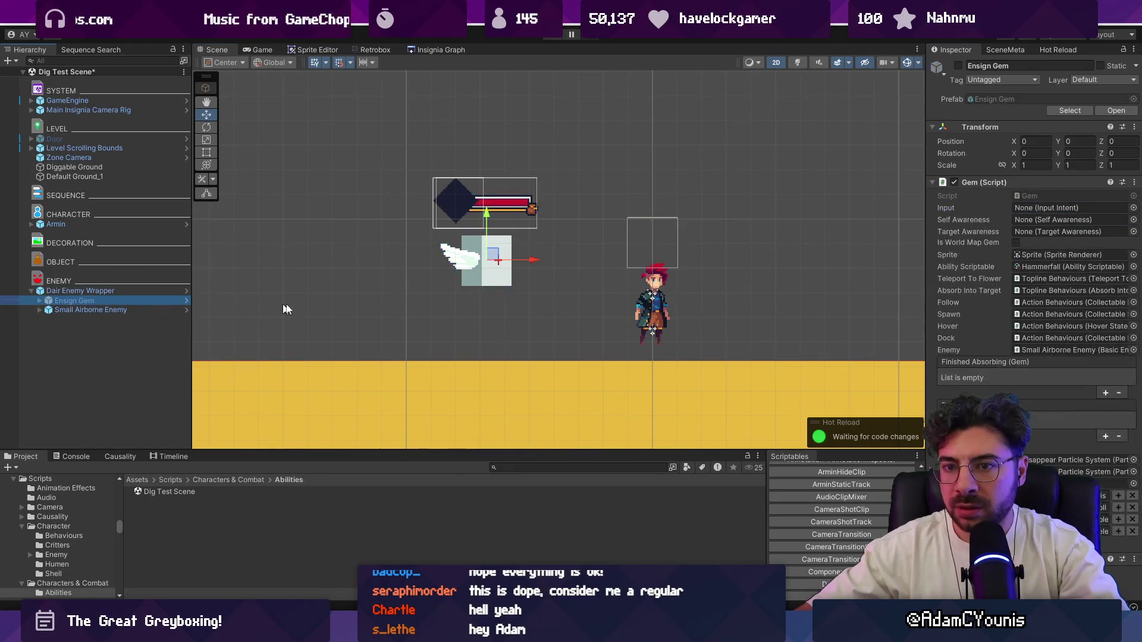
{"action": "left_click", "coordinate": [1133, 267]}
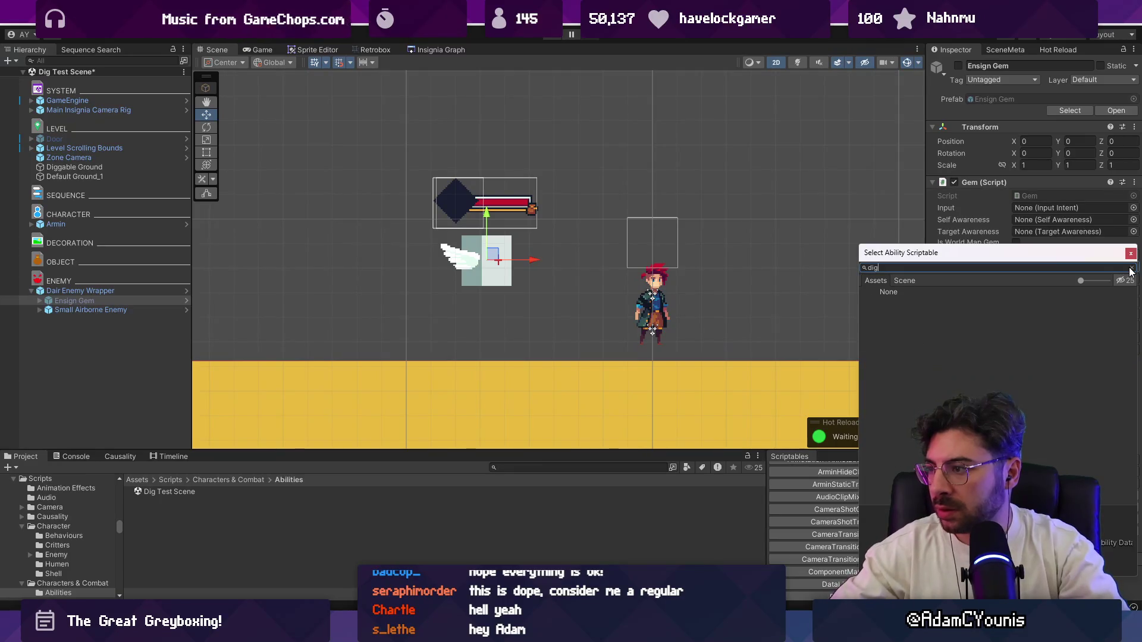
{"action": "type", "text": "meteor"}
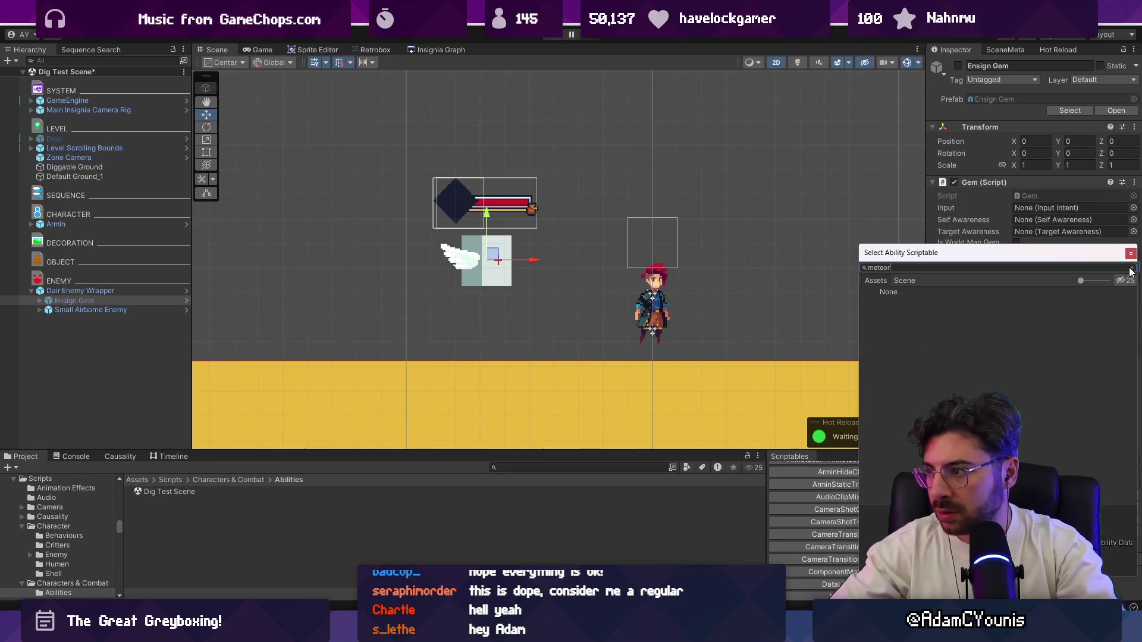
{"action": "key", "text": "Return"}
{"action": "key", "text": "ctrl+p"}
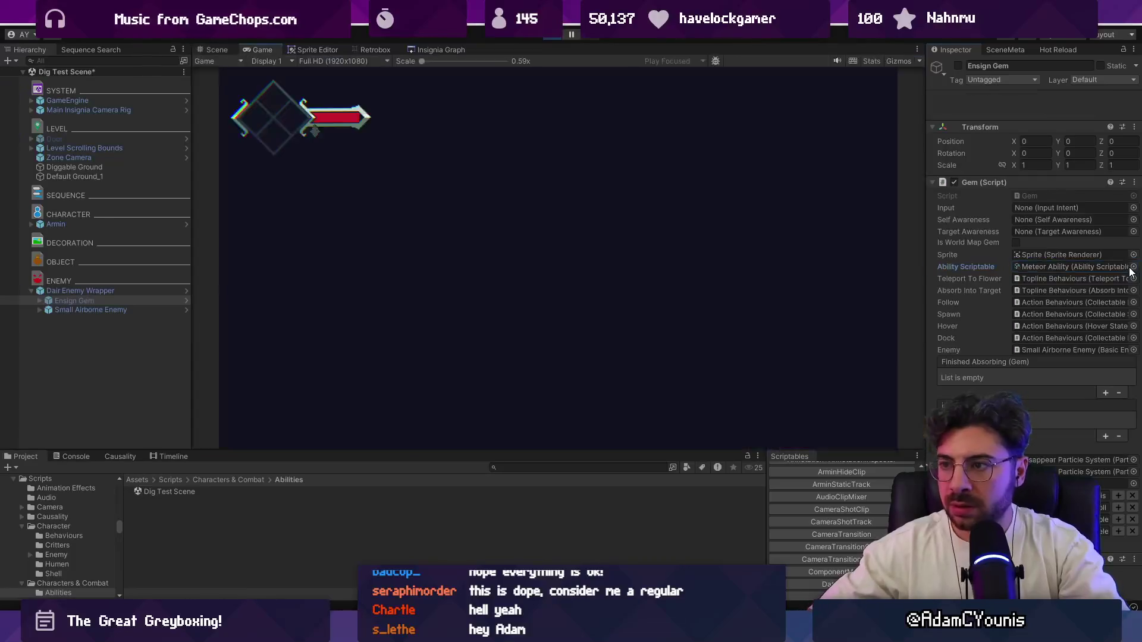
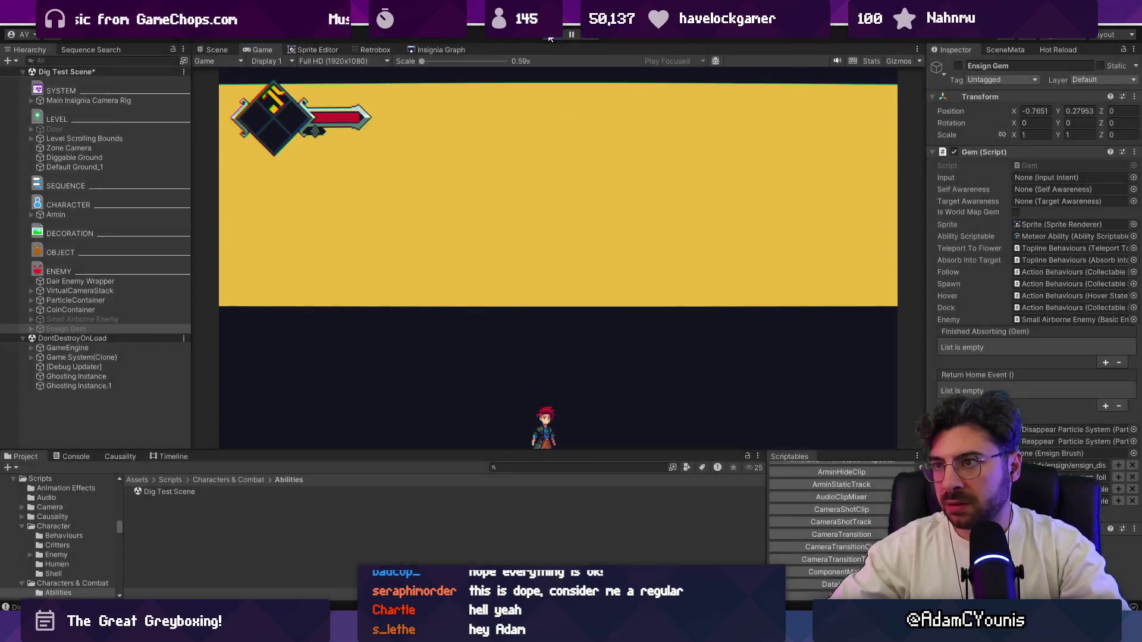
Restart the Dig Test Scene playtest with Diggable Ground selected and pause it mid-dig
{"action": "left_click", "coordinate": [547, 37]}
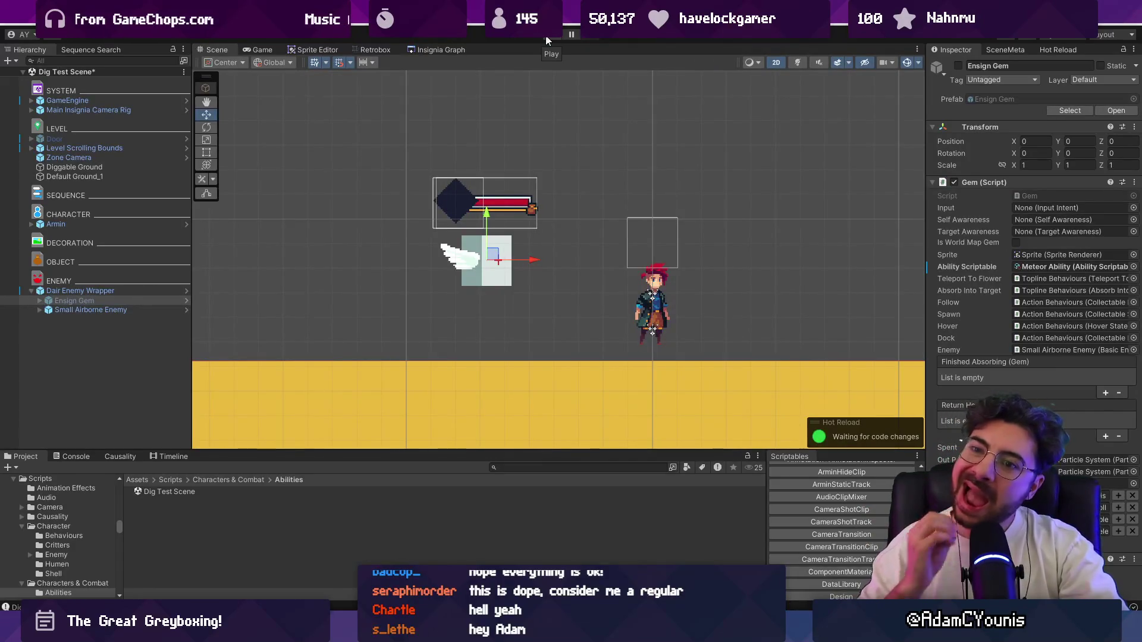
{"action": "left_click", "coordinate": [520, 381]}
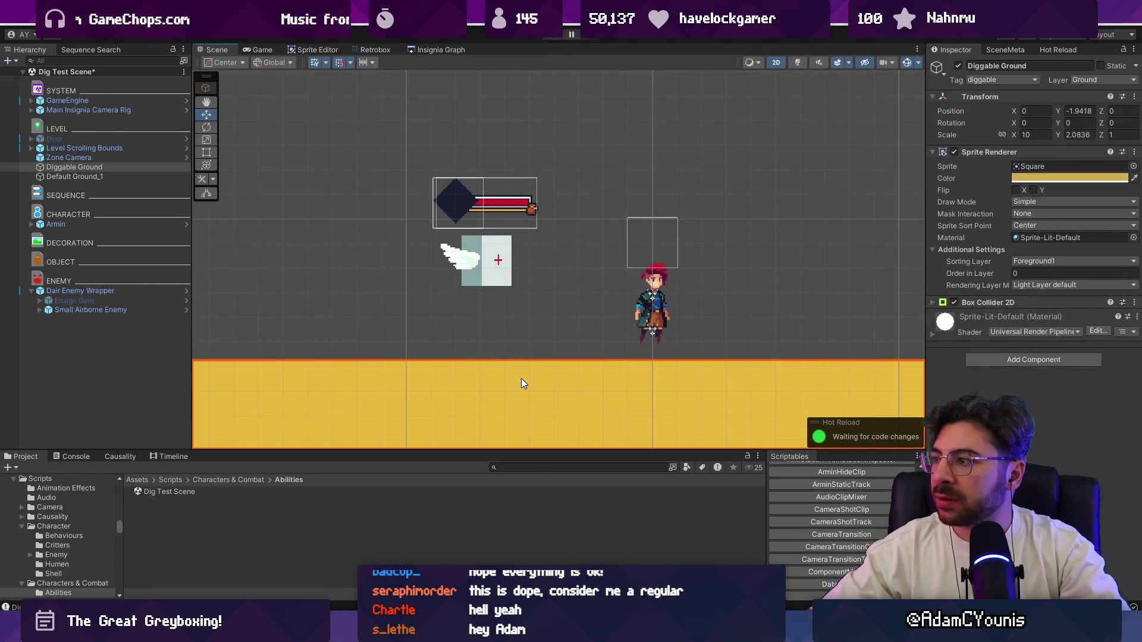
{"action": "left_click", "coordinate": [553, 37]}
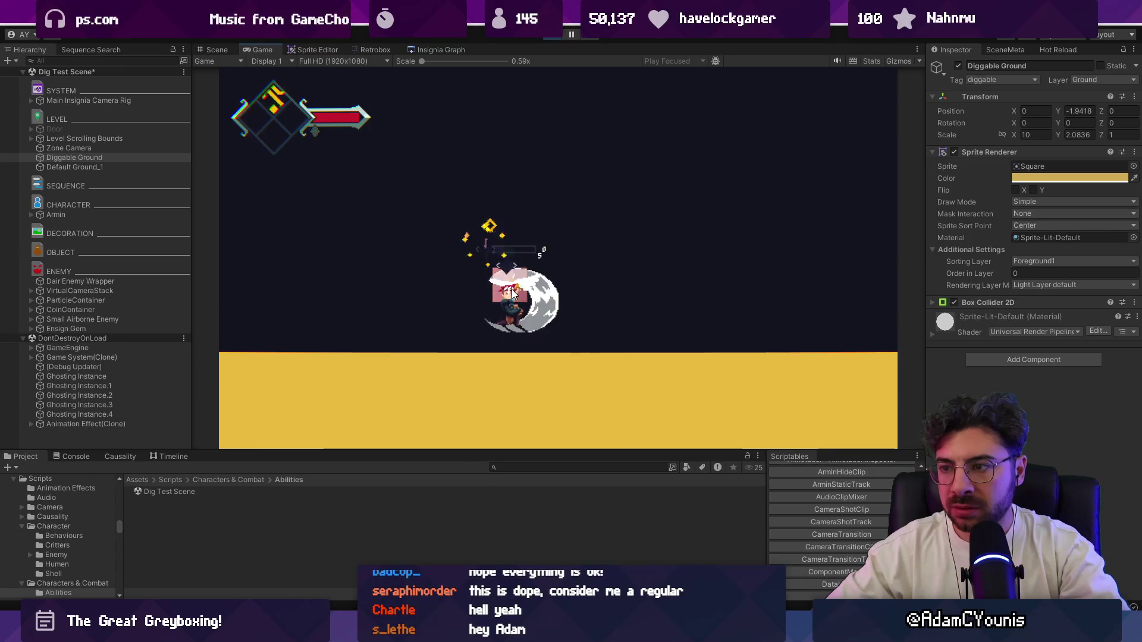
{"action": "left_click", "coordinate": [566, 39]}
{"action": "left_click", "coordinate": [504, 351]}
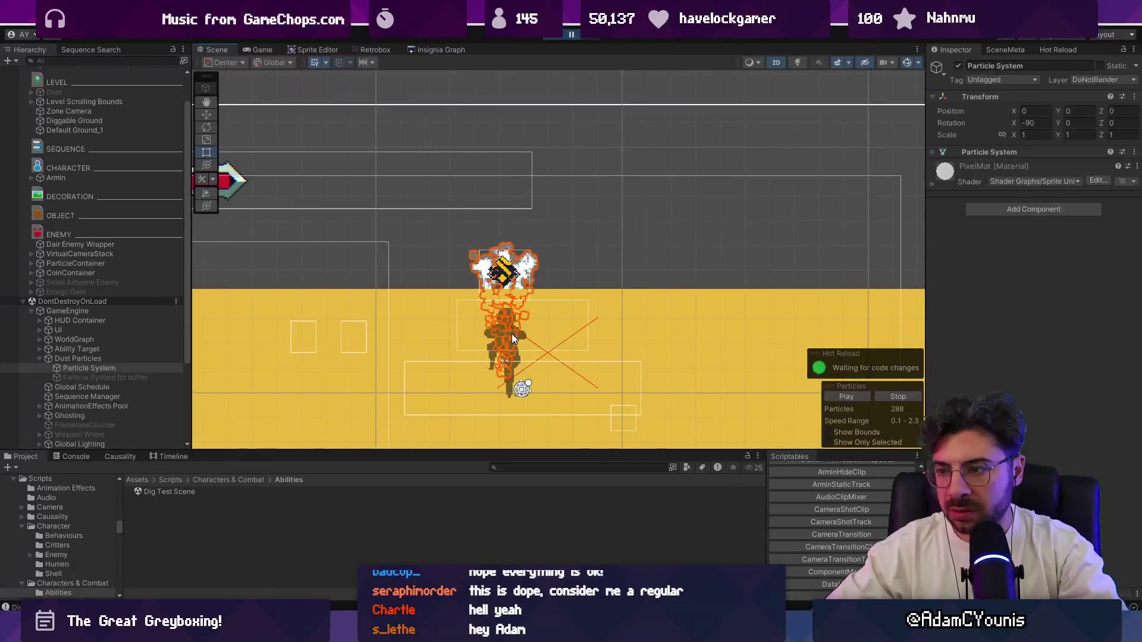
Inspect the Ability Unlock Flow object, then nudge Armin's sprite right and undo the move
{"action": "left_click", "coordinate": [511, 334]}
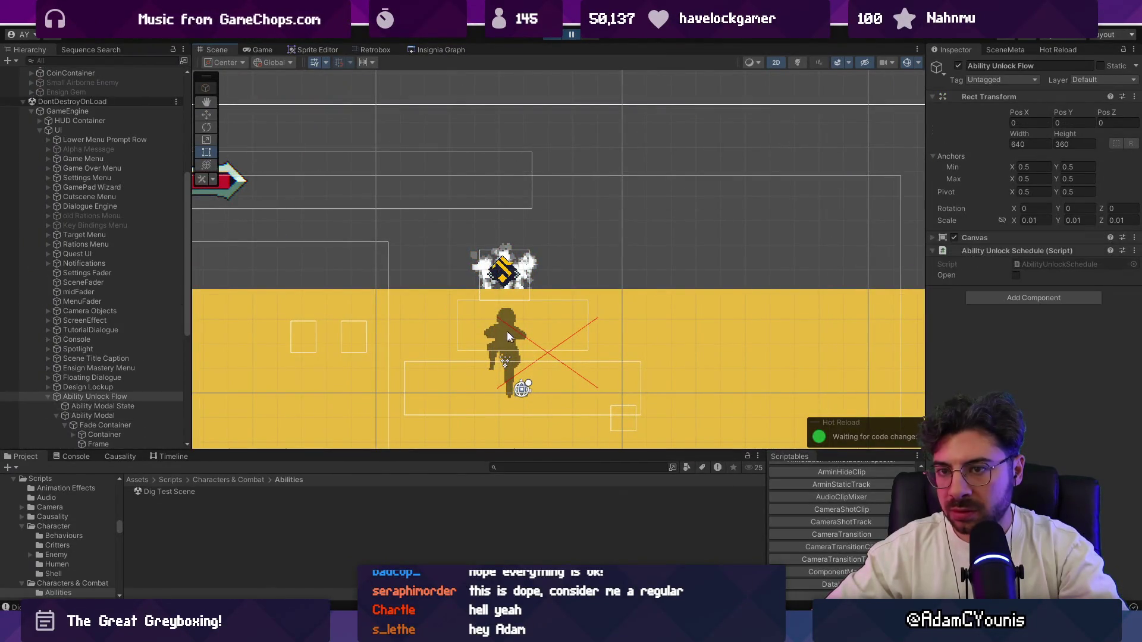
{"action": "scroll", "coordinate": [95, 131], "scroll_direction": "up", "scroll_amount": 8}
{"action": "left_click", "coordinate": [53, 216]}
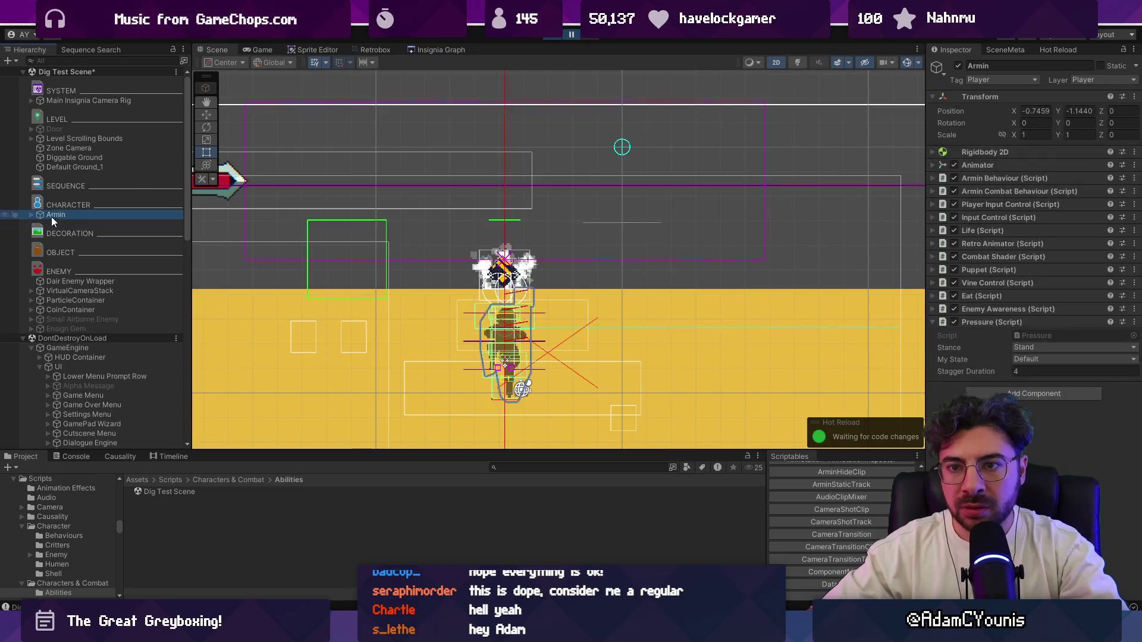
{"action": "left_click", "coordinate": [31, 214]}
{"action": "key", "text": "Down"}
{"action": "mouse_move", "coordinate": [511, 329]}
{"action": "left_mouse_down"}
{"action": "mouse_move", "coordinate": [606, 265]}
{"action": "mouse_move", "coordinate": [602, 309]}
{"action": "left_mouse_up"}
{"action": "key", "text": "ctrl+z"}
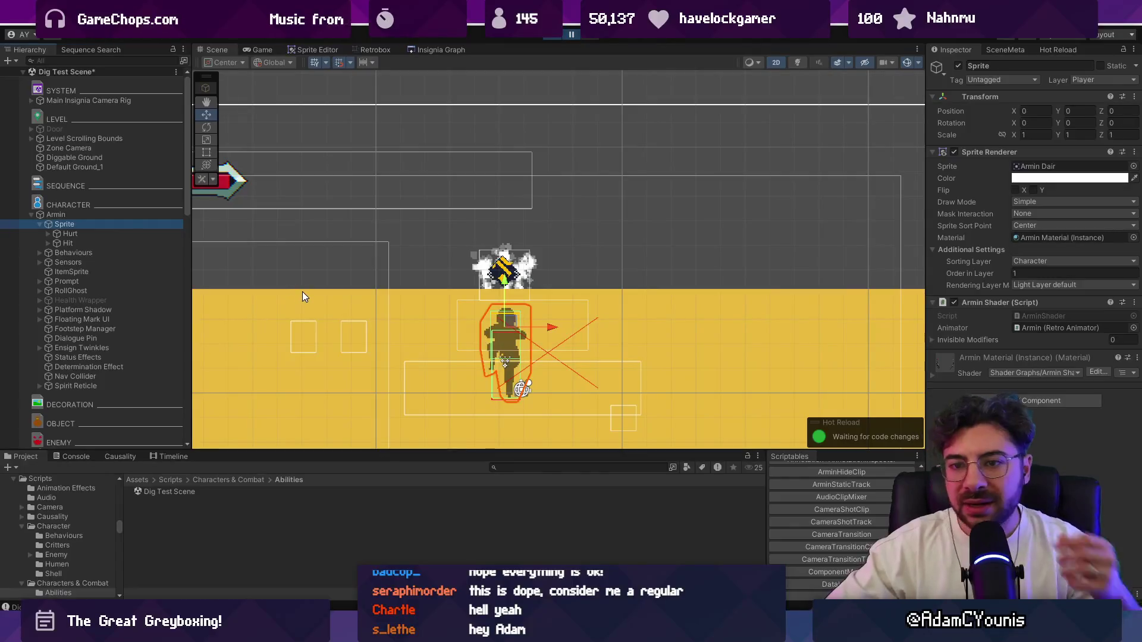
Undo back through earlier selections and Diggable Ground edits to the Ensign UI Cradle
{"action": "key", "text": "ctrl+z"}
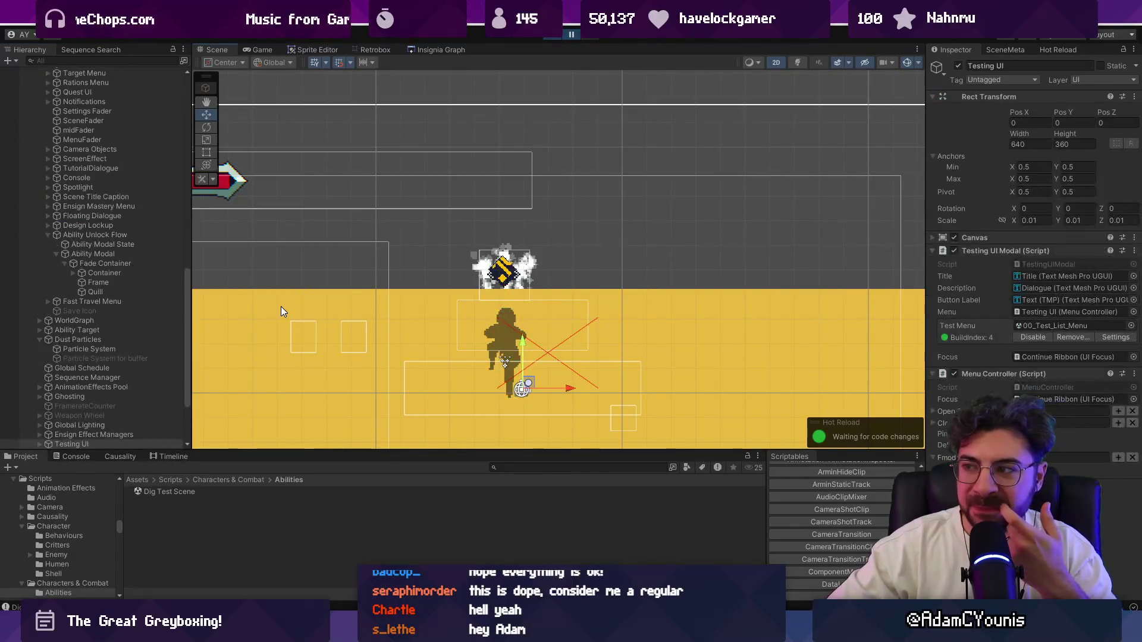
{"action": "key", "text": "ctrl+z"}
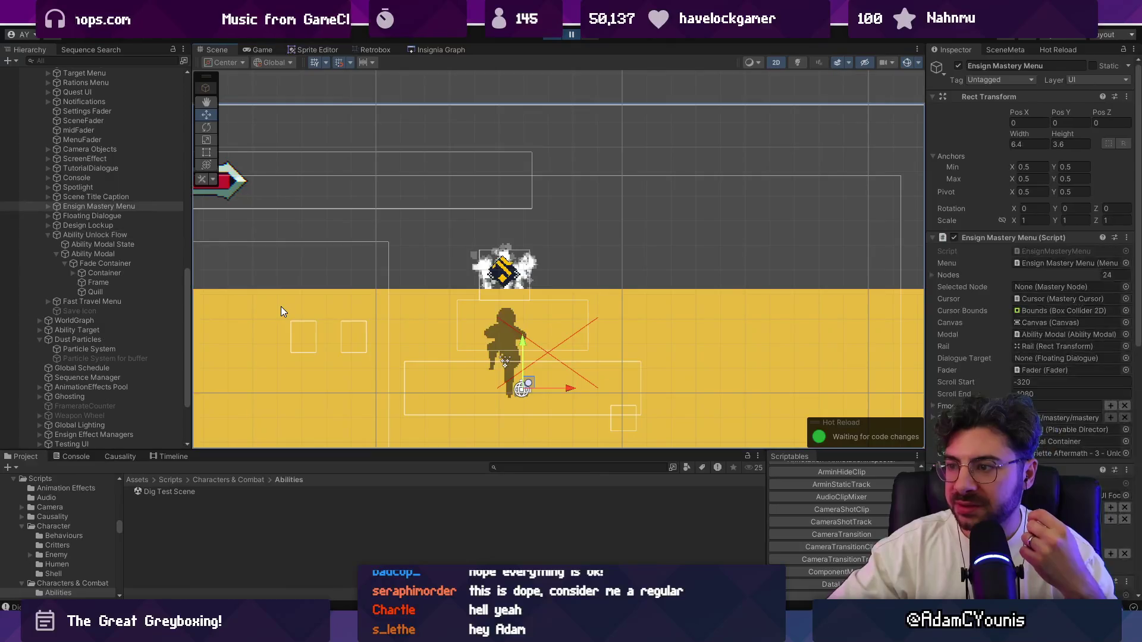
{"action": "scroll", "coordinate": [272, 149], "scroll_direction": "down", "scroll_amount": 5}
{"action": "key", "text": "ctrl+z"}
{"action": "key", "text": "ctrl+z"}
{"action": "key", "text": "ctrl+z"}
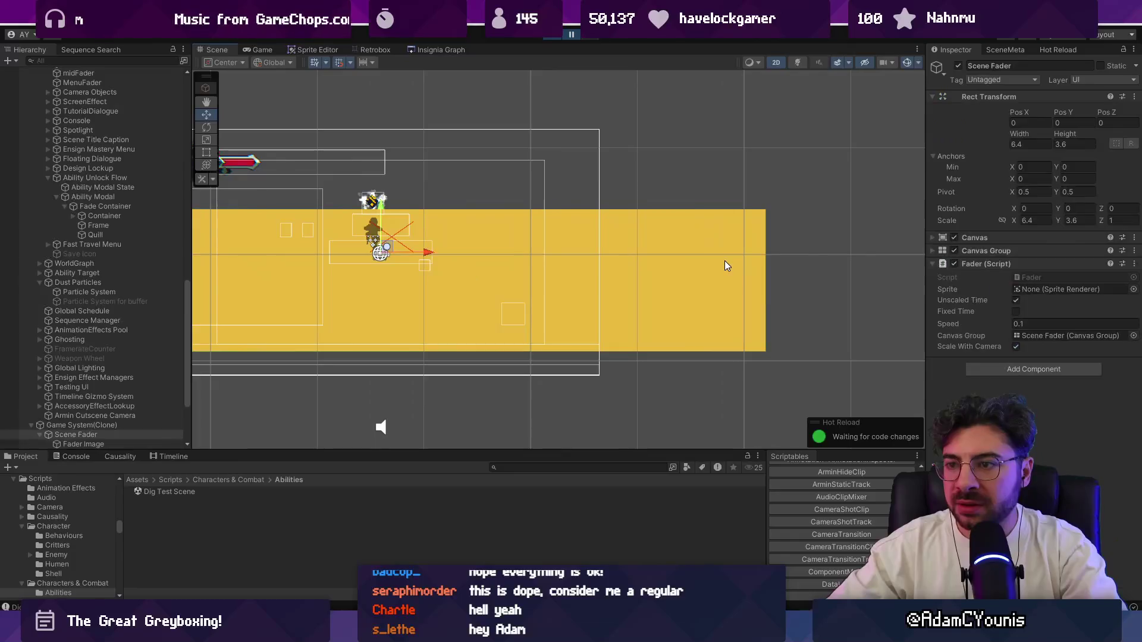
{"action": "key", "text": "ctrl+z"}
{"action": "key", "text": "ctrl+z"}
{"action": "key", "text": "ctrl+z"}
{"action": "key", "text": "ctrl+z"}
{"action": "key", "text": "ctrl+z"}
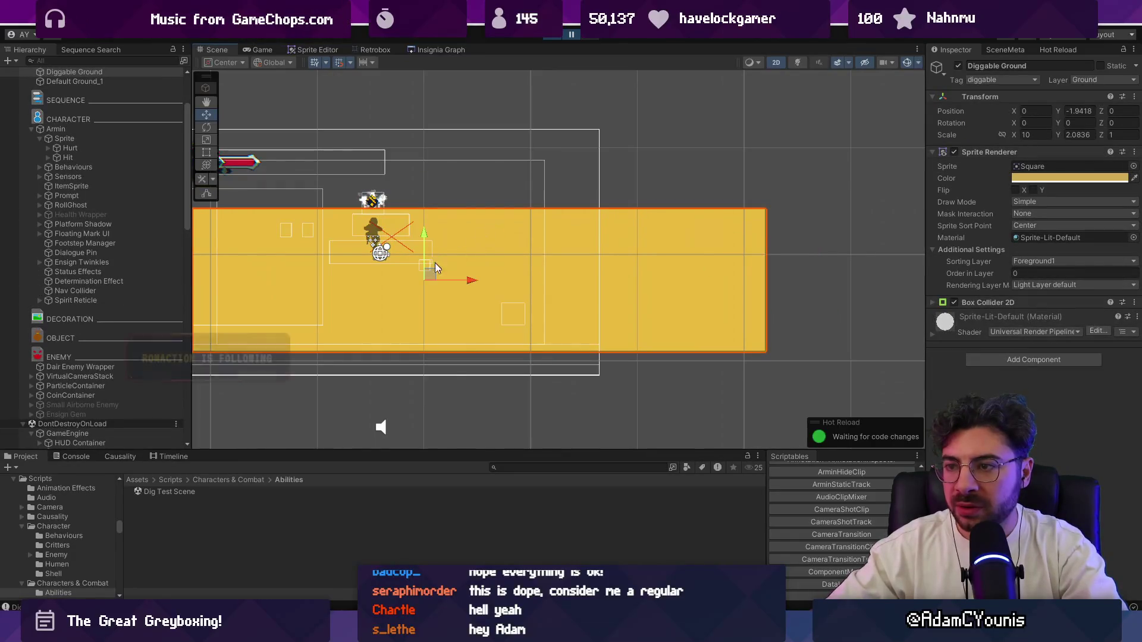
{"action": "scroll", "coordinate": [360, 238], "scroll_direction": "up", "scroll_amount": 3}
{"action": "scroll", "coordinate": [360, 232], "scroll_direction": "up", "scroll_amount": 3}
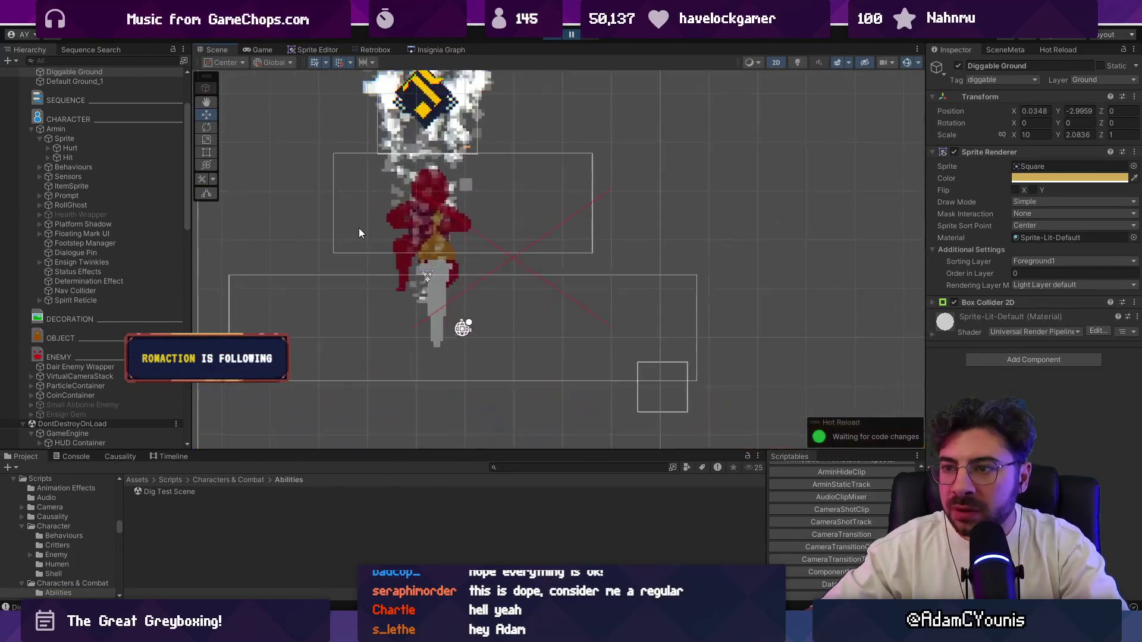
{"action": "key", "text": "ctrl+z"}
{"action": "key", "text": "ctrl+z"}
{"action": "key", "text": "ctrl+z"}
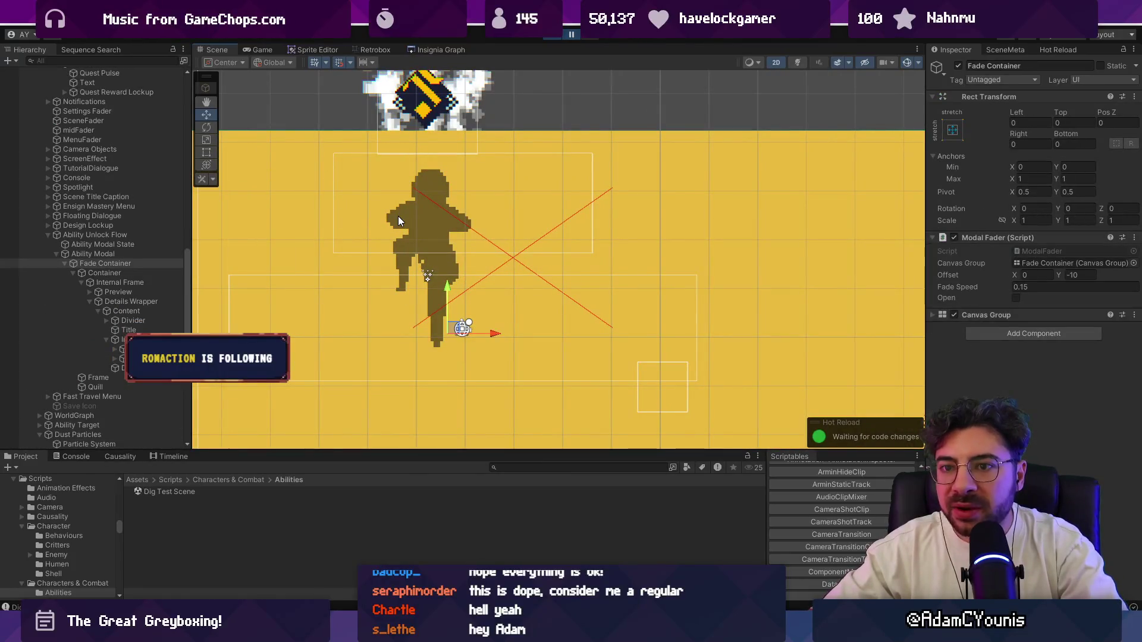
{"action": "scroll", "coordinate": [95, 214], "scroll_direction": "up", "scroll_amount": 10}
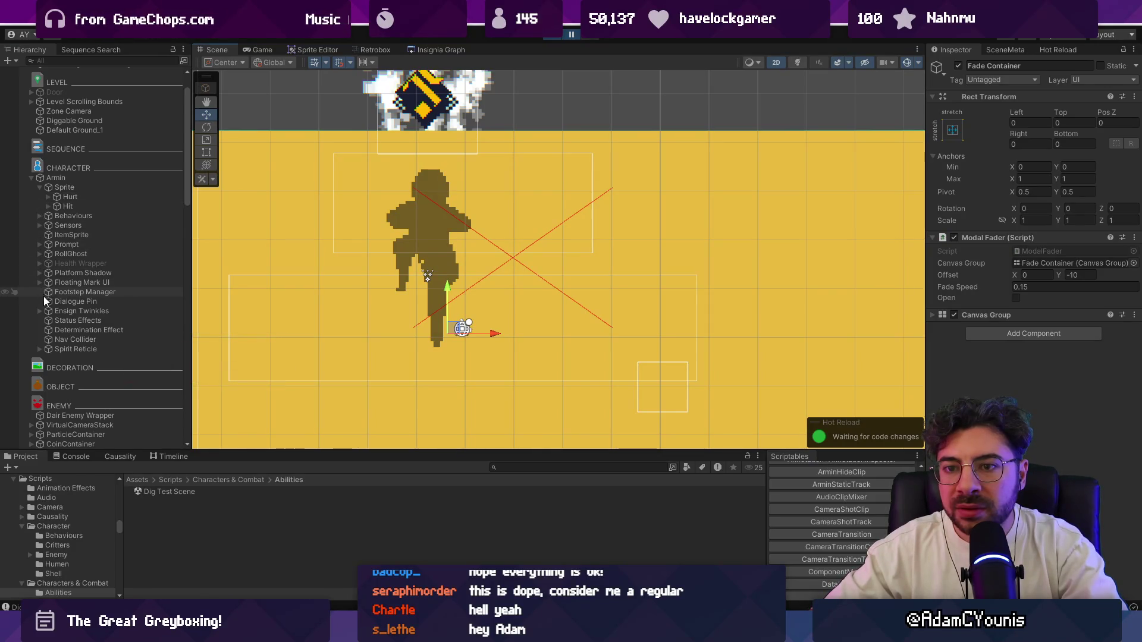
Select the Spirit Reticle sprite, then cycle through the Ensign UI Cradle and Fade Container
{"action": "left_click", "coordinate": [40, 351]}
{"action": "left_click", "coordinate": [66, 358]}
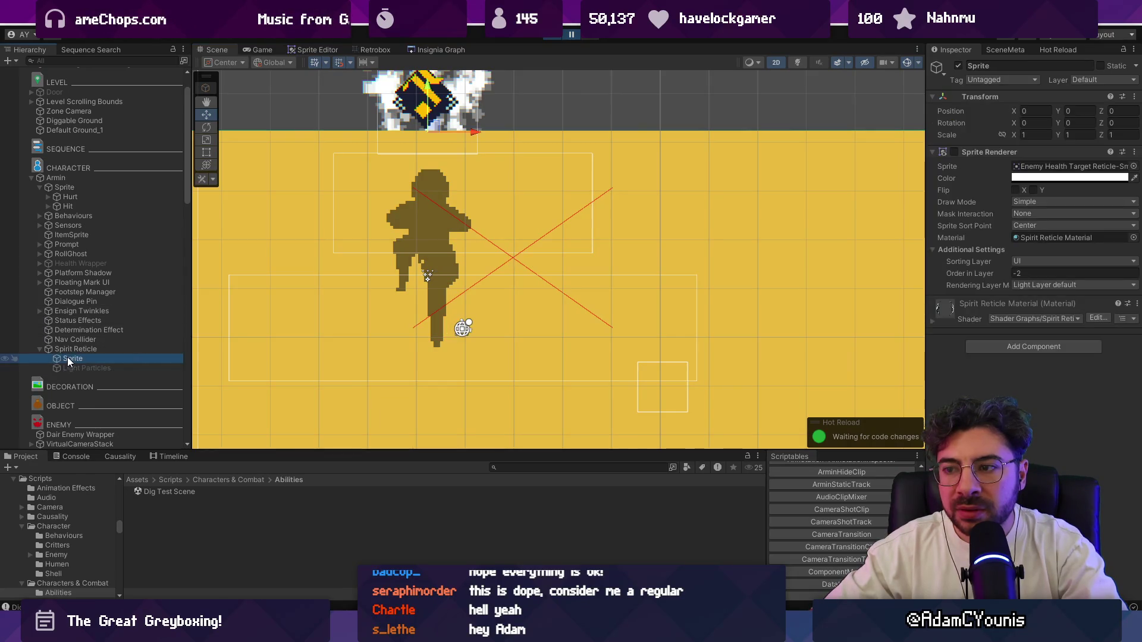
{"action": "left_click", "coordinate": [413, 212]}
{"action": "left_click", "coordinate": [412, 212]}
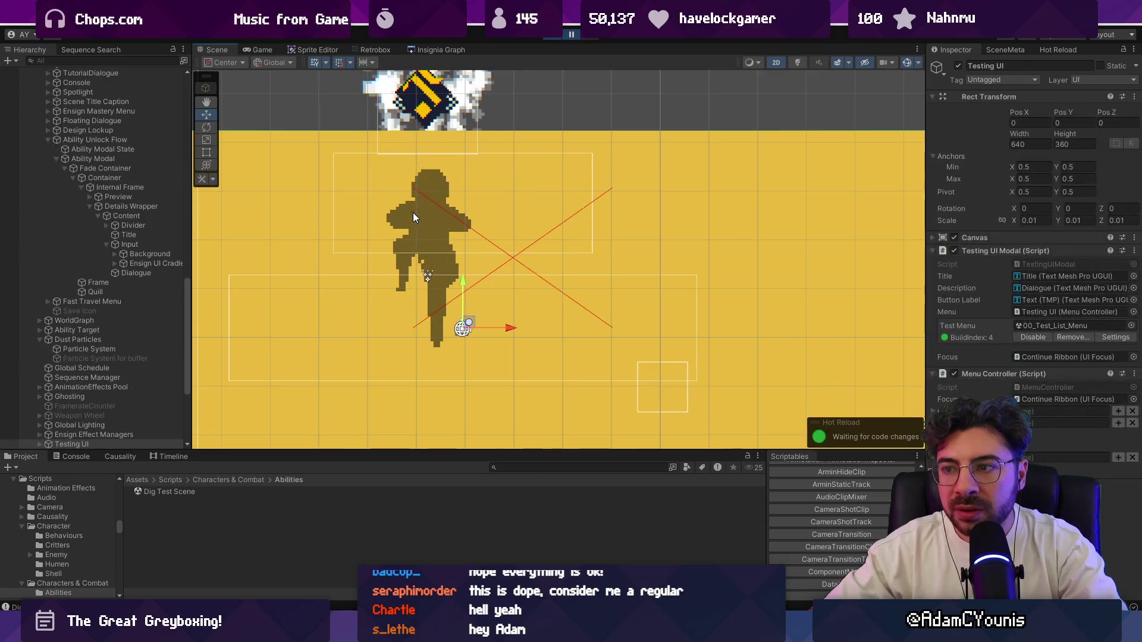
{"action": "left_click", "coordinate": [398, 218]}
{"action": "left_click", "coordinate": [397, 218]}
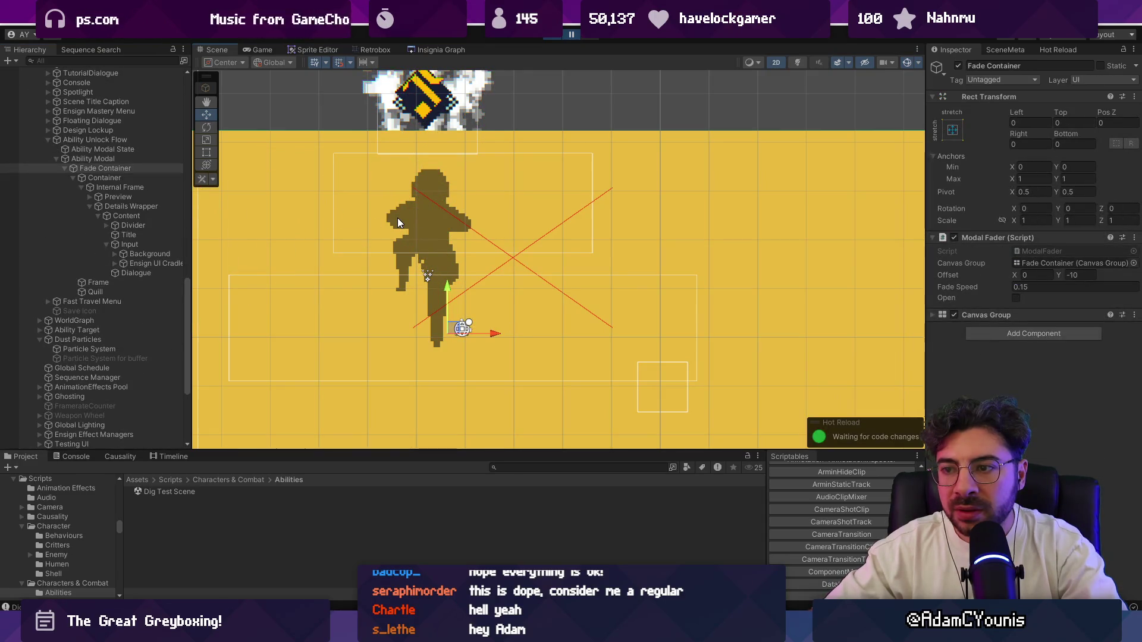
{"action": "scroll", "coordinate": [83, 196], "scroll_direction": "up", "scroll_amount": 10}
Frame the GameEngine object and move it left to X -10.24
{"action": "double_click", "coordinate": [67, 173]}
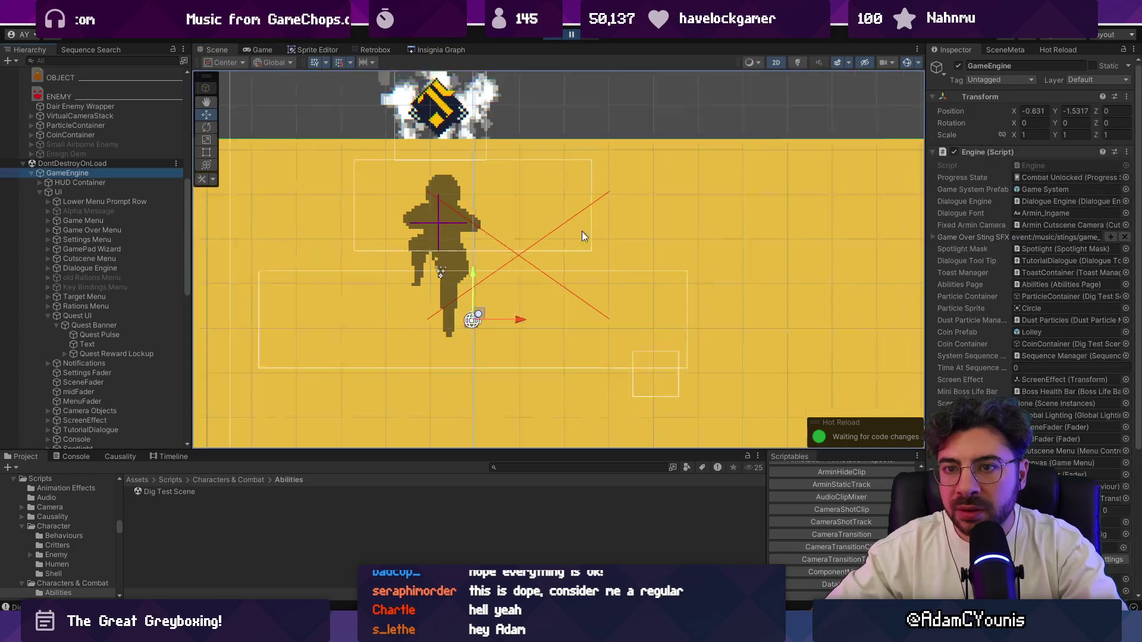
{"action": "left_click_drag", "start_coordinate": [579, 247], "coordinate": [531, 249]}
{"action": "scroll", "coordinate": [529, 244], "scroll_direction": "up", "scroll_amount": 5}
{"action": "left_click", "coordinate": [524, 236]}
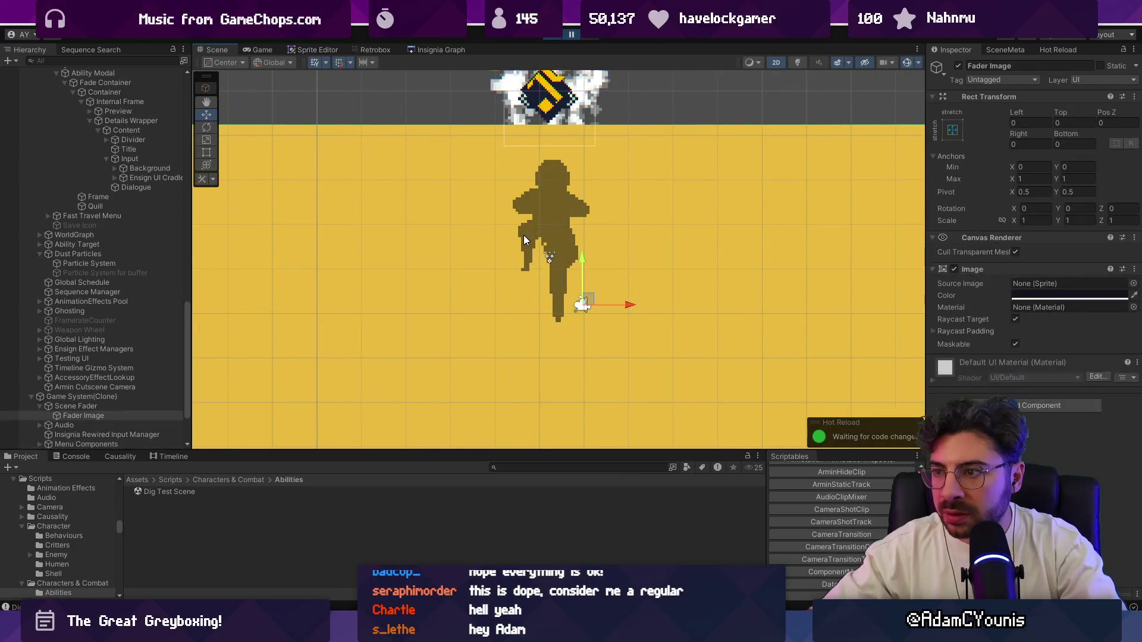
Select the DigShadow sprite, nudge it slightly, pause, and frame it in the scene
{"action": "left_click", "coordinate": [524, 237]}
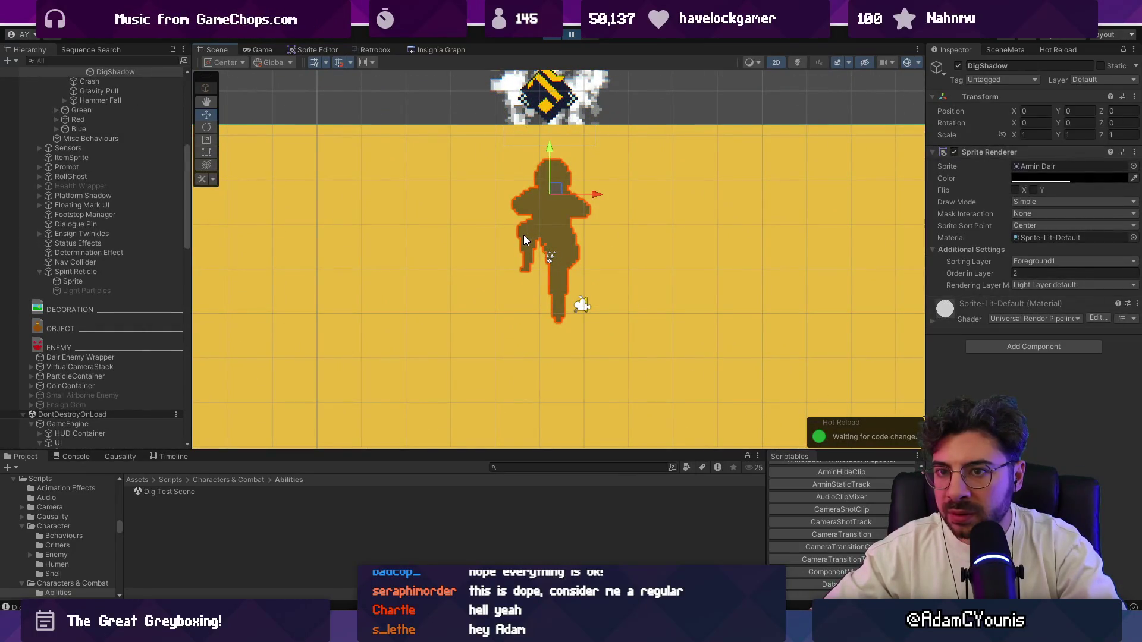
{"action": "scroll", "coordinate": [120, 202], "scroll_direction": "up", "scroll_amount": 6}
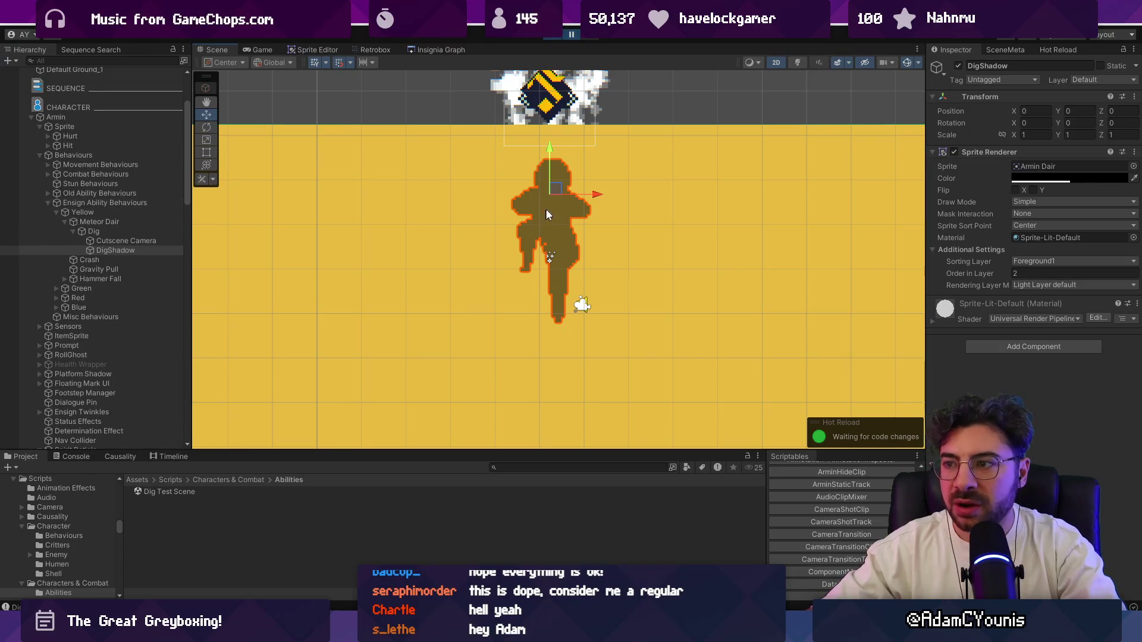
{"action": "left_click_drag", "start_coordinate": [539, 181], "coordinate": [535, 182]}
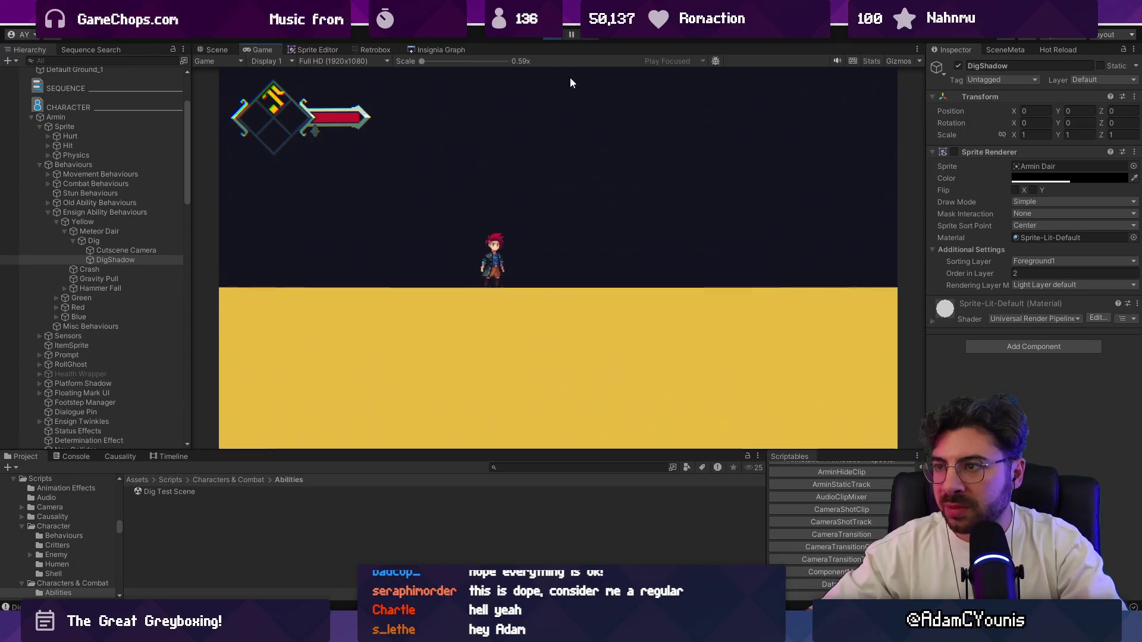
{"action": "left_click", "coordinate": [571, 34]}
{"action": "key", "text": "f"}
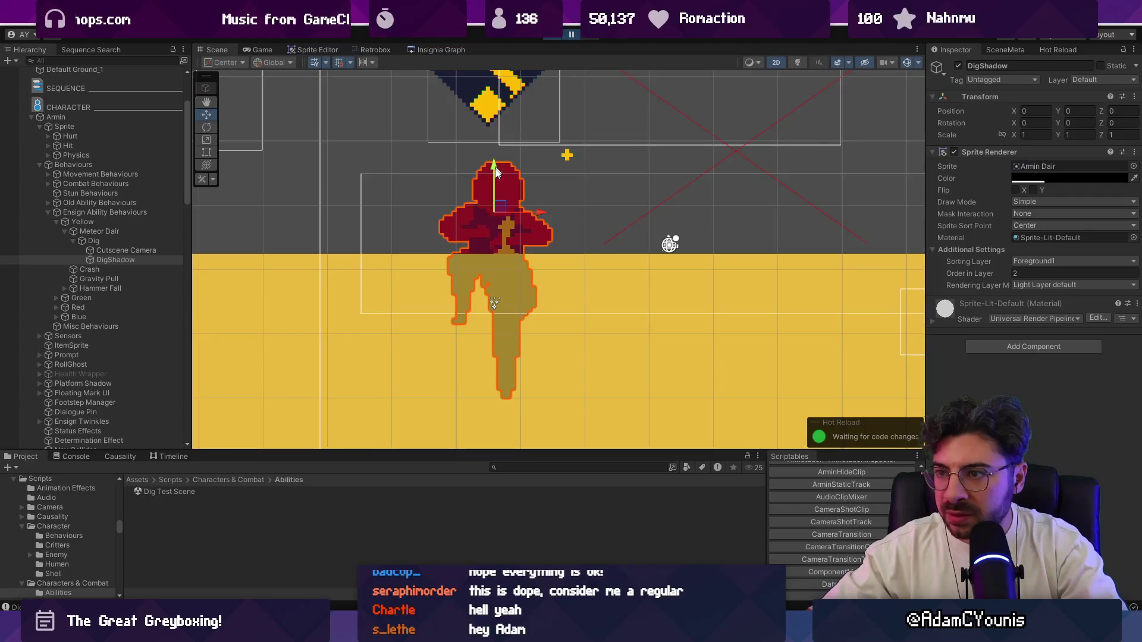
{"action": "scroll", "coordinate": [501, 161], "scroll_direction": "up", "scroll_amount": 3}
Toggle the Scene view into 3D perspective and back to flat 2D
{"action": "key", "text": "2"}
{"action": "key", "text": "t"}
{"action": "key", "text": "2"}
{"action": "key", "text": "w"}
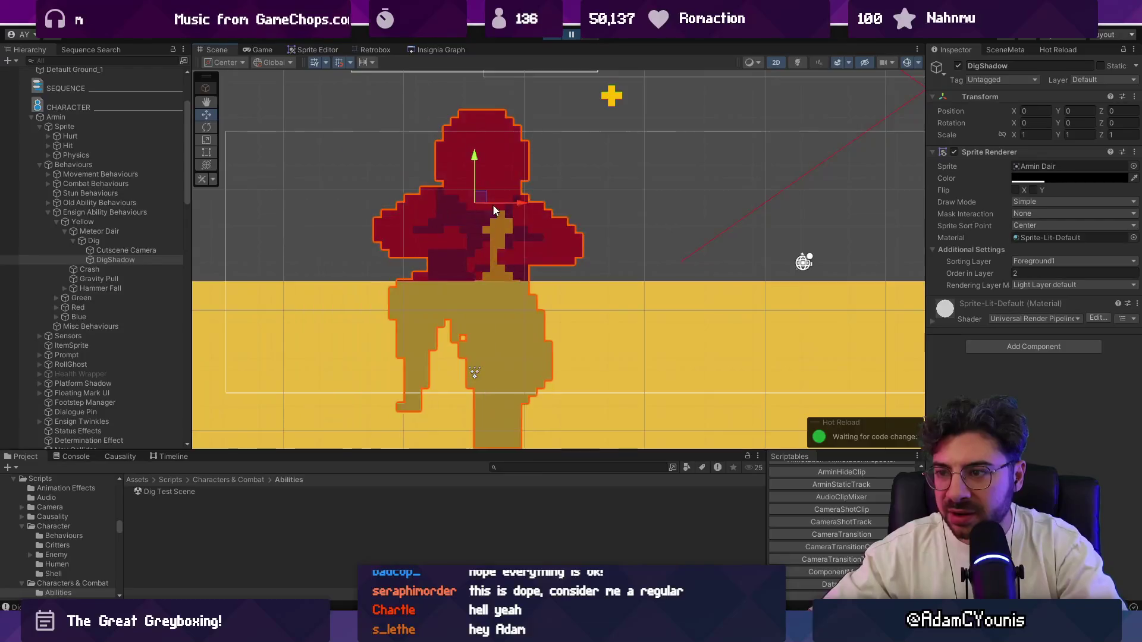
{"action": "scroll", "coordinate": [506, 167], "scroll_direction": "down", "scroll_amount": 3}
Stop the playtest and select the GameEngine object for editing
{"action": "left_click", "coordinate": [549, 37]}
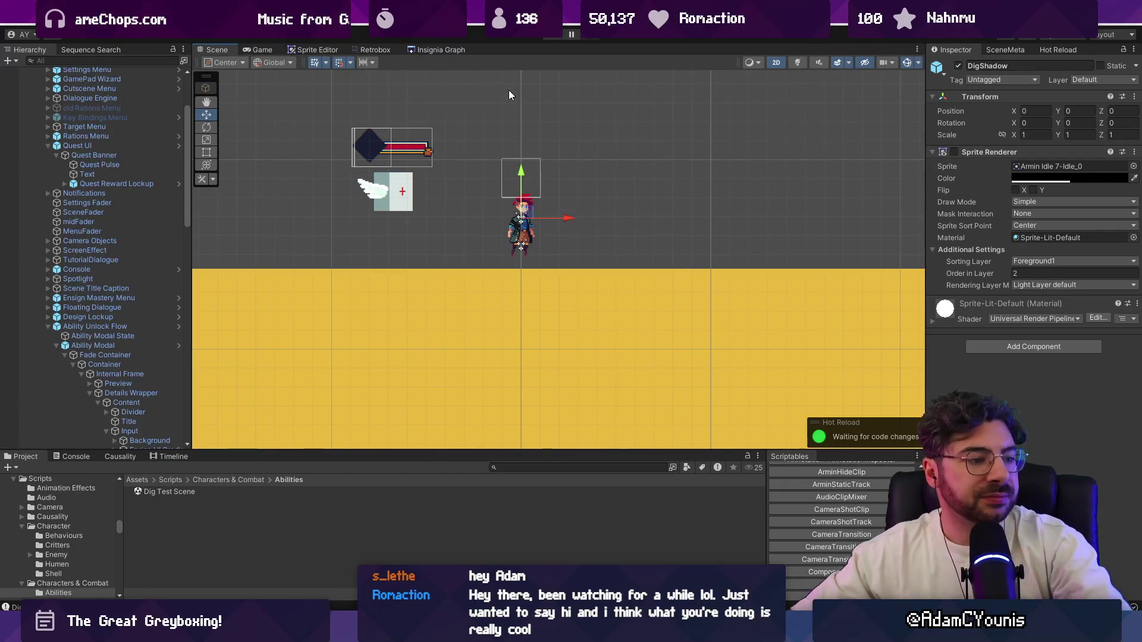
{"action": "scroll", "coordinate": [466, 213], "scroll_direction": "up", "scroll_amount": 2}
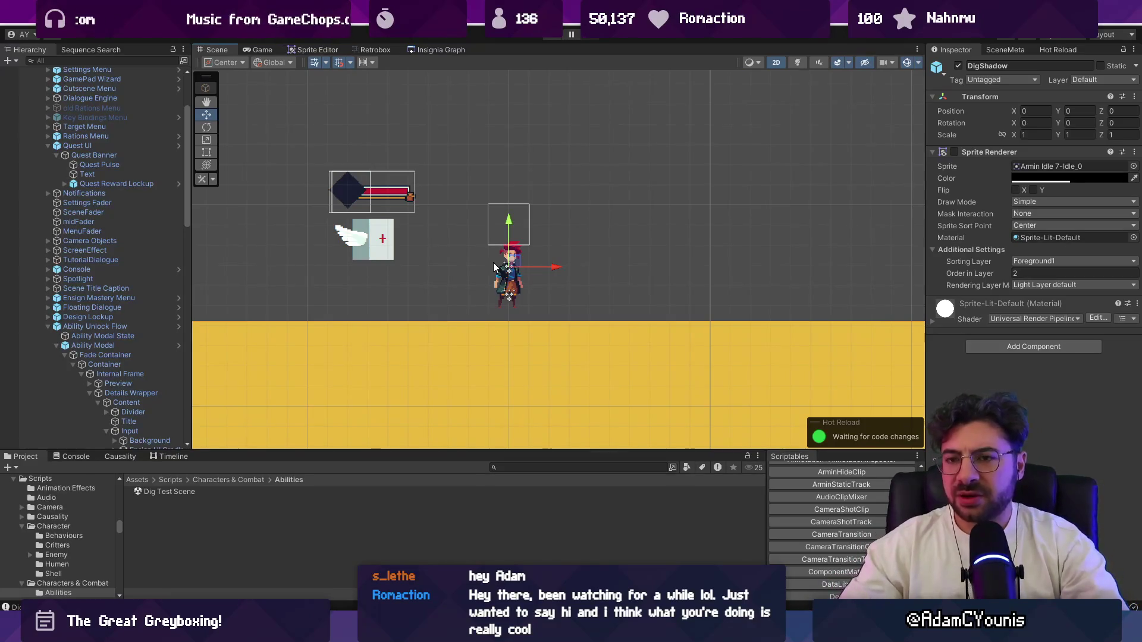
{"action": "scroll", "coordinate": [87, 188], "scroll_direction": "up", "scroll_amount": 5}
{"action": "left_click", "coordinate": [37, 101]}
{"action": "left_click", "coordinate": [31, 100]}
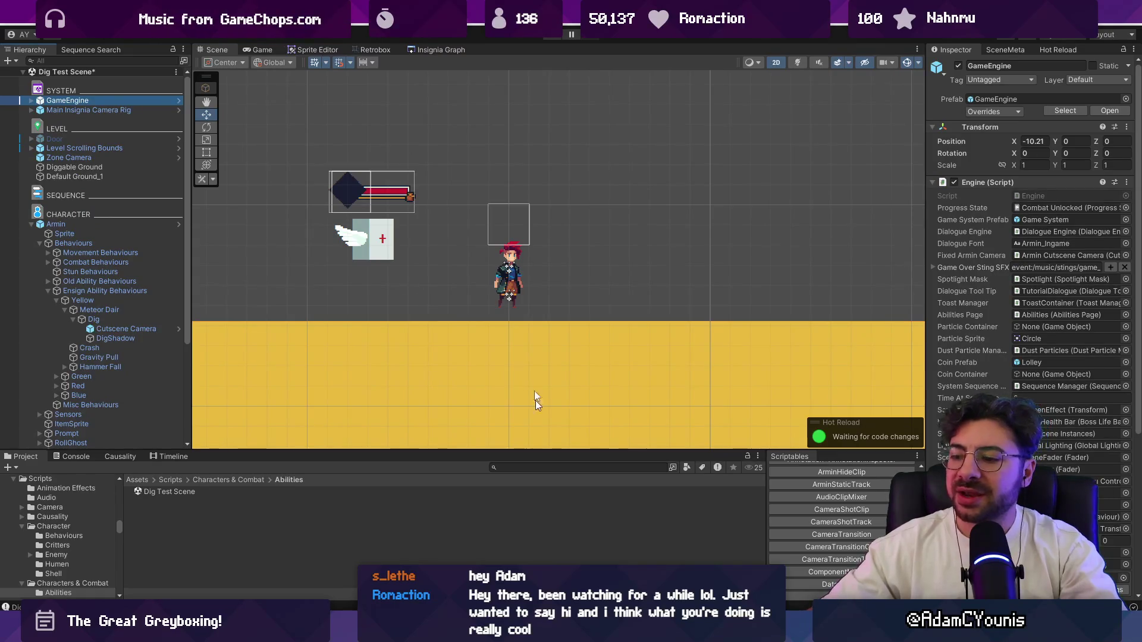
{"action": "key", "text": "alt+Tab"}
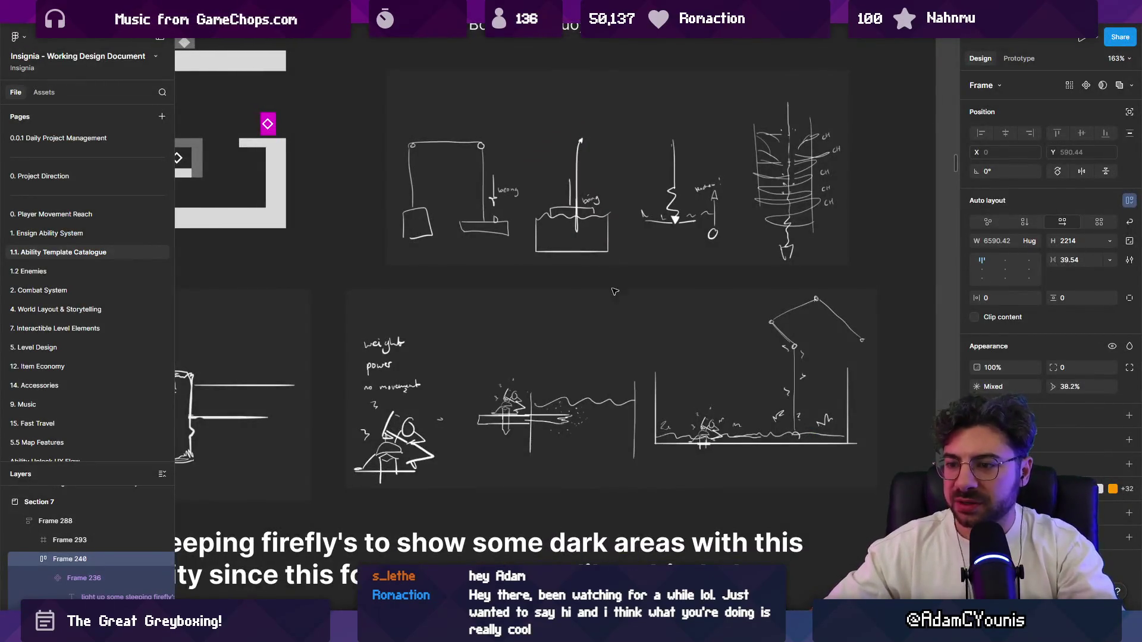
Zoom to the Plunge Attack frame and read its 'Carnival hammer' notes and greybox sketches
{"action": "scroll", "coordinate": [615, 289], "scroll_direction": "down", "scroll_amount": 5}
{"action": "left_click_drag", "start_coordinate": [493, 342], "coordinate": [520, 389]}
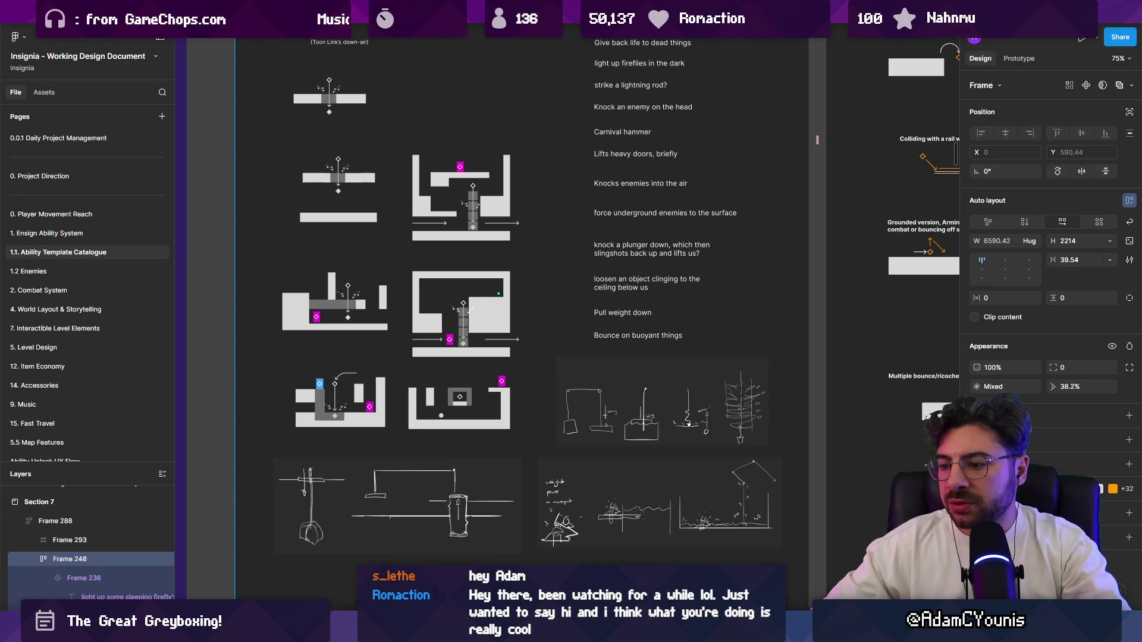
{"action": "key", "text": "shift+2"}
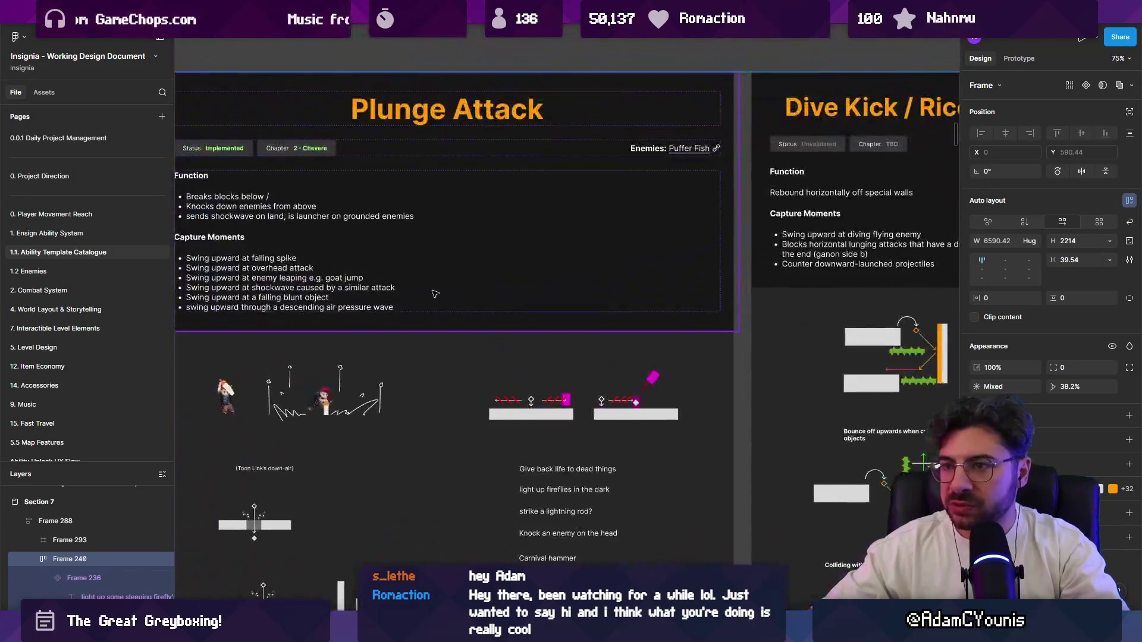
{"action": "left_click_drag", "start_coordinate": [434, 294], "coordinate": [515, 218]}
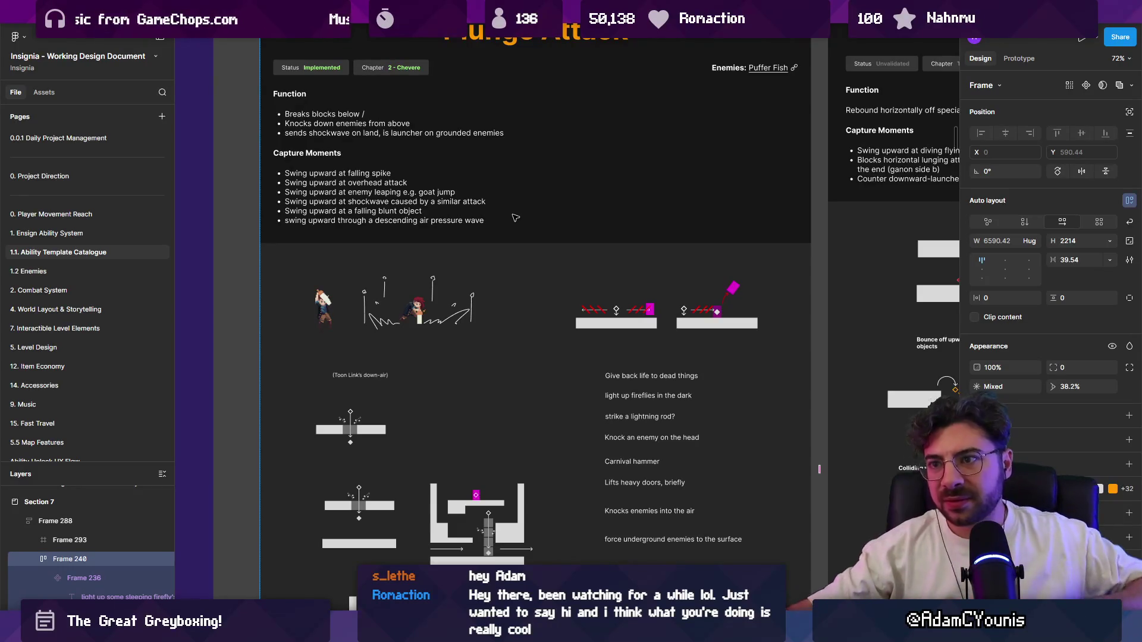
{"action": "scroll", "coordinate": [515, 218], "scroll_direction": "up", "scroll_amount": 5}
{"action": "scroll", "coordinate": [428, 336], "scroll_direction": "down", "scroll_amount": 4}
{"action": "scroll", "coordinate": [422, 331], "scroll_direction": "up", "scroll_amount": 4}
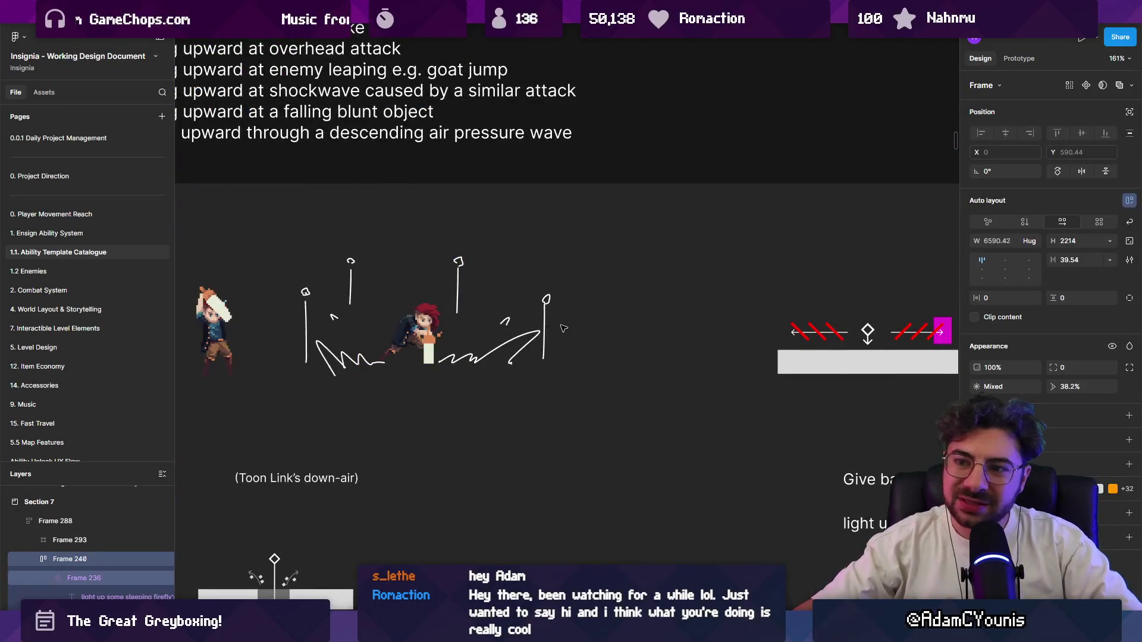
{"action": "scroll", "coordinate": [560, 342], "scroll_direction": "down", "scroll_amount": 3}
{"action": "scroll", "coordinate": [560, 341], "scroll_direction": "down", "scroll_amount": 5}
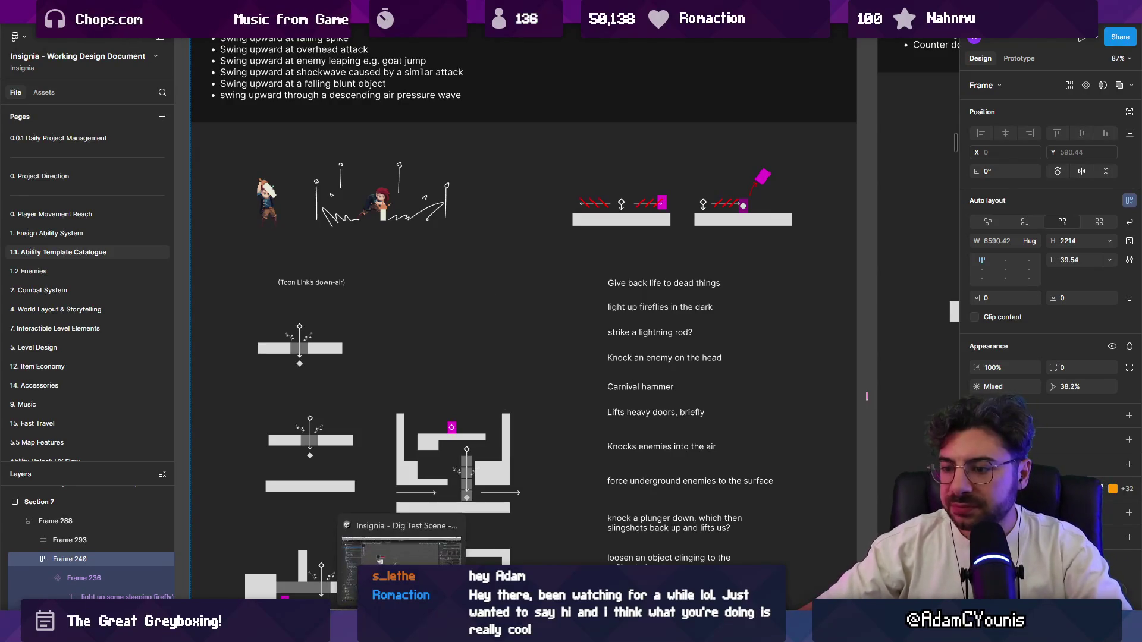
{"action": "left_click", "coordinate": [381, 630]}
Show the Insignia Graph map of level rooms and pan across it
{"action": "left_click", "coordinate": [433, 48]}
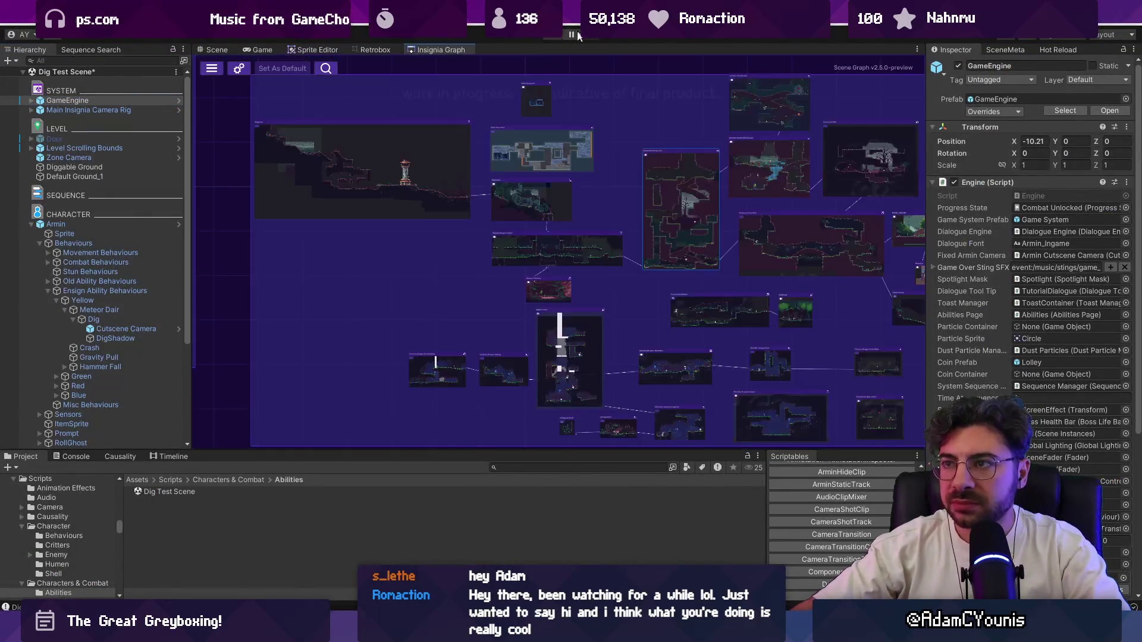
{"action": "scroll", "coordinate": [424, 191], "scroll_direction": "up", "scroll_amount": 3}
{"action": "scroll", "coordinate": [594, 238], "scroll_direction": "down", "scroll_amount": 4}
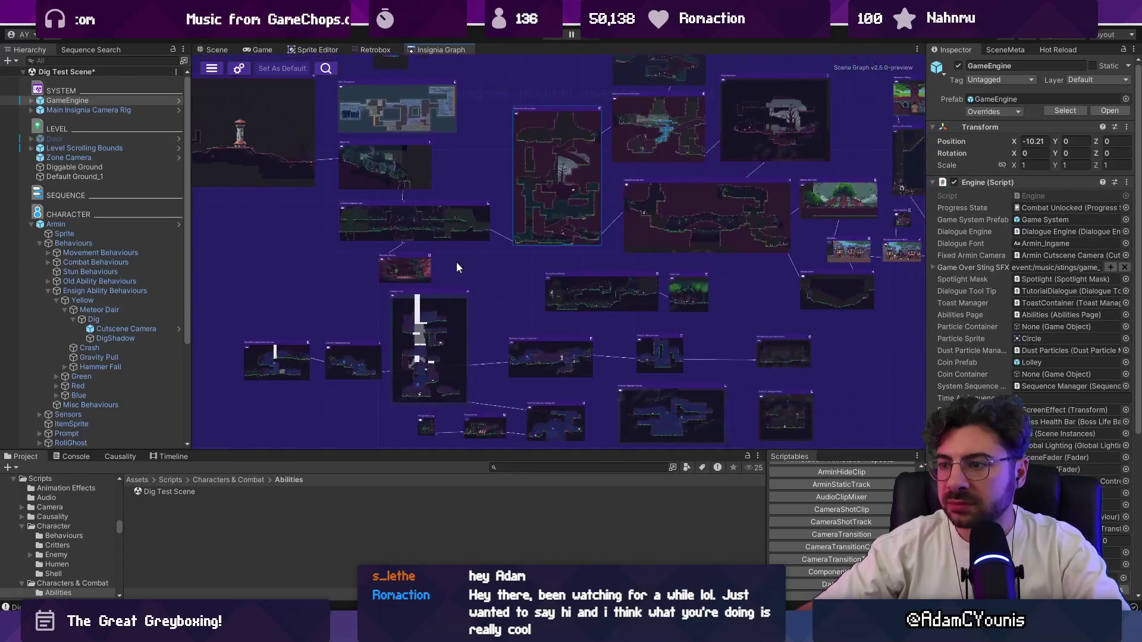
{"action": "scroll", "coordinate": [484, 223], "scroll_direction": "up", "scroll_amount": 3}
{"action": "scroll", "coordinate": [482, 223], "scroll_direction": "down", "scroll_amount": 3}
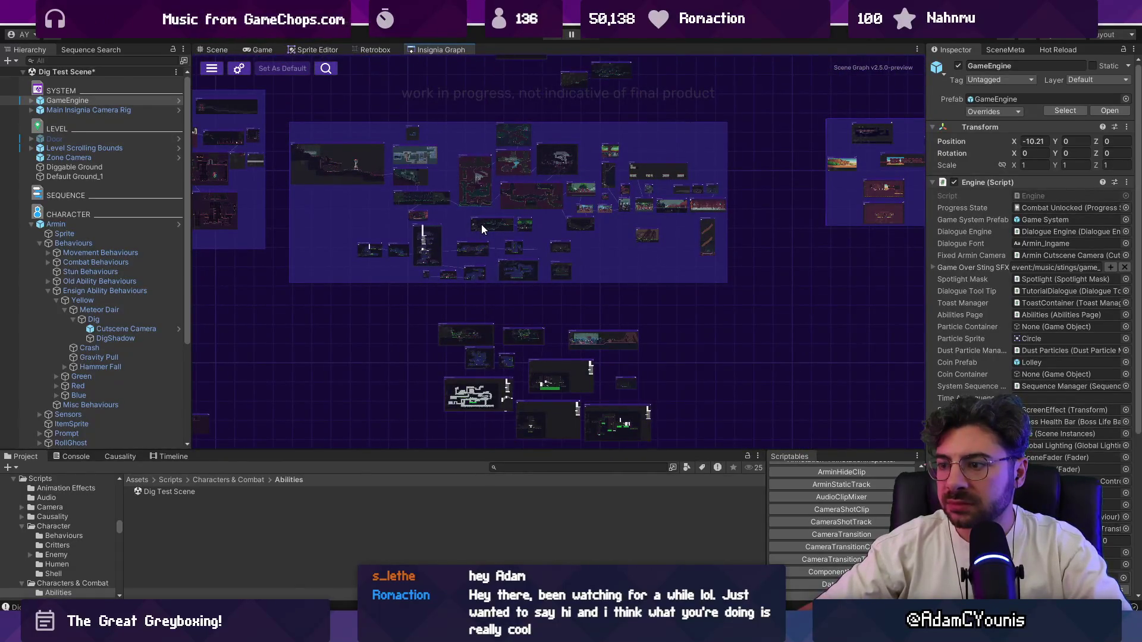
{"action": "left_click_drag", "start_coordinate": [481, 222], "coordinate": [727, 256]}
{"action": "scroll", "coordinate": [688, 254], "scroll_direction": "up", "scroll_amount": 5}
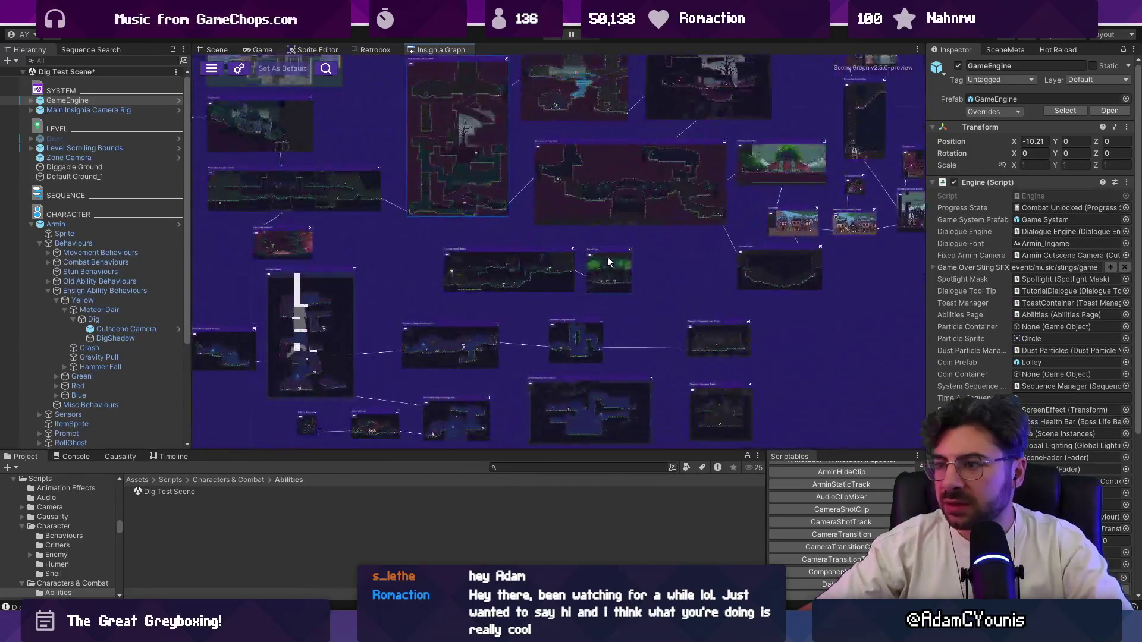
{"action": "scroll", "coordinate": [552, 180], "scroll_direction": "down", "scroll_amount": 2}
{"action": "scroll", "coordinate": [469, 237], "scroll_direction": "up", "scroll_amount": 5}
{"action": "scroll", "coordinate": [476, 235], "scroll_direction": "down", "scroll_amount": 5}
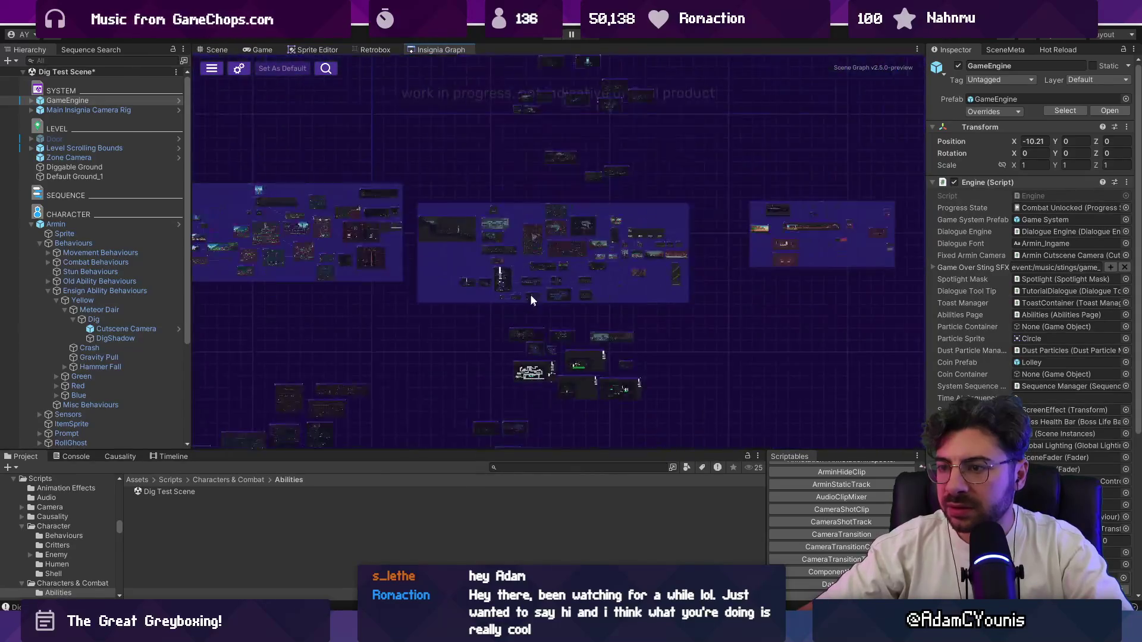
Zoom into the forest rooms and open the Cheverwood Canopy West room without saving
{"action": "scroll", "coordinate": [481, 238], "scroll_direction": "up", "scroll_amount": 3}
{"action": "scroll", "coordinate": [480, 237], "scroll_direction": "up", "scroll_amount": 3}
{"action": "scroll", "coordinate": [533, 249], "scroll_direction": "down", "scroll_amount": 5}
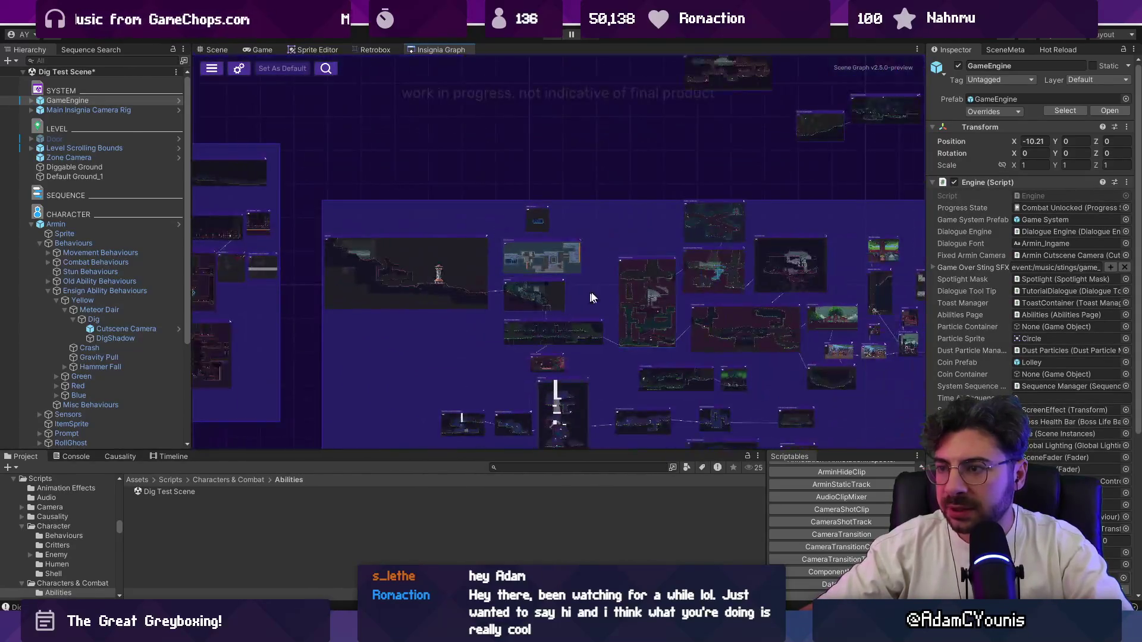
{"action": "scroll", "coordinate": [540, 338], "scroll_direction": "up", "scroll_amount": 2}
{"action": "scroll", "coordinate": [541, 273], "scroll_direction": "down", "scroll_amount": 2}
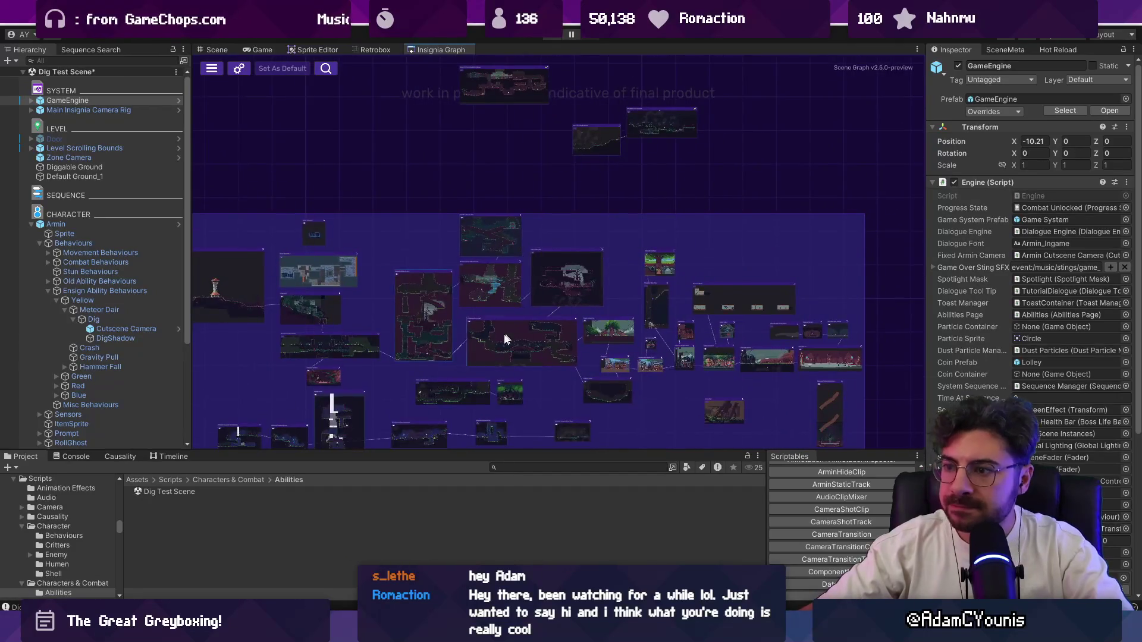
{"action": "scroll", "coordinate": [425, 340], "scroll_direction": "up", "scroll_amount": 5}
{"action": "scroll", "coordinate": [425, 340], "scroll_direction": "up", "scroll_amount": 1}
{"action": "double_click", "coordinate": [398, 317]}
{"action": "left_click", "coordinate": [554, 310]}
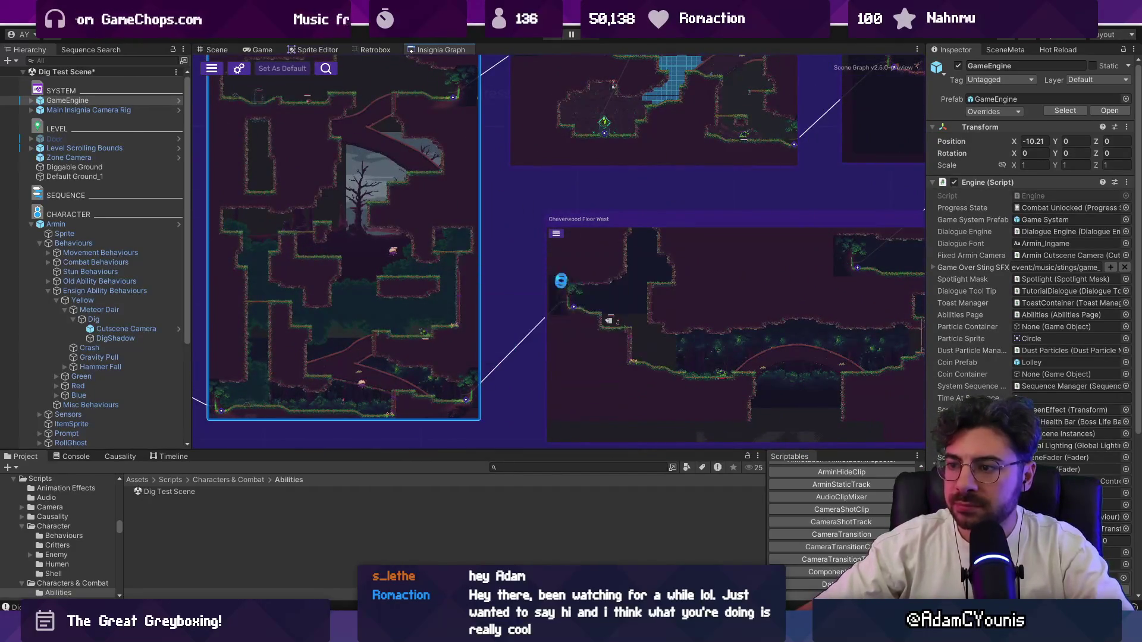
Play the forest room, running the character right, then leave fullscreen and stop
{"action": "left_click", "coordinate": [548, 38]}
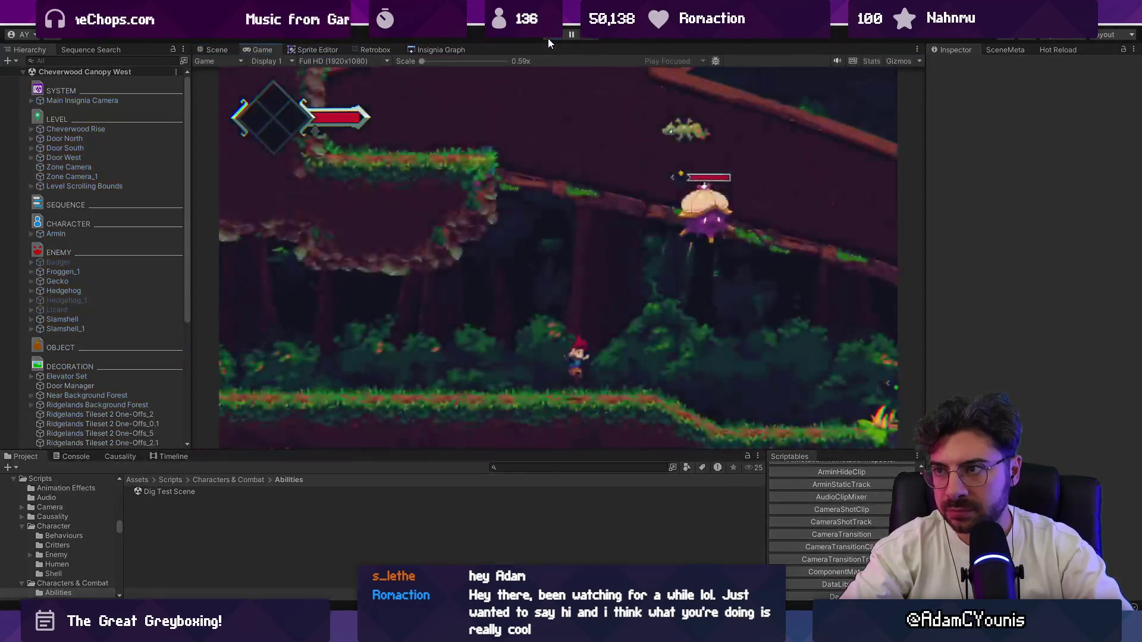
{"action": "key", "text": "Right"}
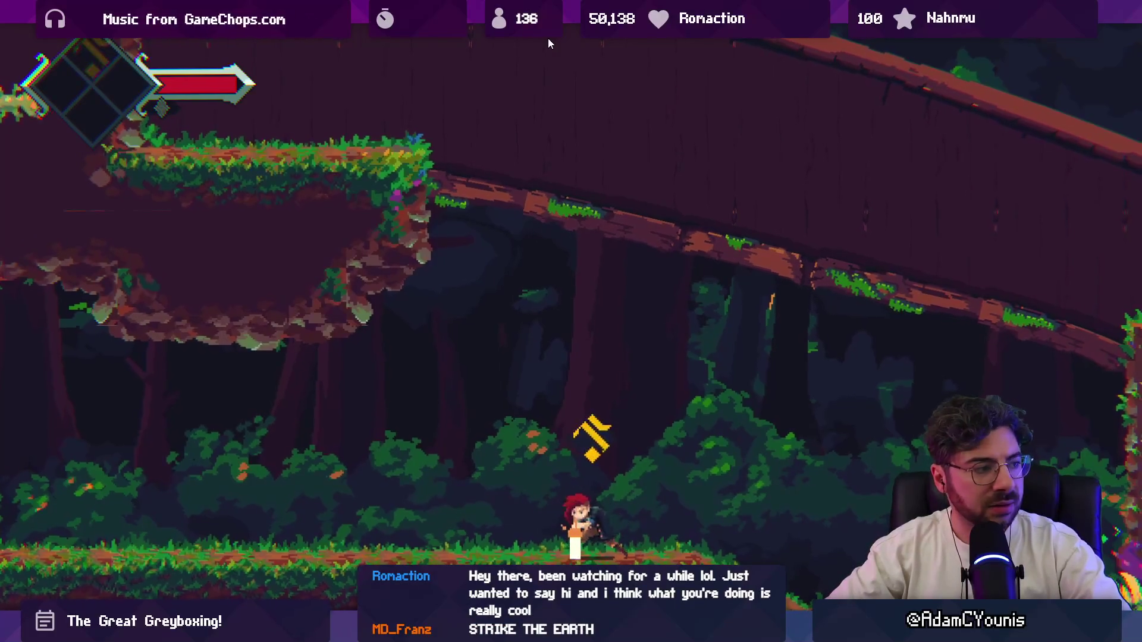
{"action": "key", "text": "F11"}
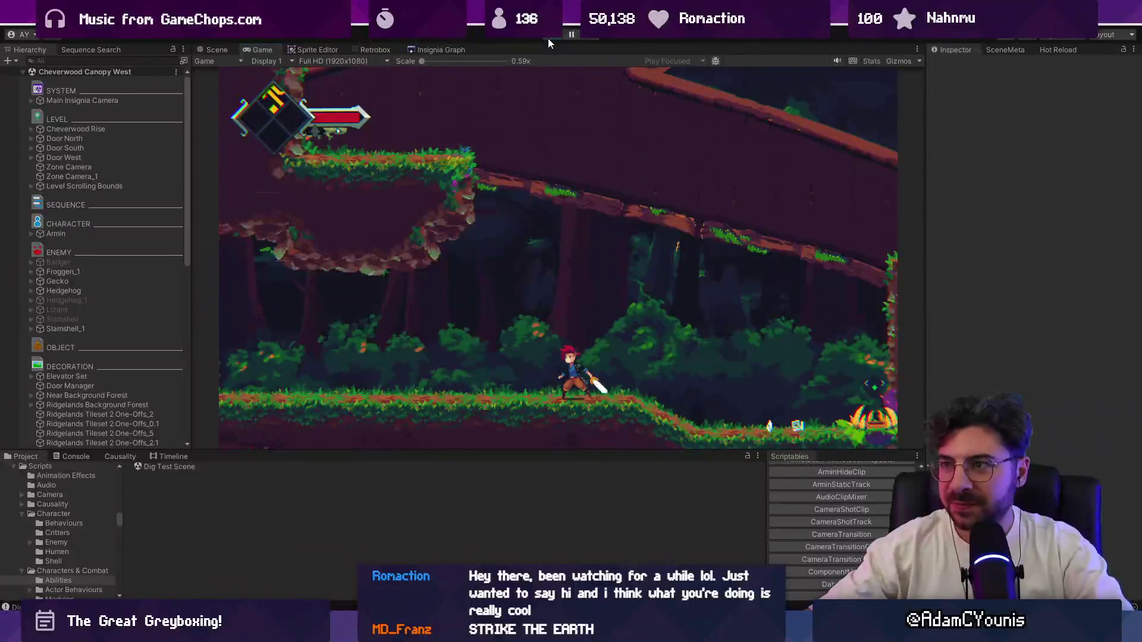
{"action": "left_click", "coordinate": [548, 38]}
Resize the Scene view and recentre it on the character
{"action": "scroll", "coordinate": [527, 259], "scroll_direction": "up", "scroll_amount": 5}
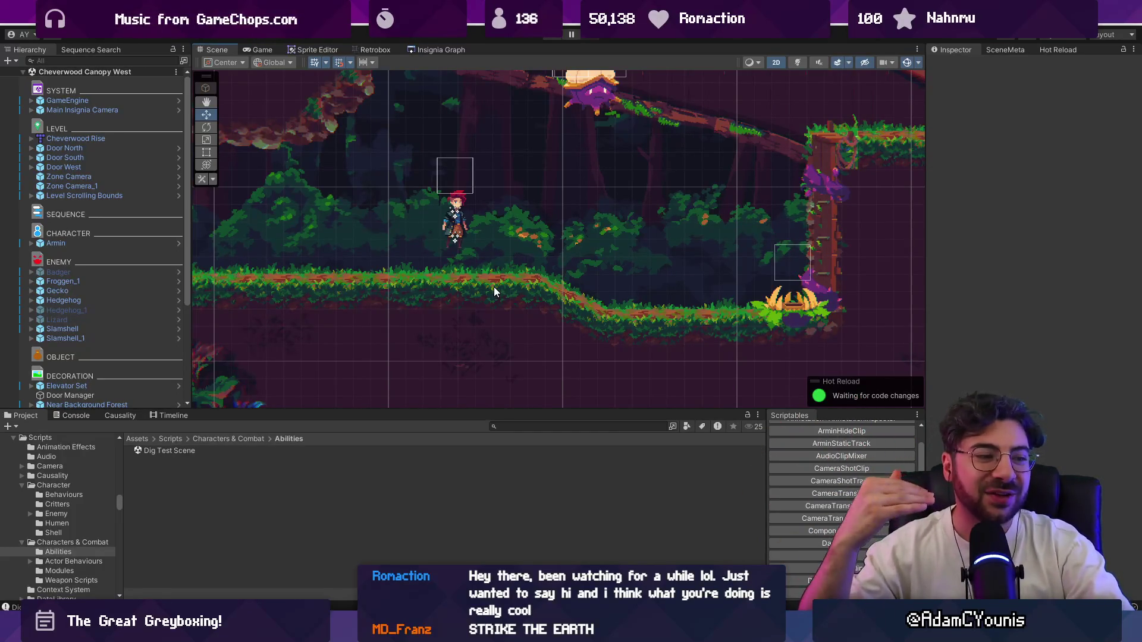
{"action": "left_click_drag", "start_coordinate": [496, 409], "coordinate": [491, 413]}
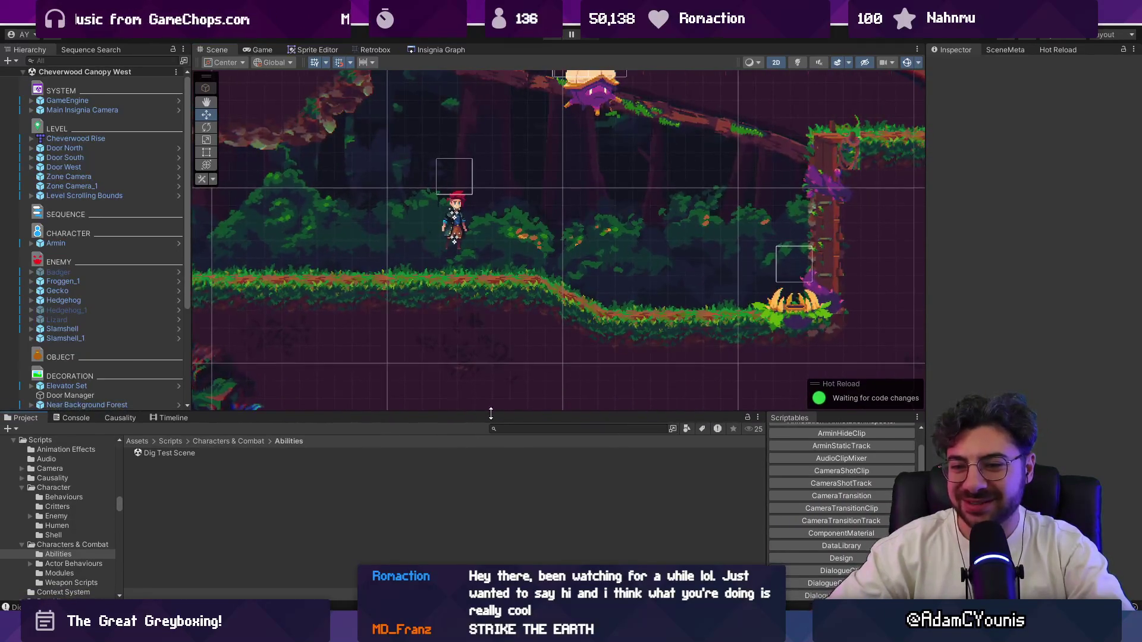
{"action": "left_click_drag", "start_coordinate": [457, 291], "coordinate": [472, 331]}
{"action": "left_click_drag", "start_coordinate": [503, 412], "coordinate": [500, 435]}
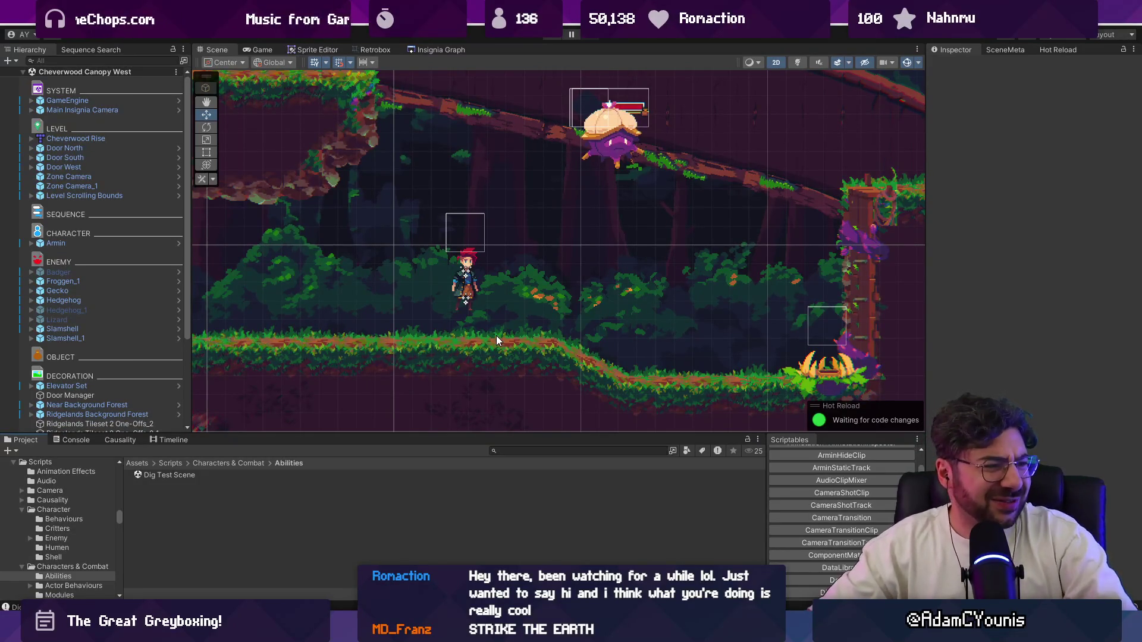
{"action": "left_click_drag", "start_coordinate": [551, 433], "coordinate": [565, 423]}
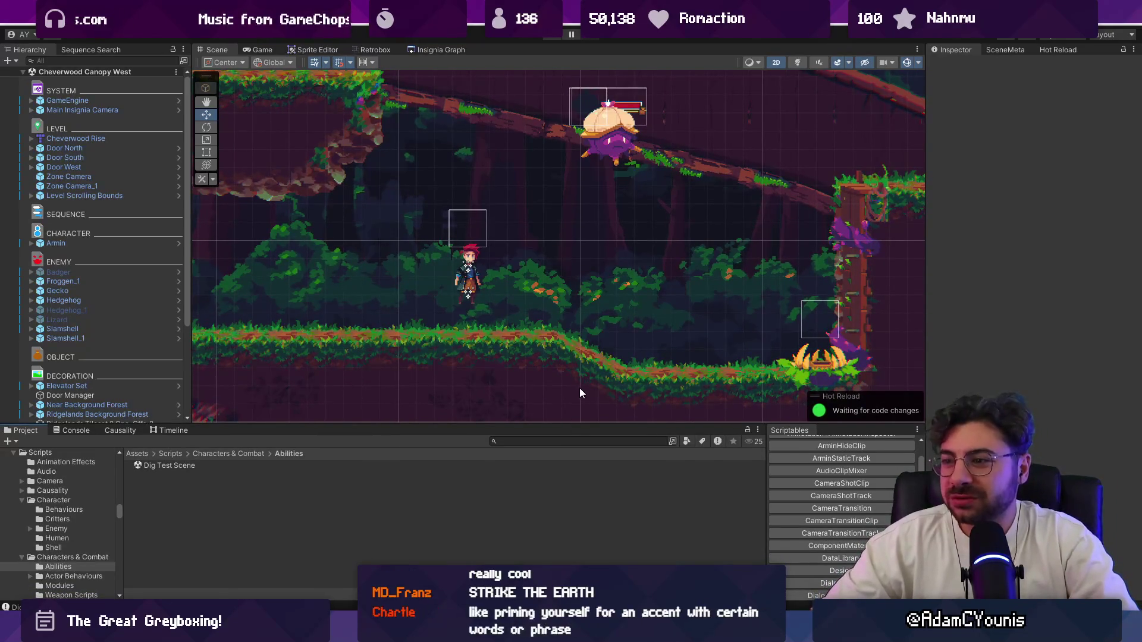
{"action": "left_click_drag", "start_coordinate": [583, 422], "coordinate": [583, 412]}
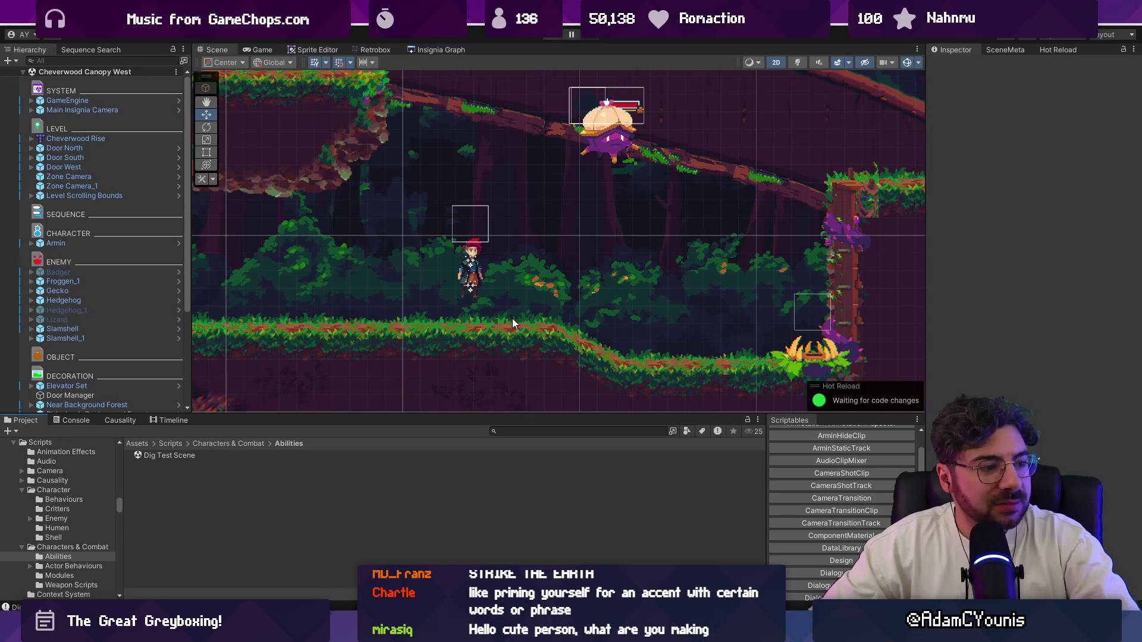
{"action": "scroll", "coordinate": [520, 280], "scroll_direction": "down", "scroll_amount": 3}
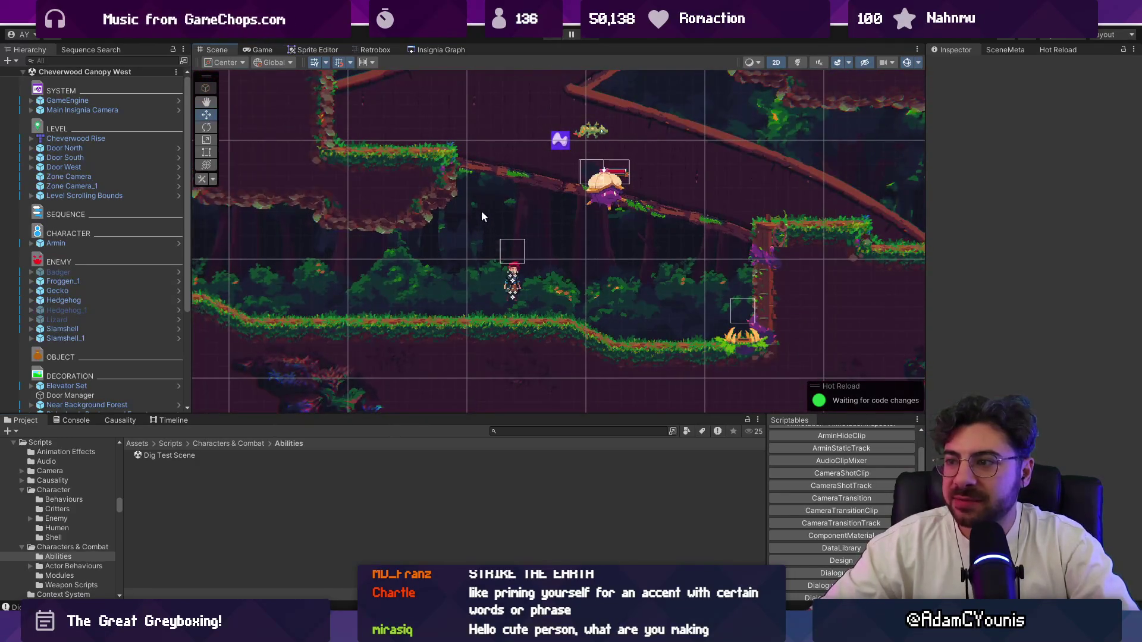
Open Ohrenstead Foothills 2 from the room graph, then return and open the Ohrenstead village room
{"action": "left_click", "coordinate": [414, 49]}
{"action": "scroll", "coordinate": [342, 223], "scroll_direction": "up", "scroll_amount": 3}
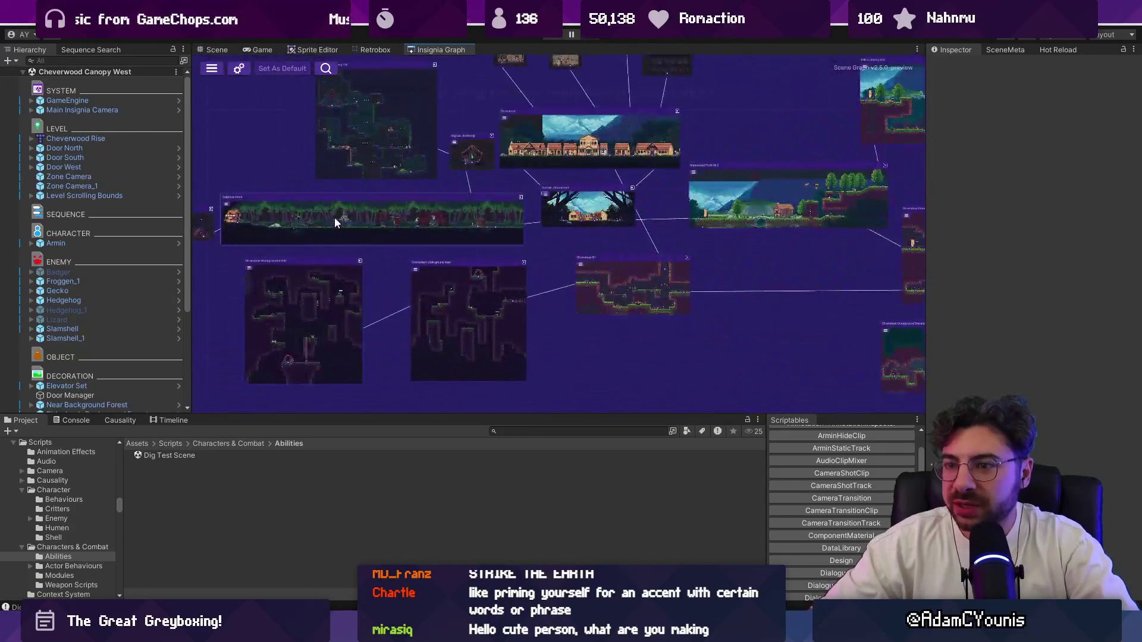
{"action": "double_click", "coordinate": [691, 202]}
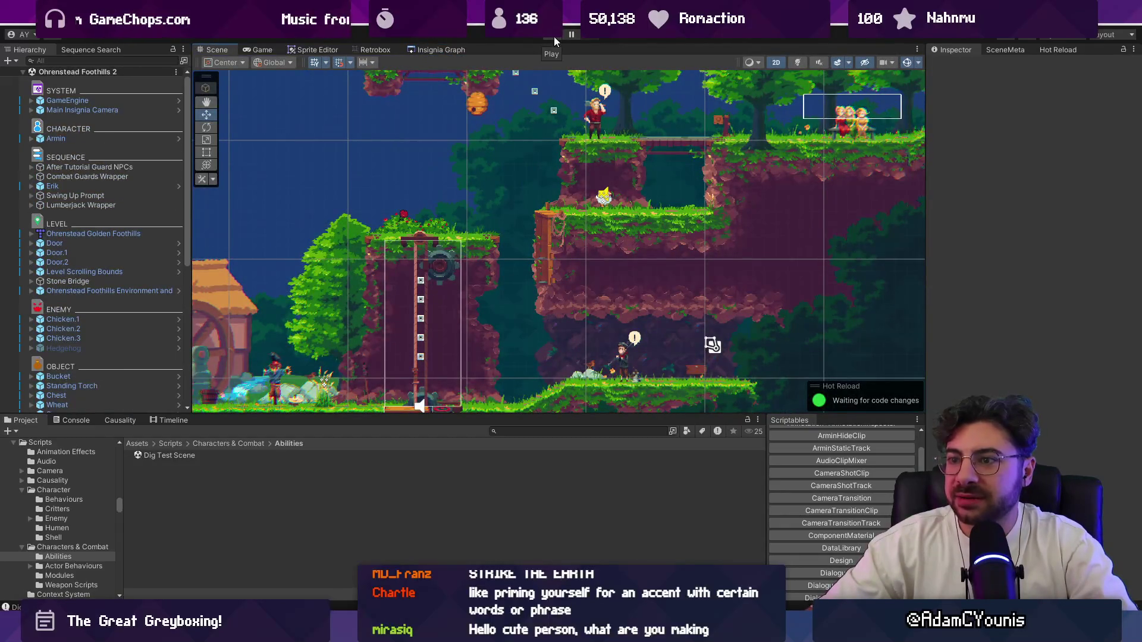
{"action": "left_click", "coordinate": [440, 49]}
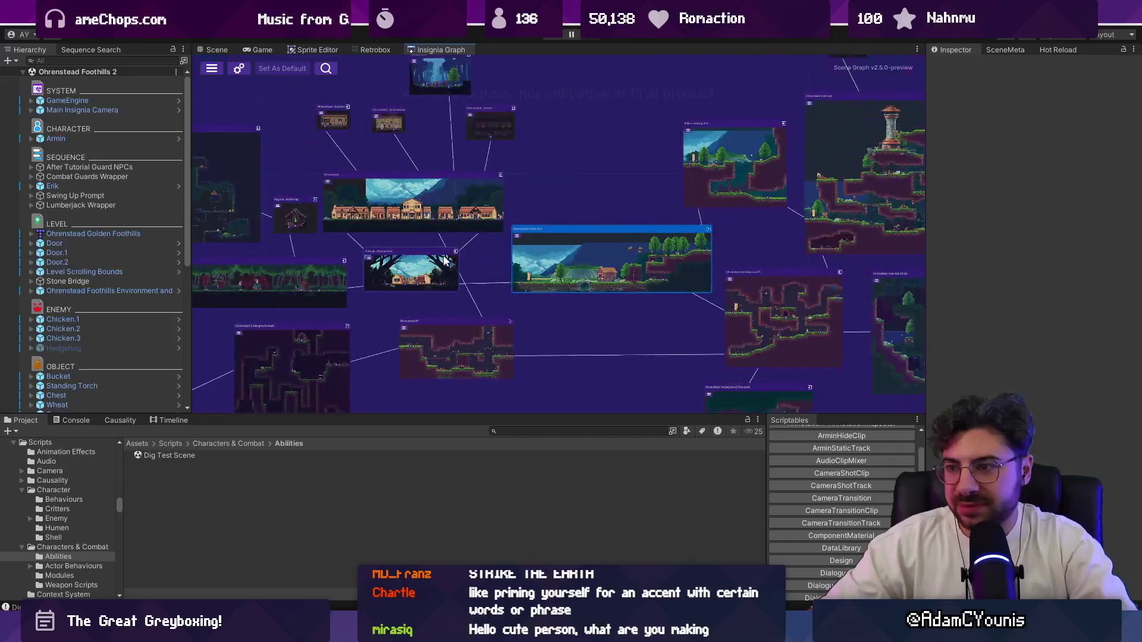
{"action": "double_click", "coordinate": [417, 205]}
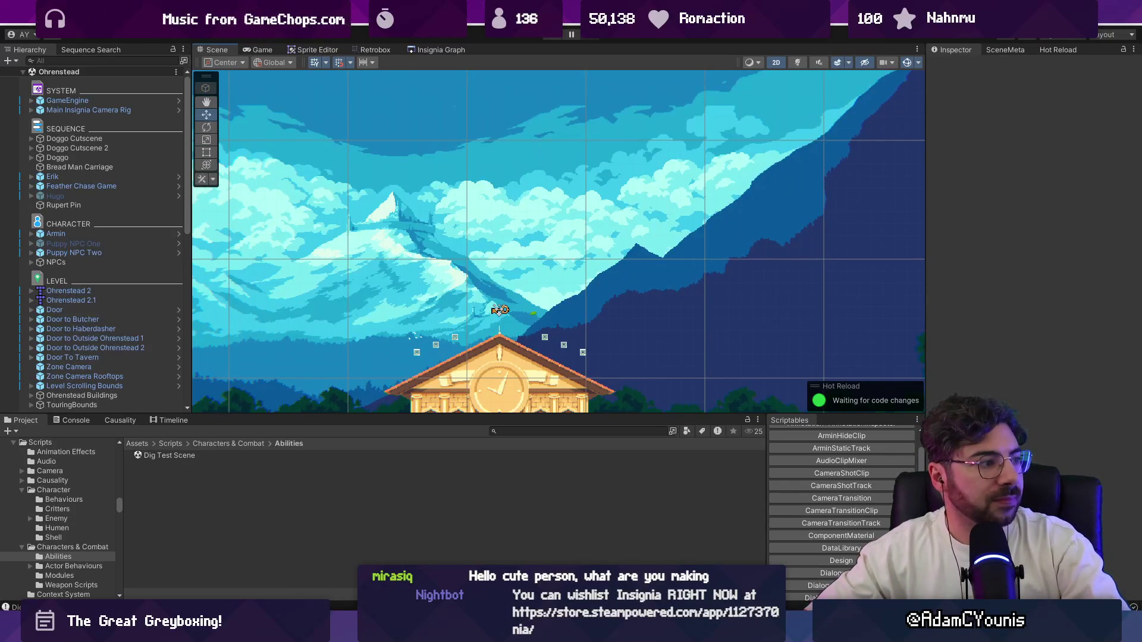
Select the Ohrenstead Foothills Background, revisit the room graph, then search Everything for 'trailer.mp'
{"action": "left_click", "coordinate": [484, 235]}
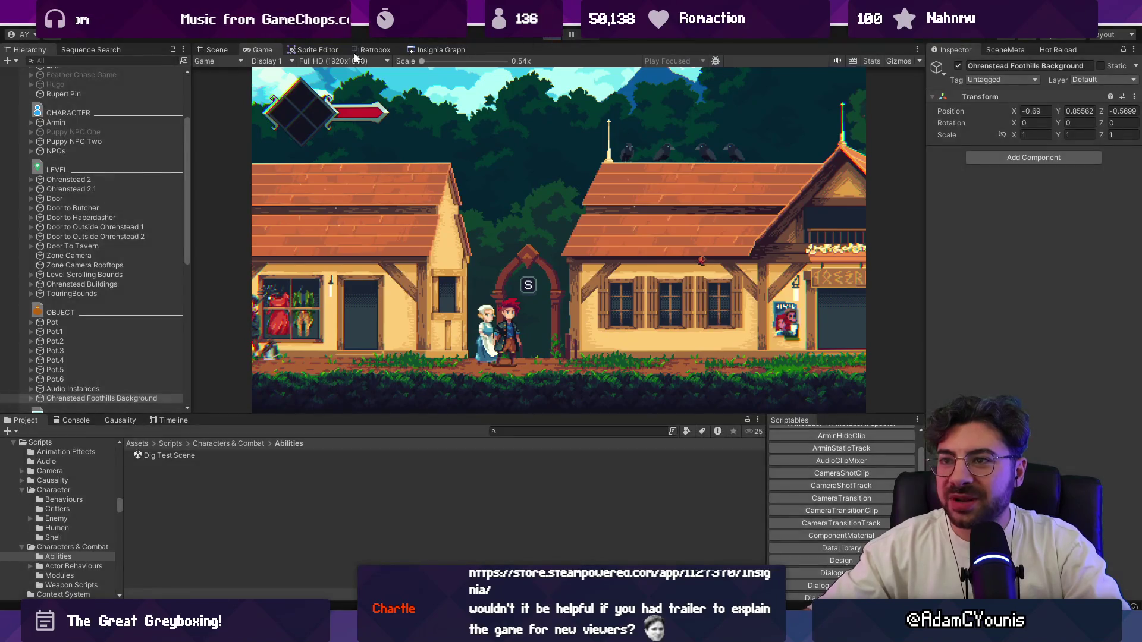
{"action": "left_click", "coordinate": [445, 49]}
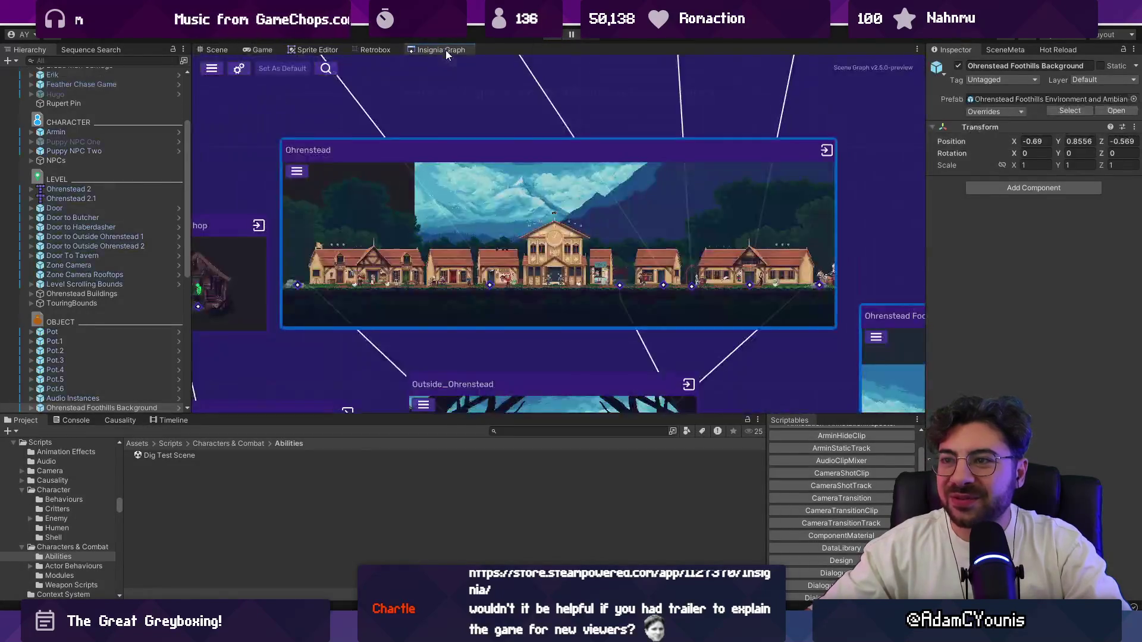
{"action": "scroll", "coordinate": [659, 197], "scroll_direction": "down", "scroll_amount": 3}
{"action": "scroll", "coordinate": [512, 182], "scroll_direction": "up", "scroll_amount": 6}
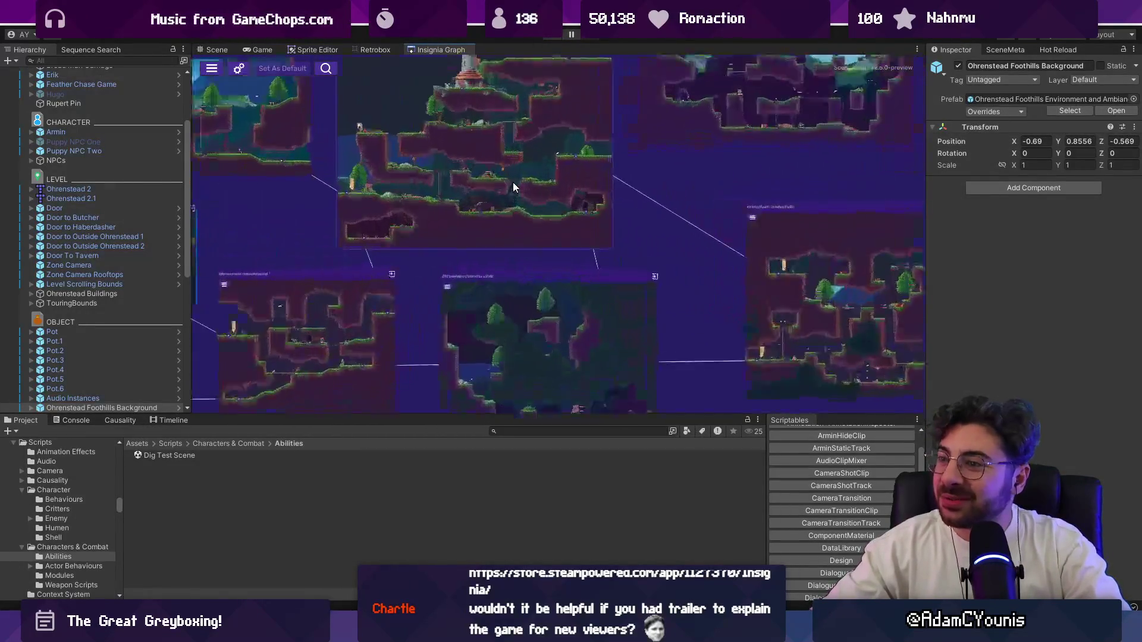
{"action": "scroll", "coordinate": [534, 149], "scroll_direction": "down", "scroll_amount": 3}
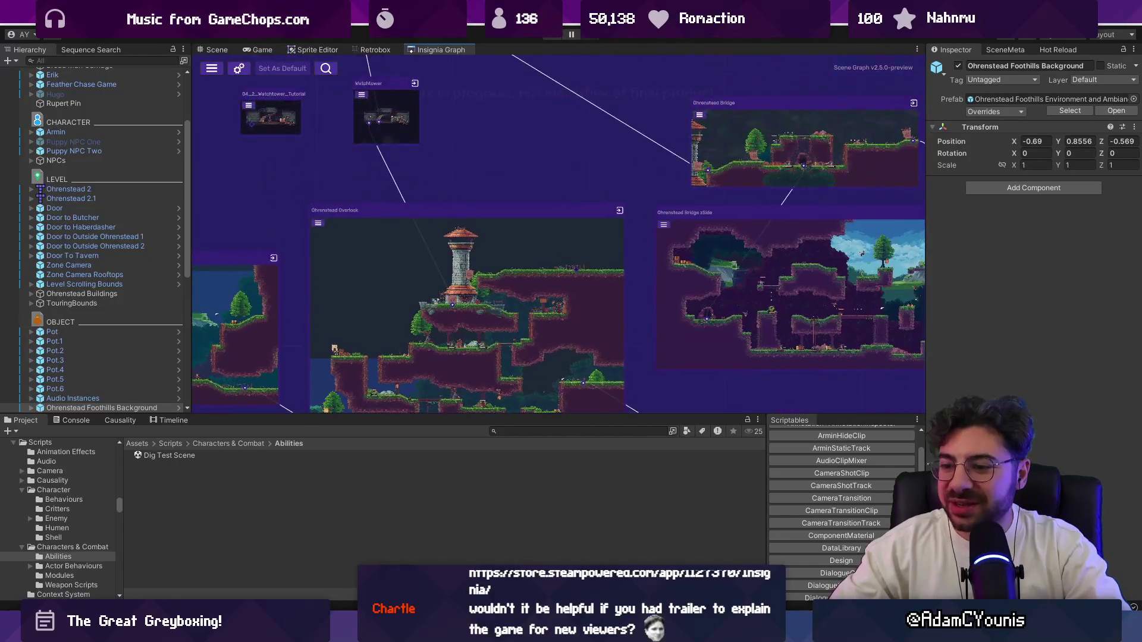
{"action": "key", "text": "ctrl+alt+space"}
{"action": "type", "text": "trailer."}
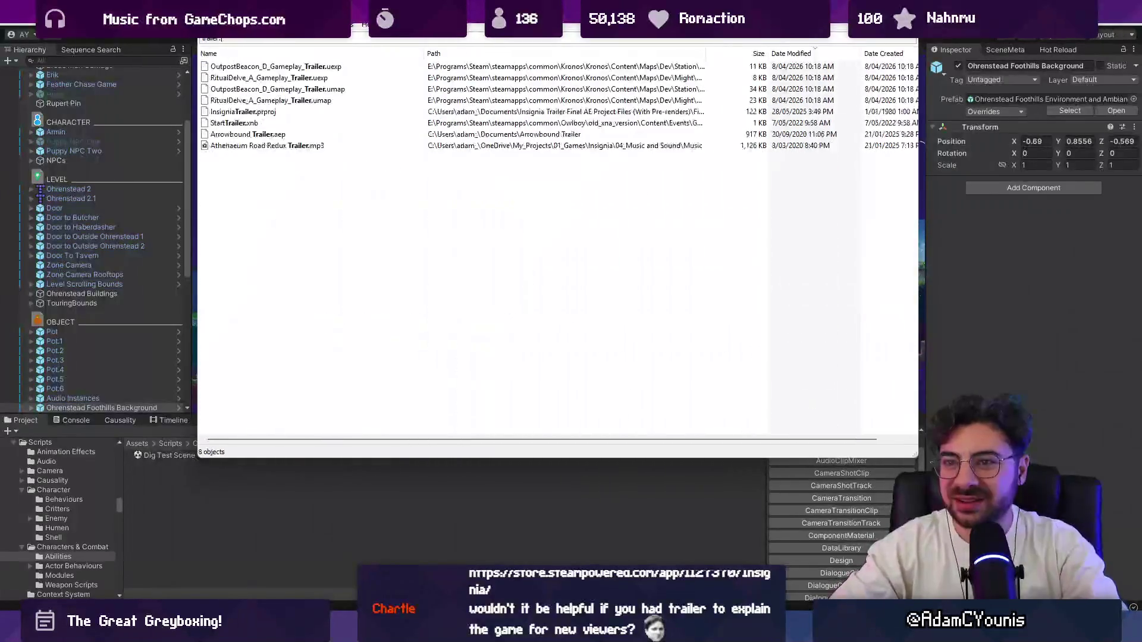
{"action": "type", "text": "mp"}
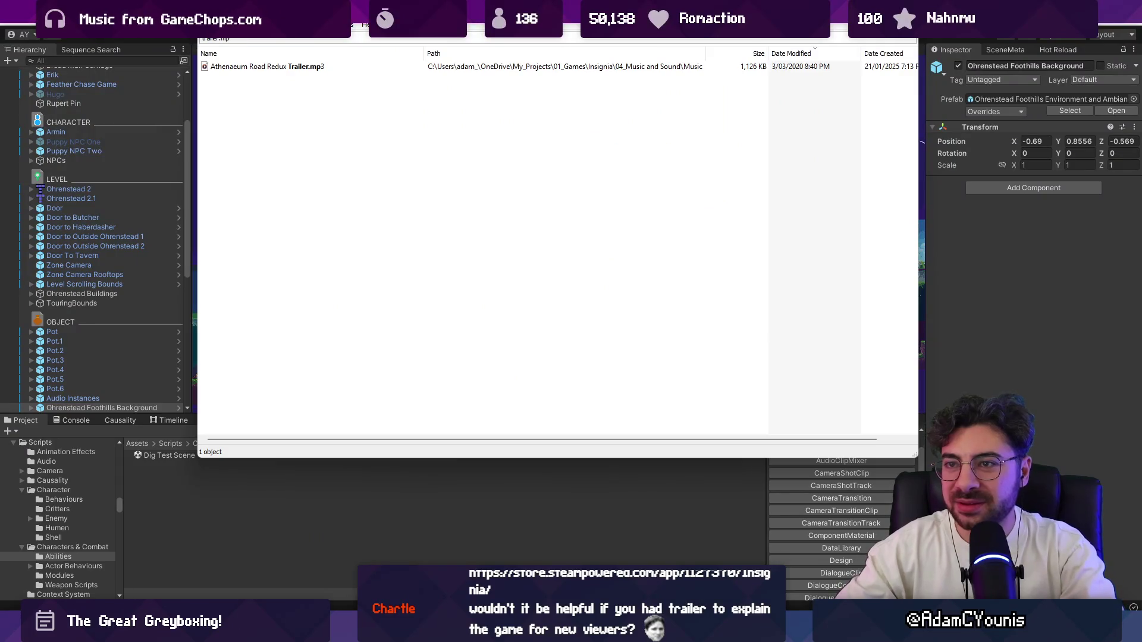
Refine the search to 'trailer .mp' and play the Videos copy of Insignia Trailer Rough Shots #2.mp4
{"action": "key", "text": "Left"}
{"action": "key", "text": "Left"}
{"action": "key", "text": "Left"}
{"action": "key", "text": "Down"}
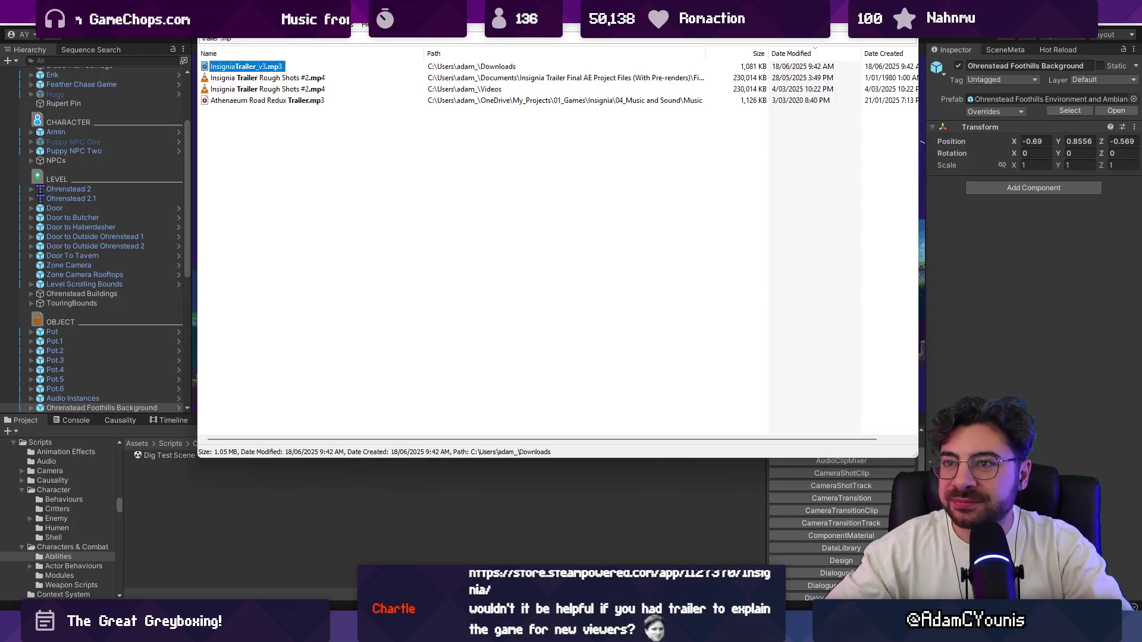
{"action": "key", "text": "Down"}
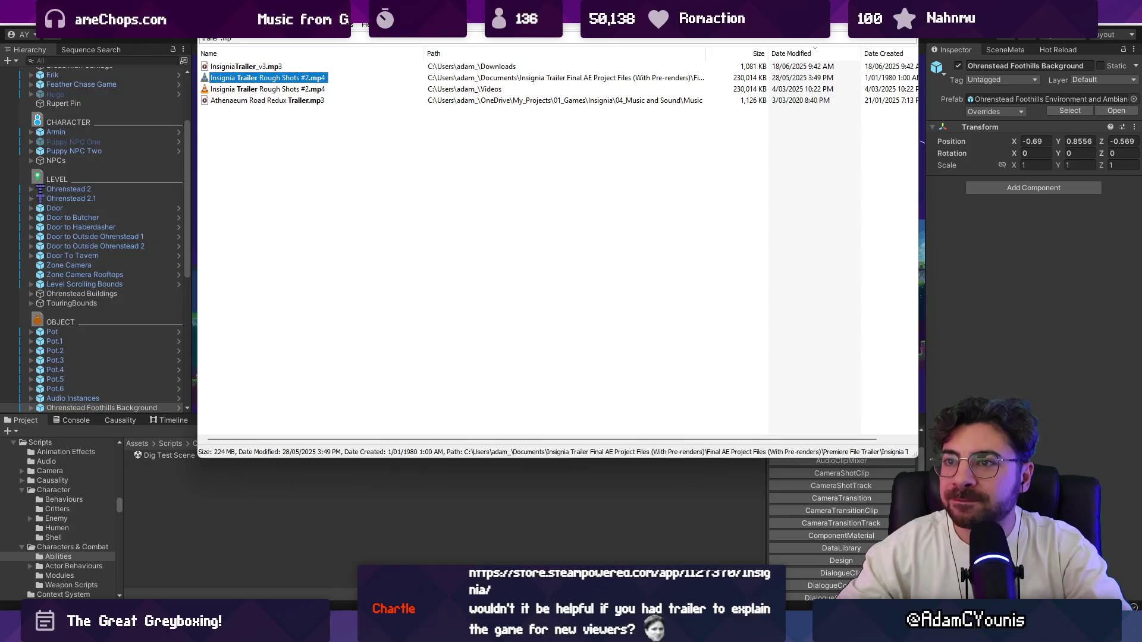
{"action": "key", "text": "Down"}
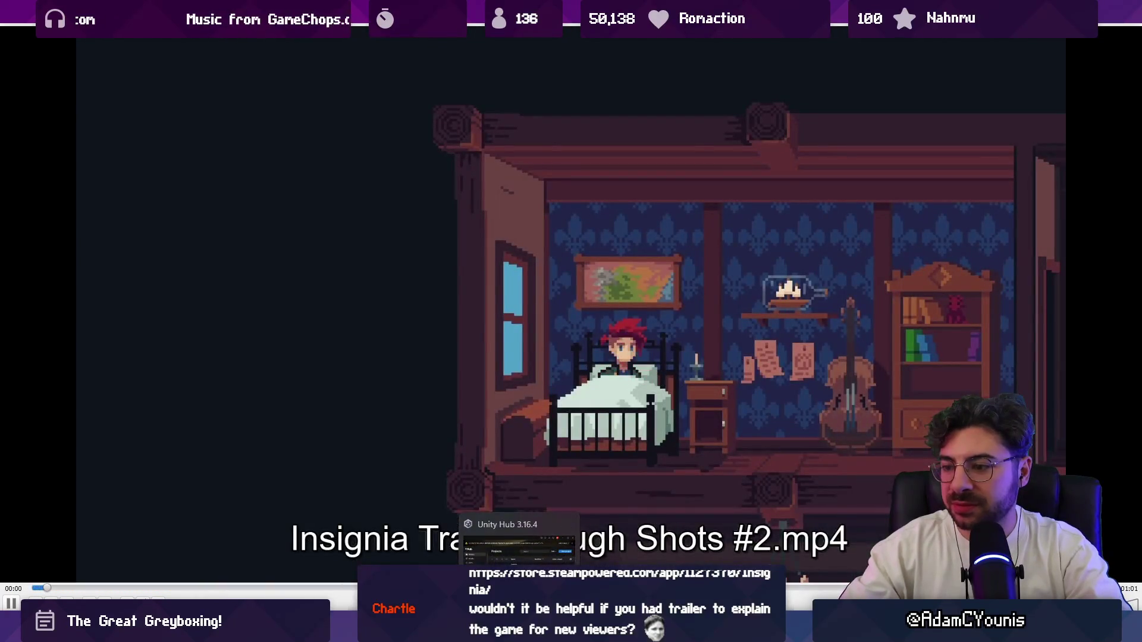
Watch the rough-shots trailer to its INSIGNIA title card, then exit fullscreen and close VLC
{"action": "key", "text": "alt+Tab"}
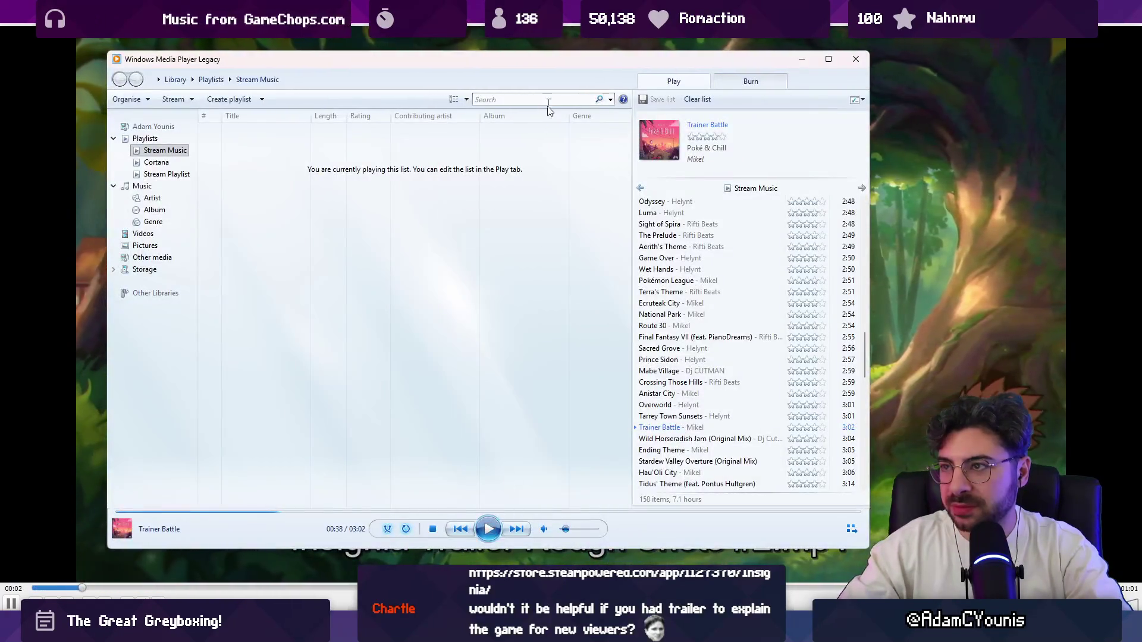
{"action": "key", "text": "alt+Tab"}
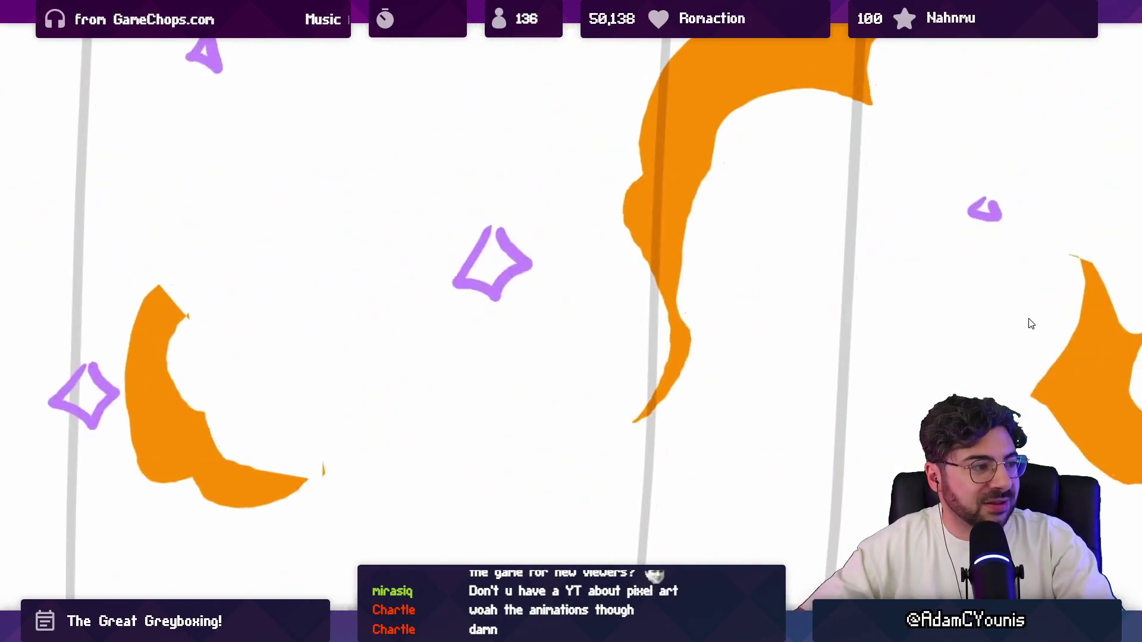
{"action": "double_click", "coordinate": [1031, 323]}
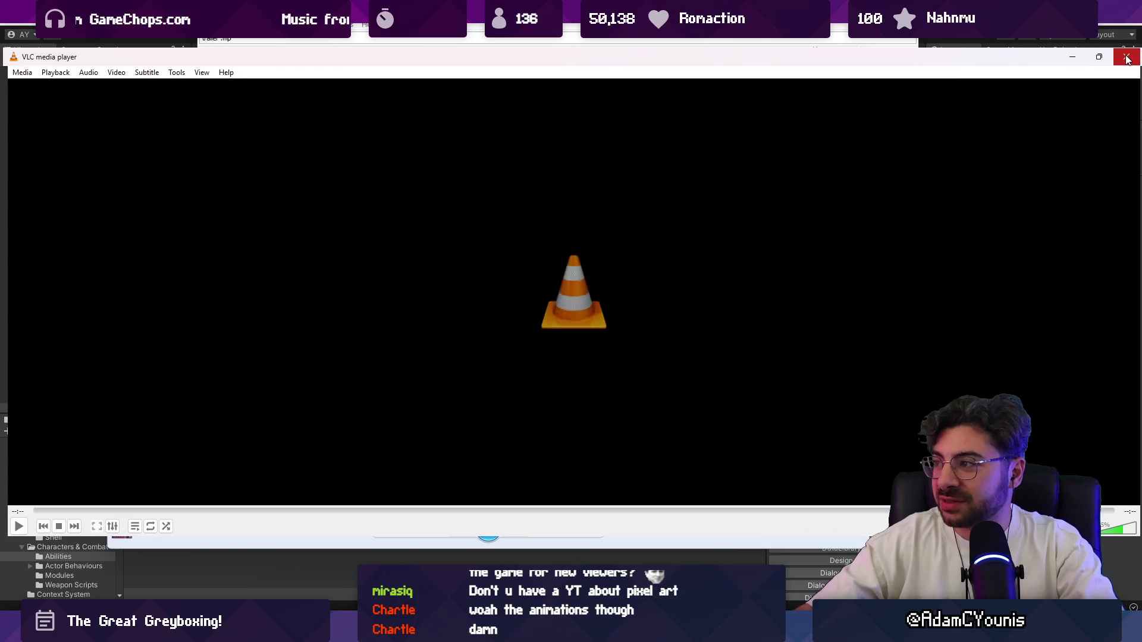
{"action": "left_click", "coordinate": [1126, 58]}
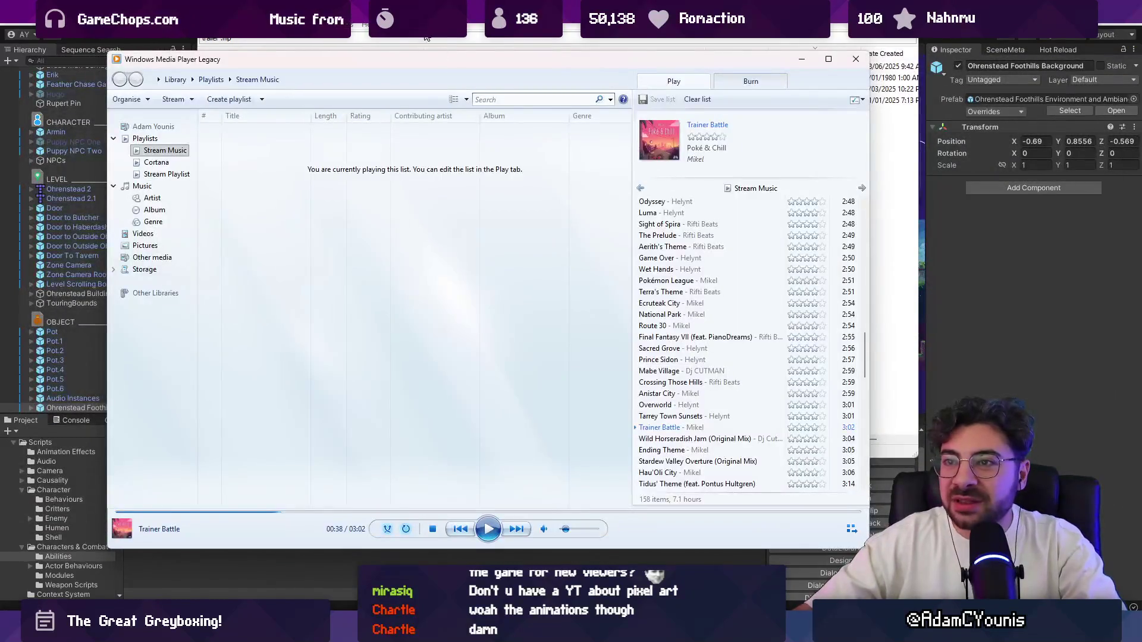
Widen the Everything search to all trailer files, then play InsigniaTrailer_v4.mov and skip to about 0:39
{"action": "left_click", "coordinate": [427, 38]}
{"action": "left_click", "coordinate": [278, 100]}
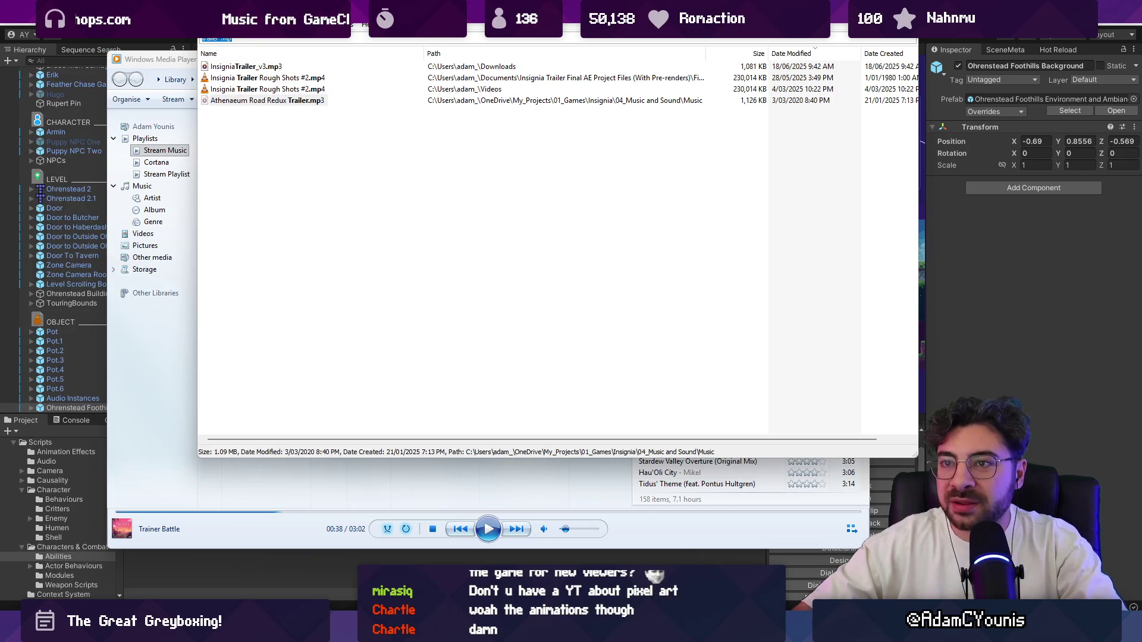
{"action": "key", "text": "BackSpace"}
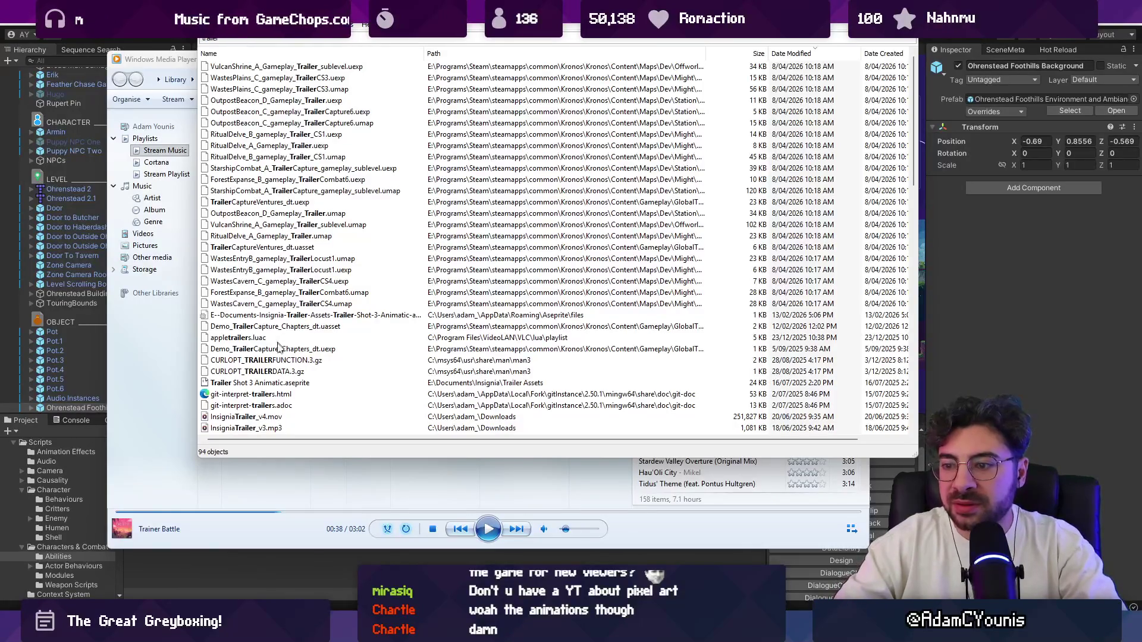
{"action": "double_click", "coordinate": [246, 418]}
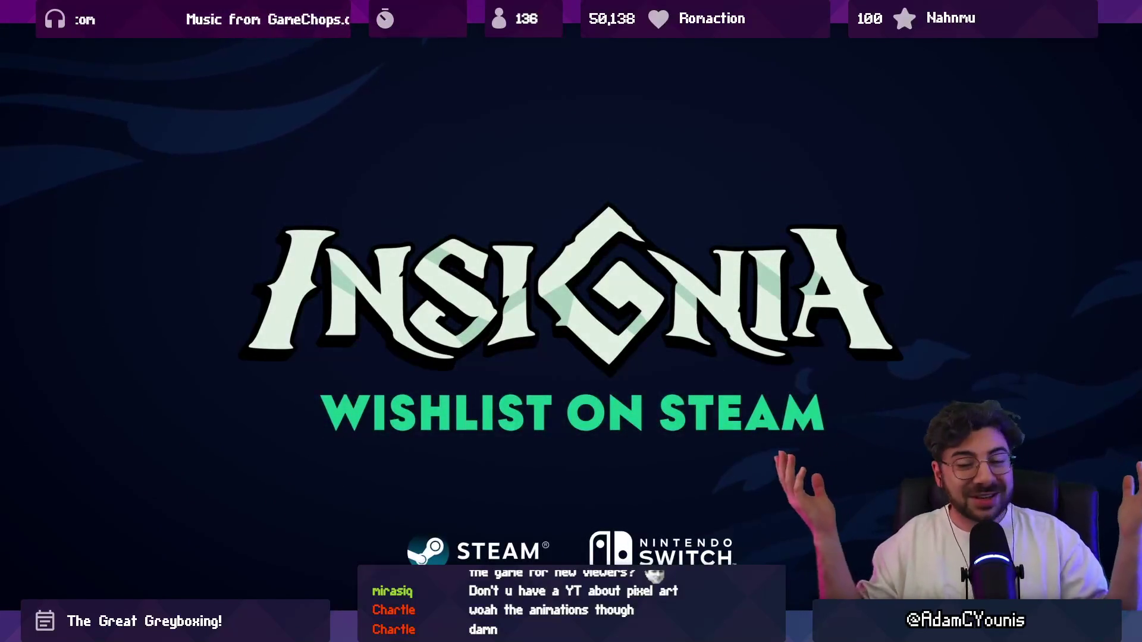
{"action": "mouse_move", "coordinate": [1065, 260]}
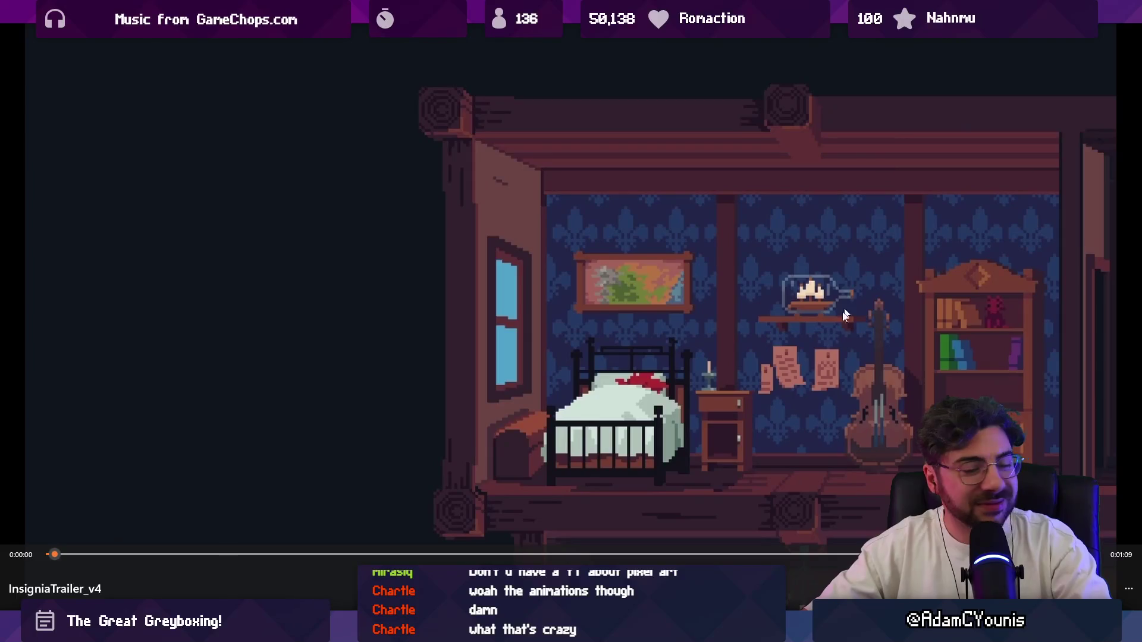
{"action": "mouse_move", "coordinate": [345, 554]}
{"action": "left_mouse_down"}
{"action": "mouse_move", "coordinate": [686, 556]}
{"action": "mouse_move", "coordinate": [613, 556]}
{"action": "left_mouse_up"}
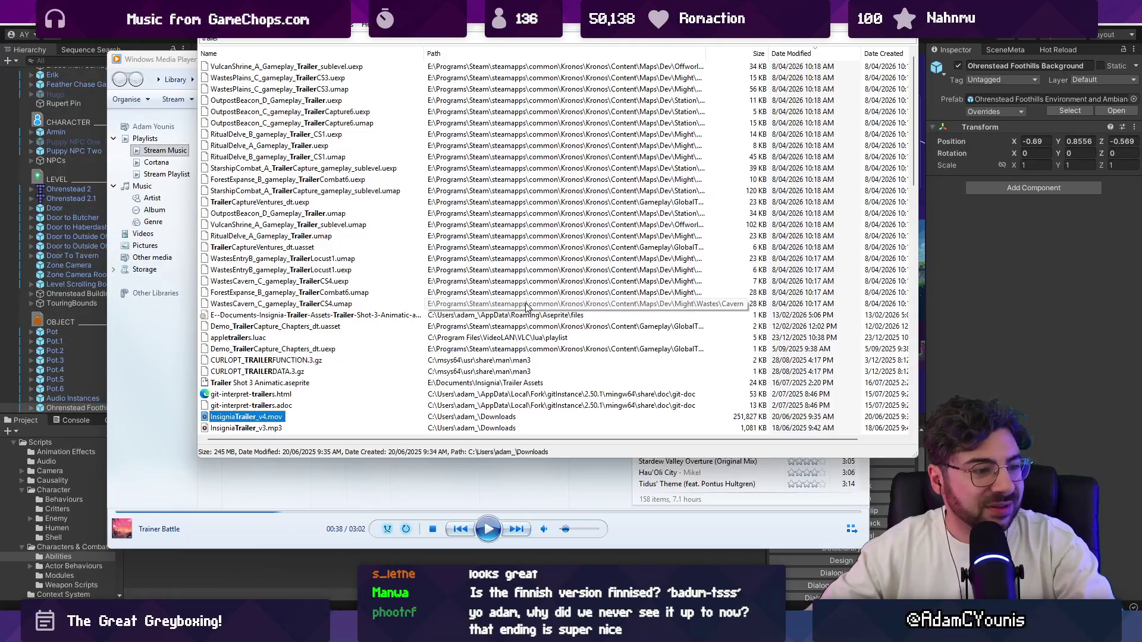
Move from Media Player back to the Everything results, scroll them, then switch away to reveal Unity
{"action": "left_click", "coordinate": [495, 477]}
{"action": "key", "text": "alt+Tab"}
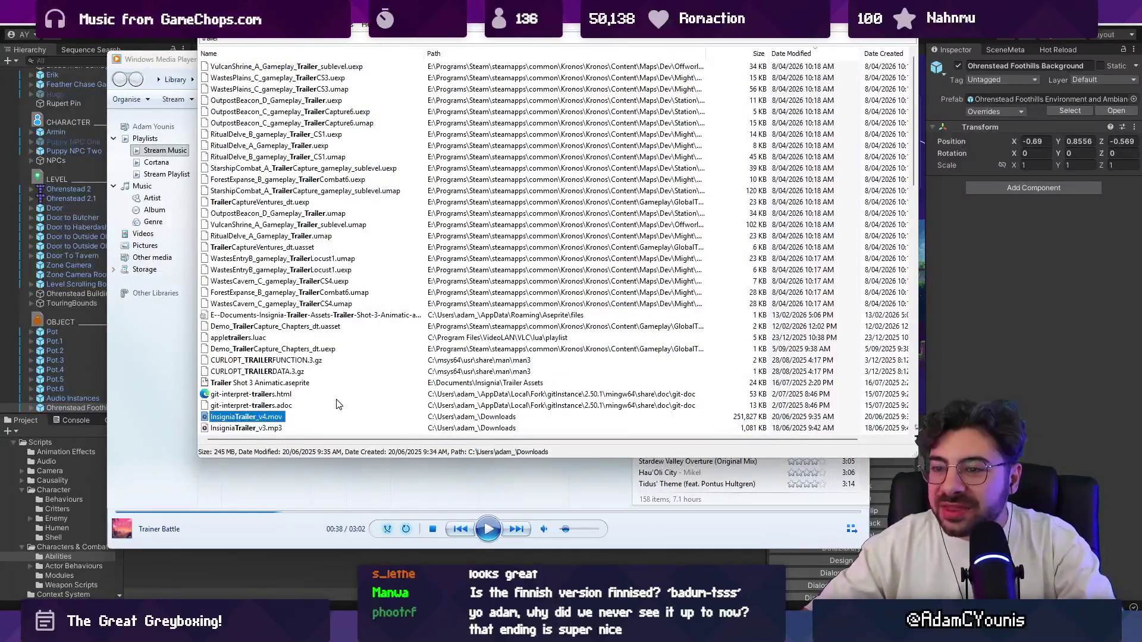
{"action": "scroll", "coordinate": [328, 401], "scroll_direction": "down", "scroll_amount": 2}
{"action": "scroll", "coordinate": [328, 401], "scroll_direction": "up", "scroll_amount": 2}
{"action": "scroll", "coordinate": [332, 392], "scroll_direction": "down", "scroll_amount": 2}
{"action": "scroll", "coordinate": [333, 390], "scroll_direction": "down", "scroll_amount": 6}
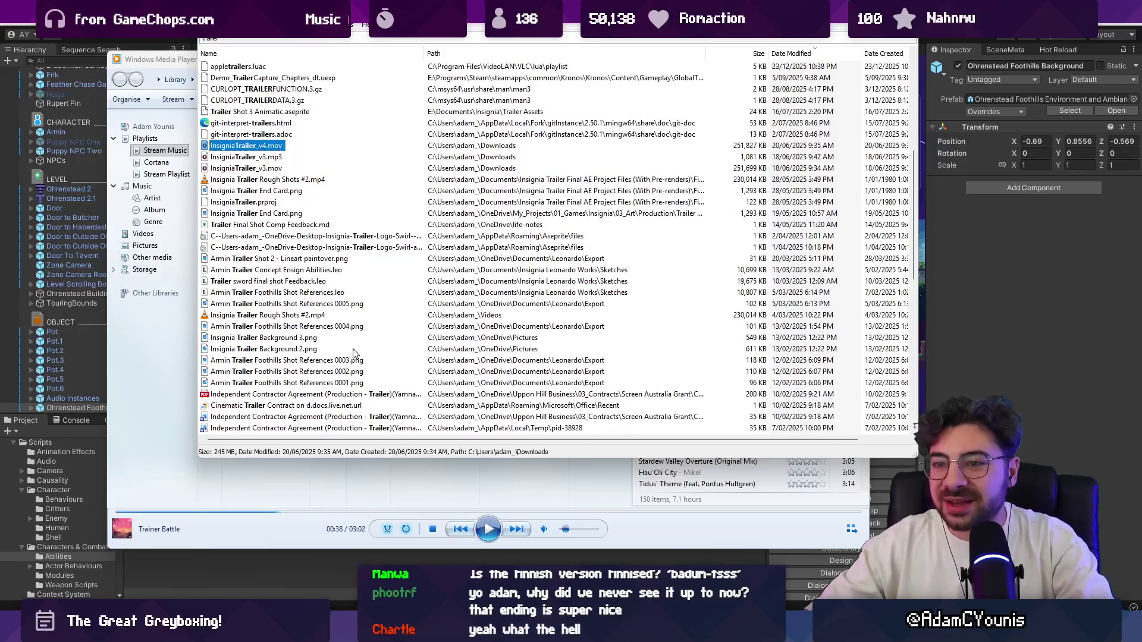
{"action": "key", "text": "alt+Tab"}
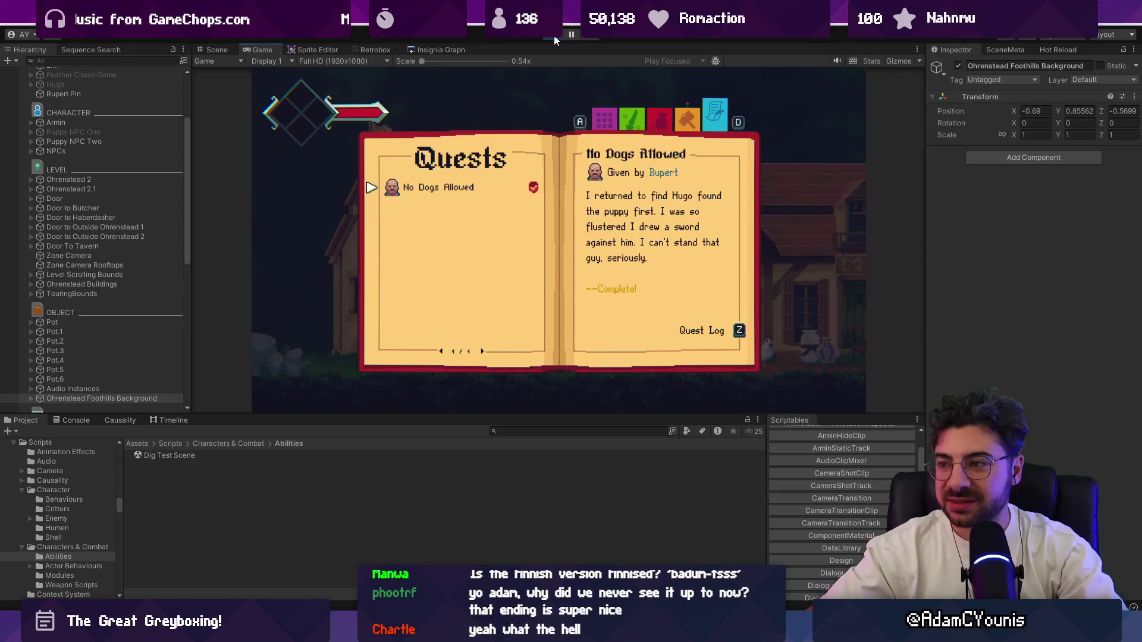
Look over the completed quest's details and the Equipment page, then close the journal
{"action": "key", "text": "z"}
{"action": "key", "text": "x"}
{"action": "key", "text": "d"}
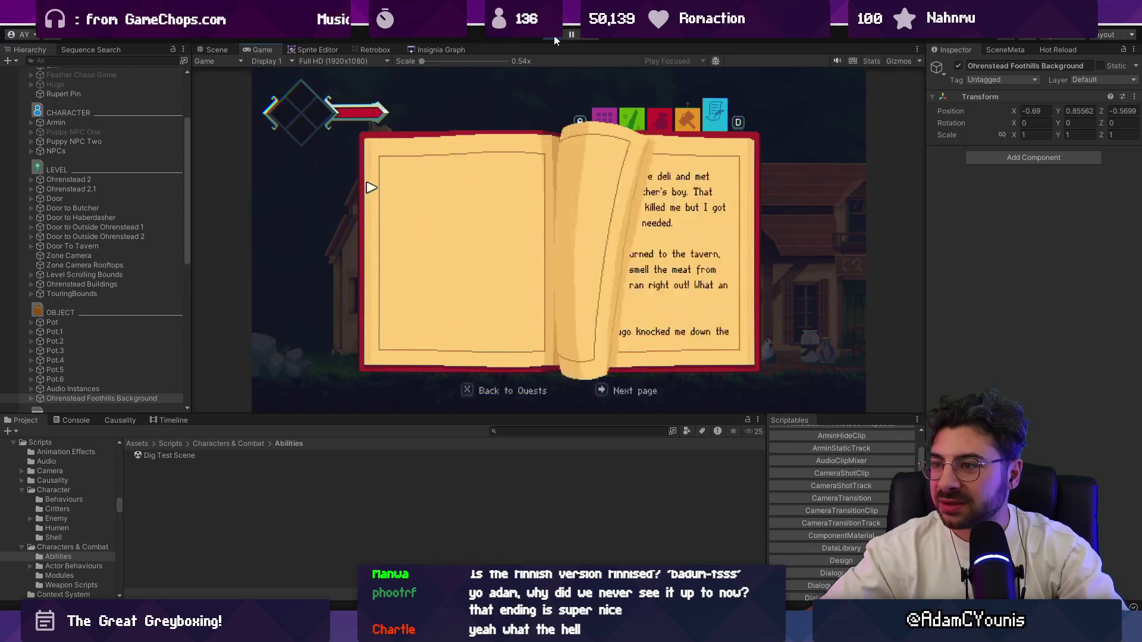
{"action": "key", "text": "z"}
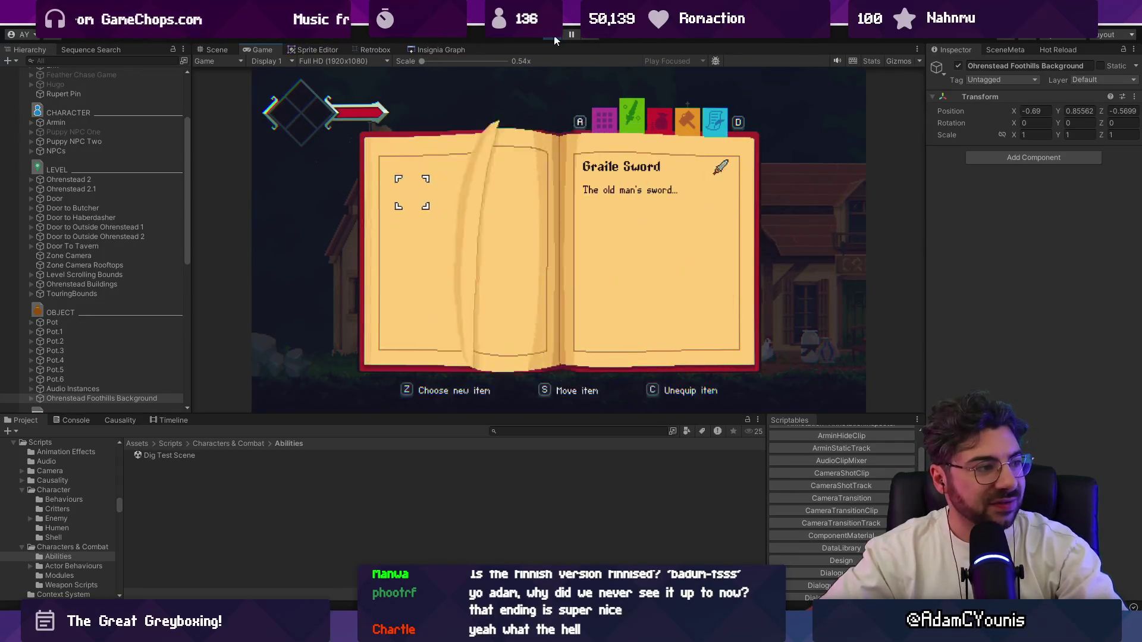
{"action": "key", "text": "z"}
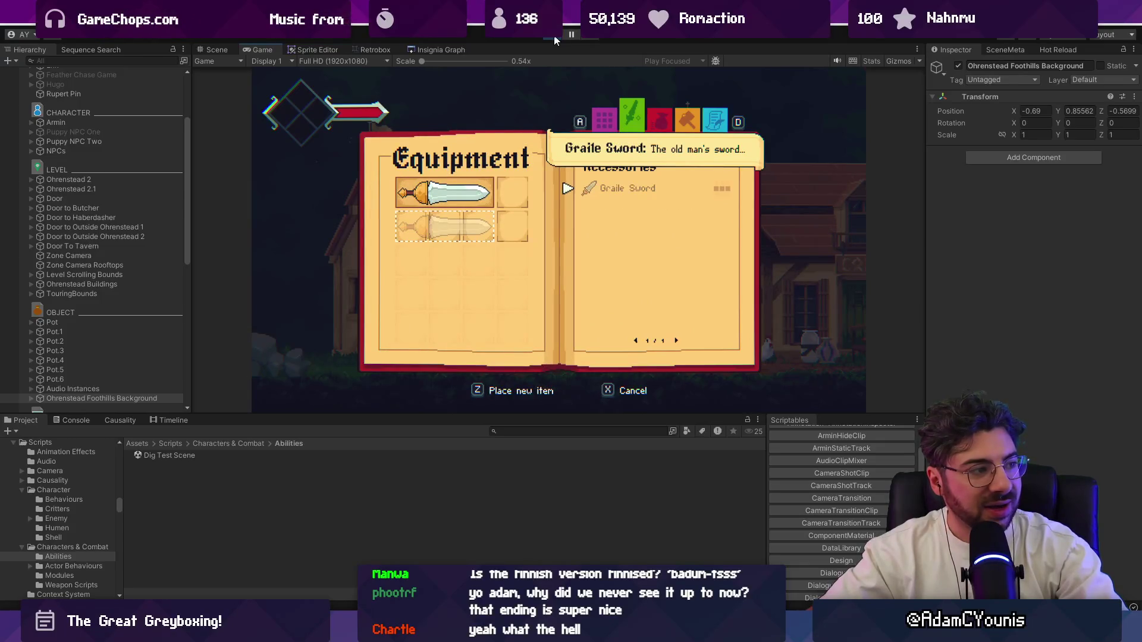
{"action": "key", "text": "x"}
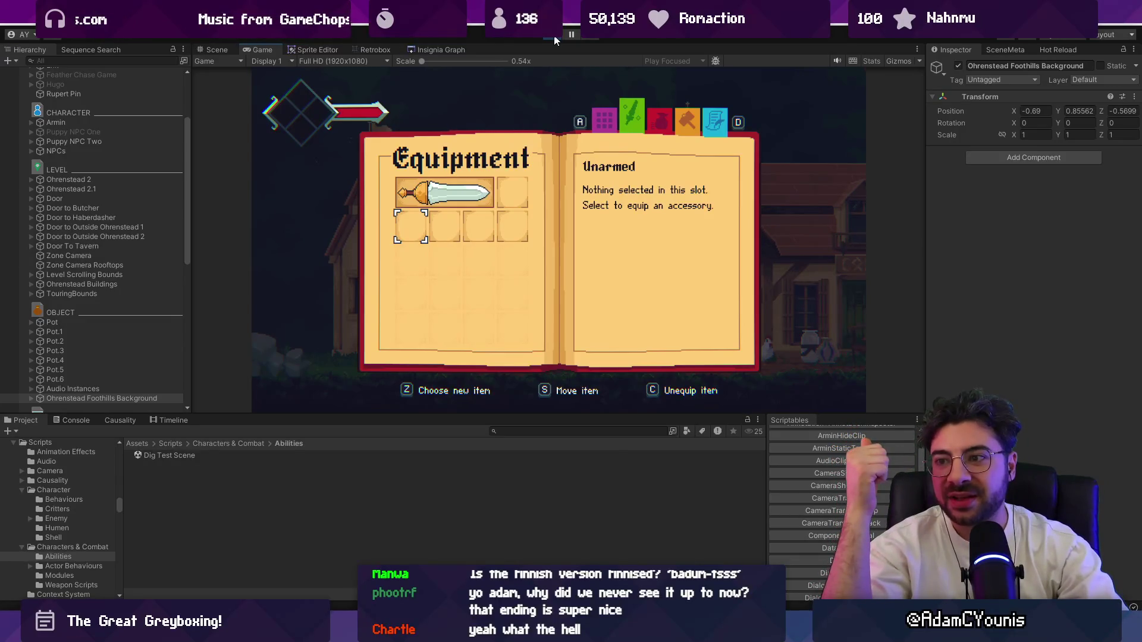
{"action": "key", "text": "Escape"}
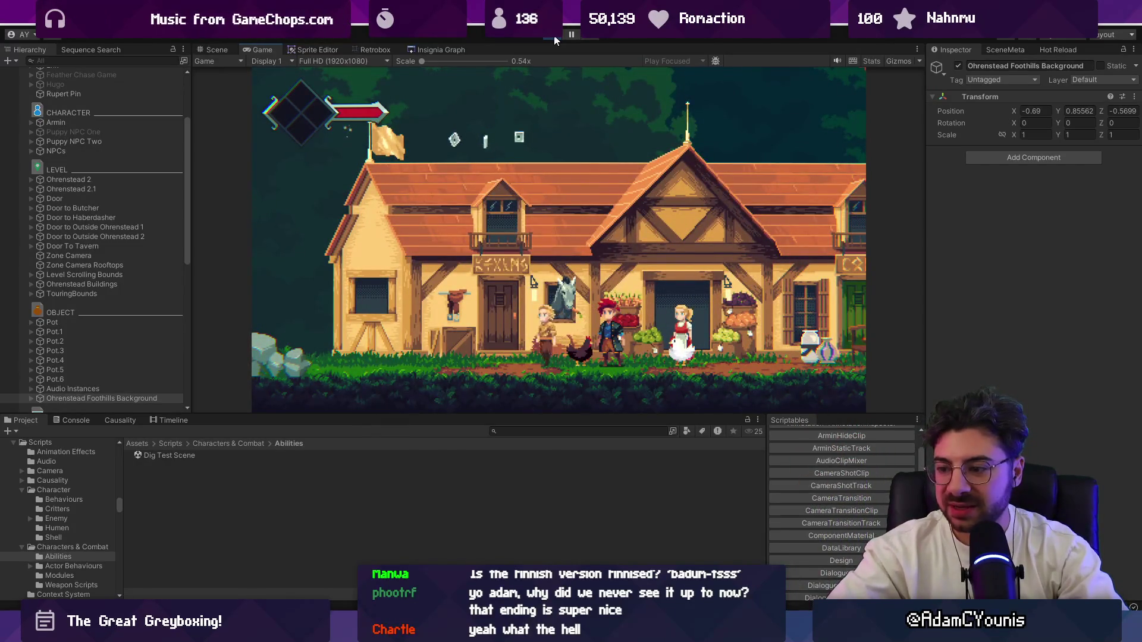
Run the hero left and right through Ohrenstead, jumping, toward the girl by the arch
{"action": "key", "text": "Left"}
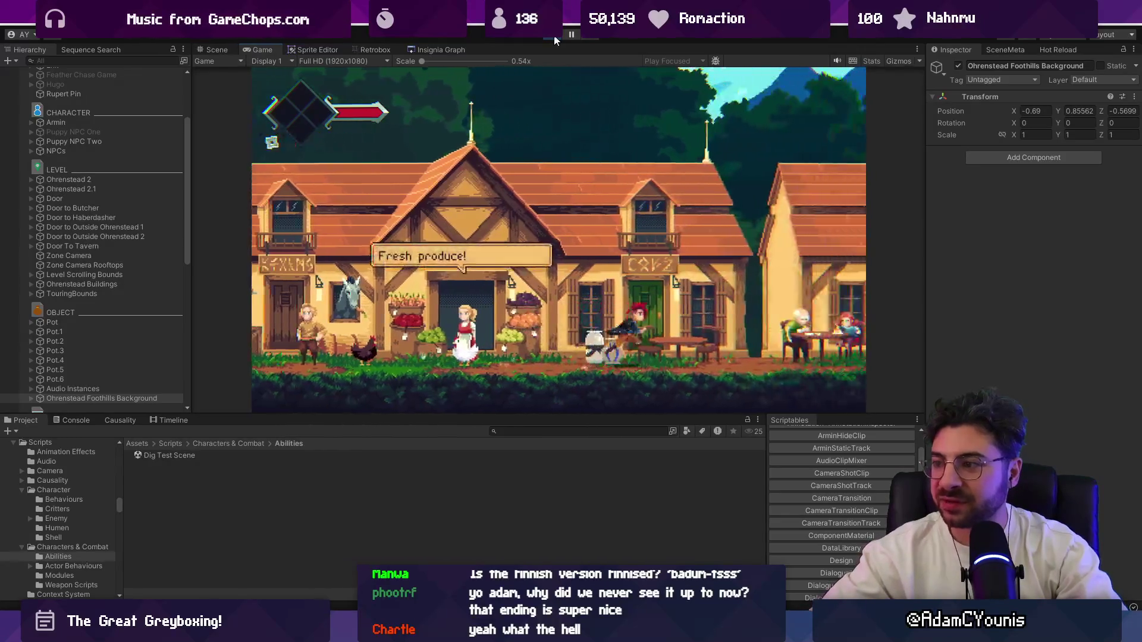
{"action": "key", "text": "Right"}
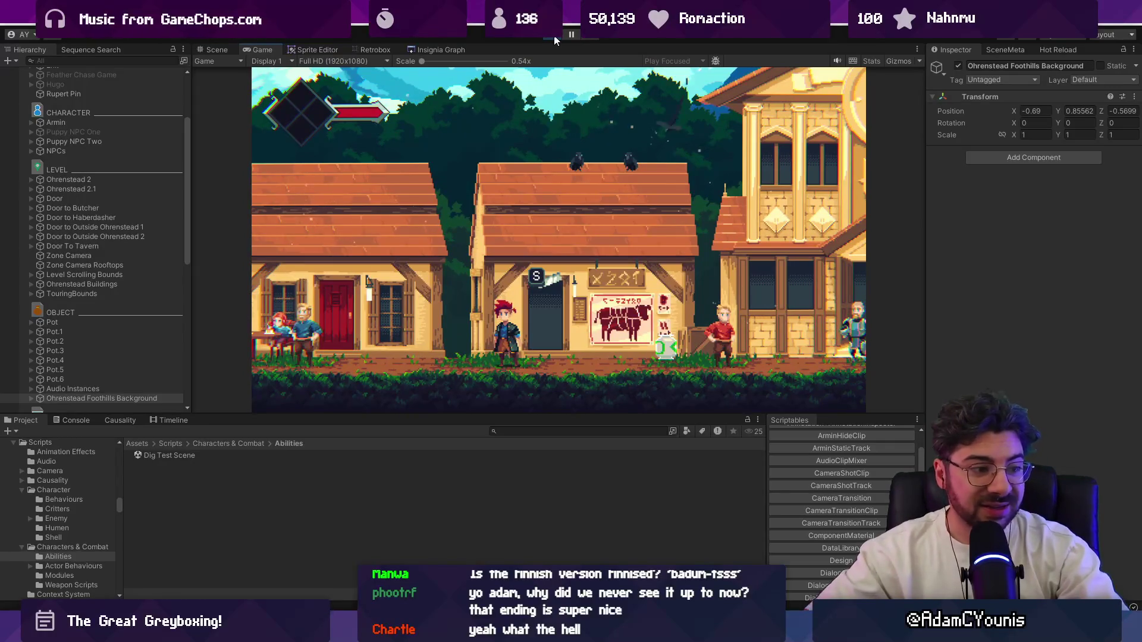
{"action": "key", "text": "Right"}
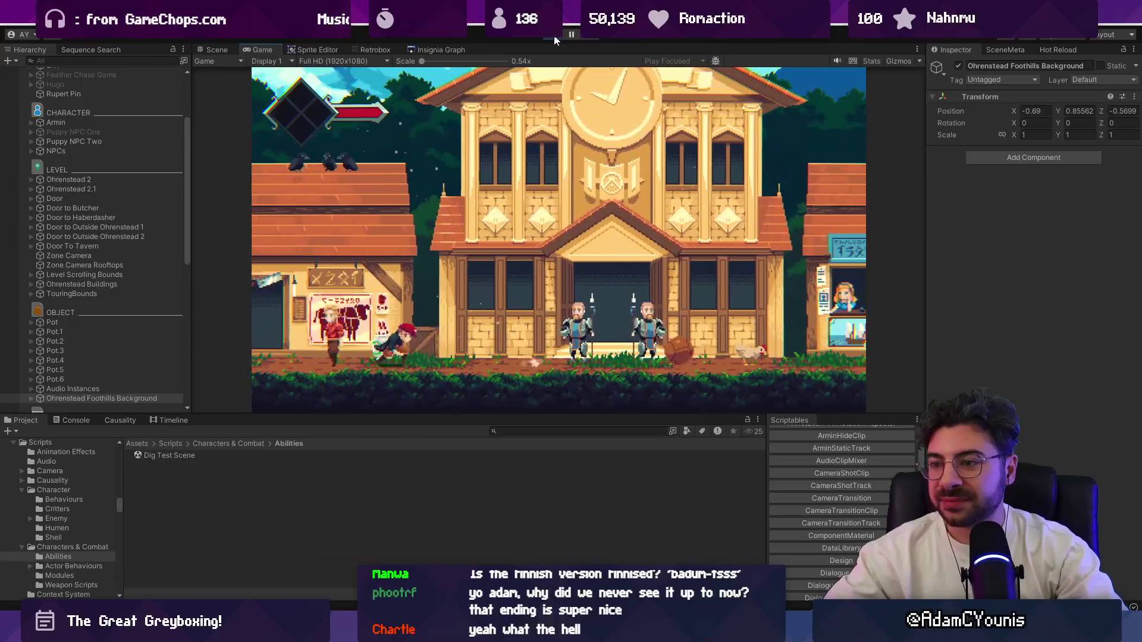
{"action": "key", "text": "space"}
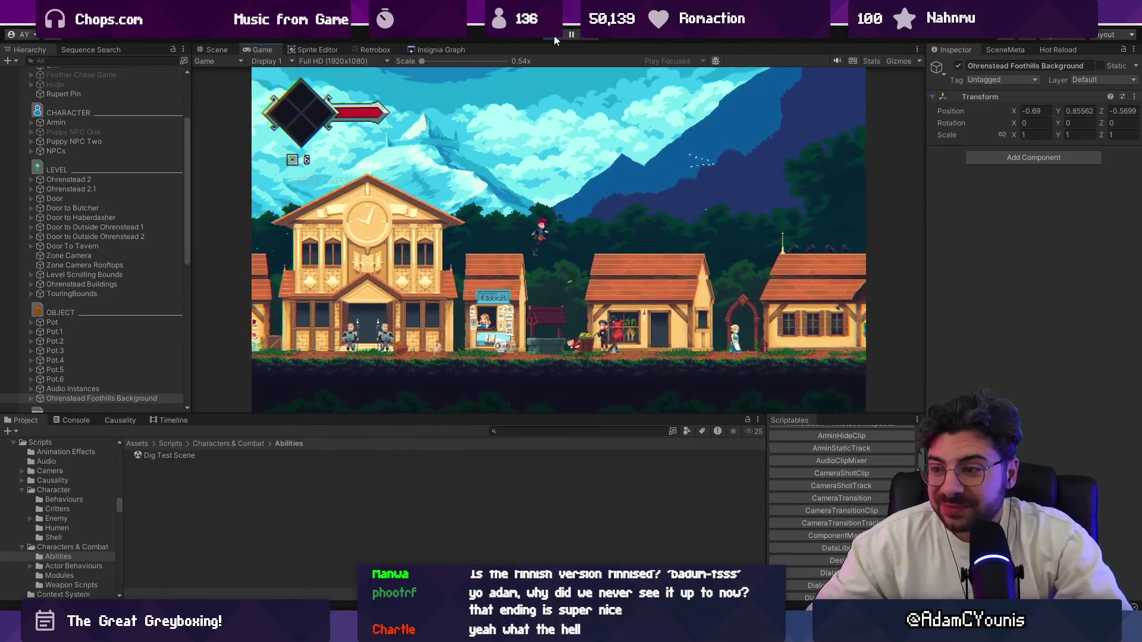
{"action": "key", "text": "Right"}
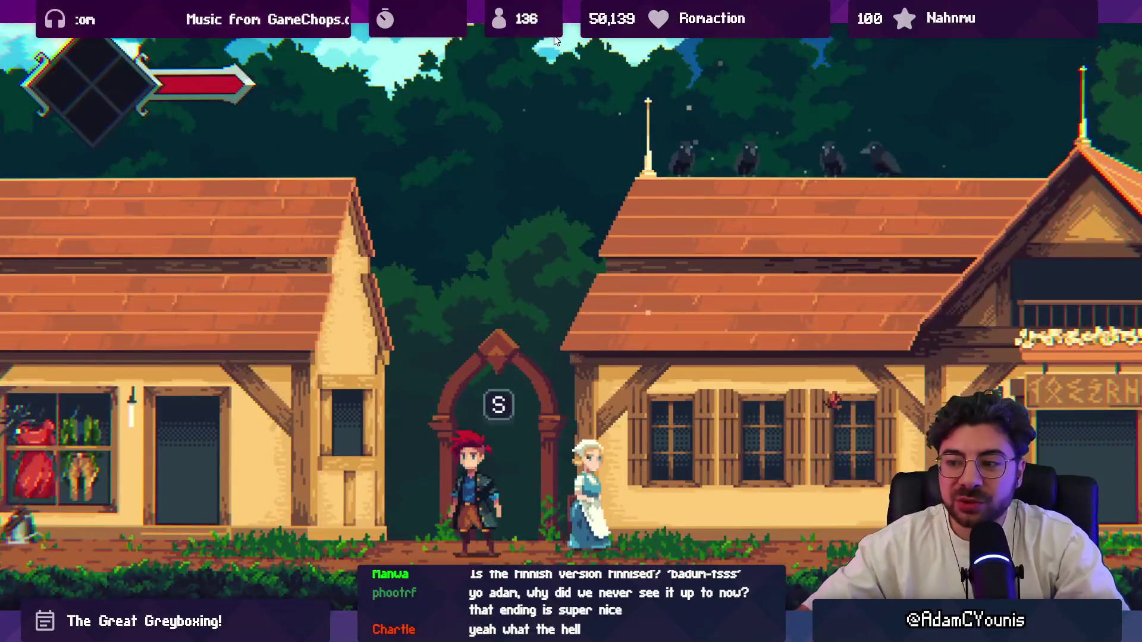
Fill the screen with the game view and save the journal's Video settings once
{"action": "key", "text": "Left"}
{"action": "key", "text": "Escape"}
{"action": "key", "text": "Down"}
{"action": "key", "text": "Down"}
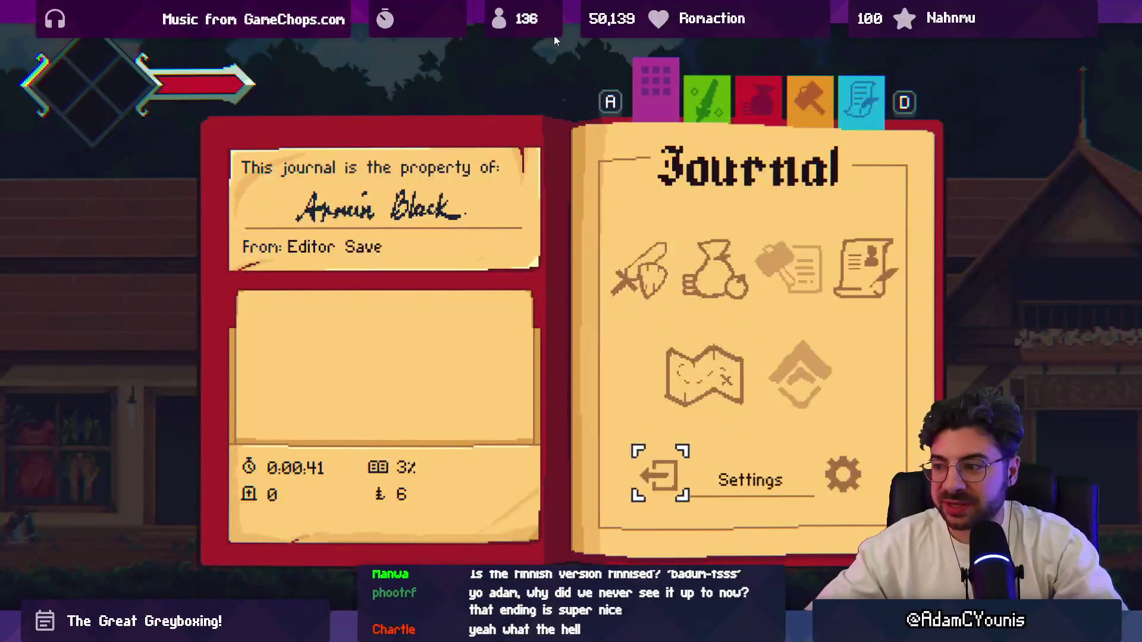
{"action": "key", "text": "Right"}
{"action": "key", "text": "Return"}
{"action": "key", "text": "Down"}
{"action": "key", "text": "Return"}
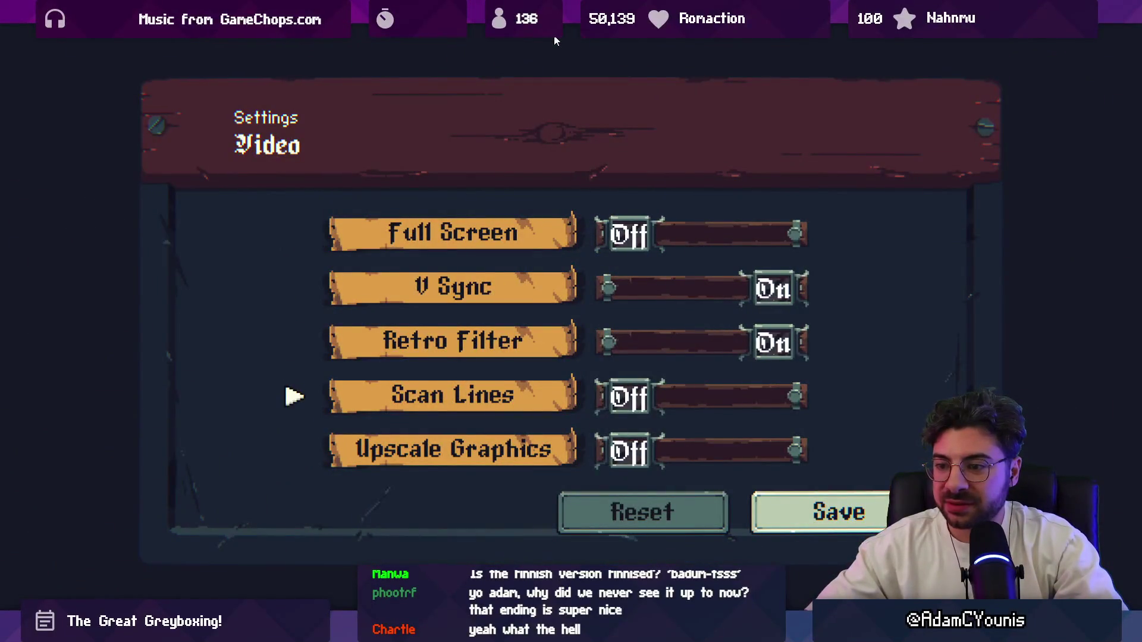
{"action": "key", "text": "Return"}
{"action": "key", "text": "Escape"}
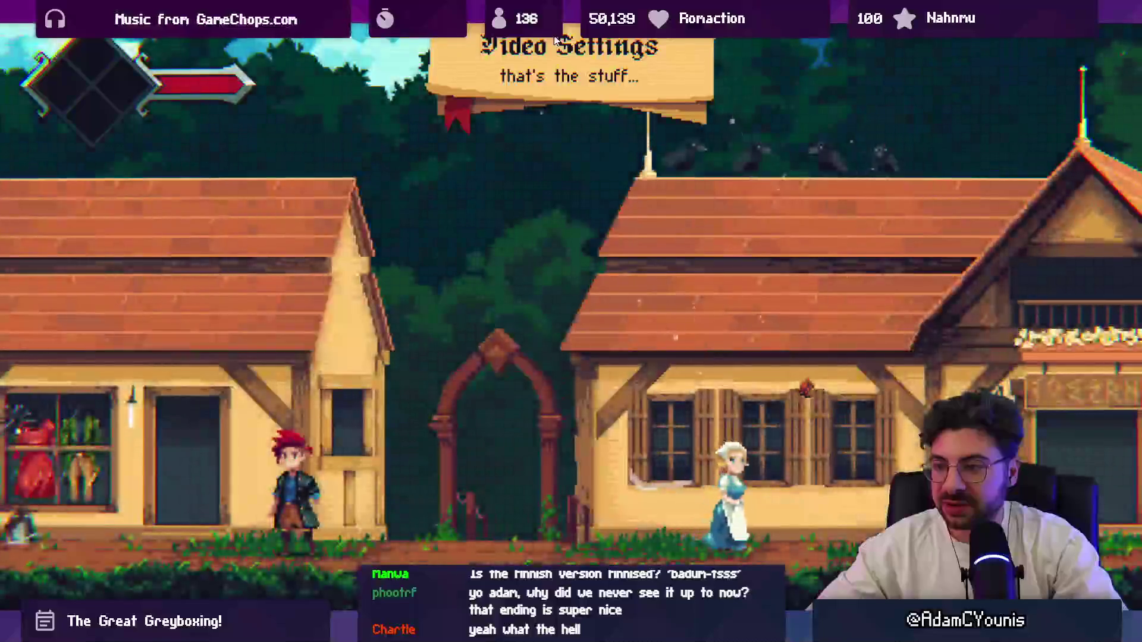
Turn Upscale Graphics off in the Video settings, save, and close the journal
{"action": "key", "text": "Escape"}
{"action": "key", "text": "Right"}
{"action": "key", "text": "Return"}
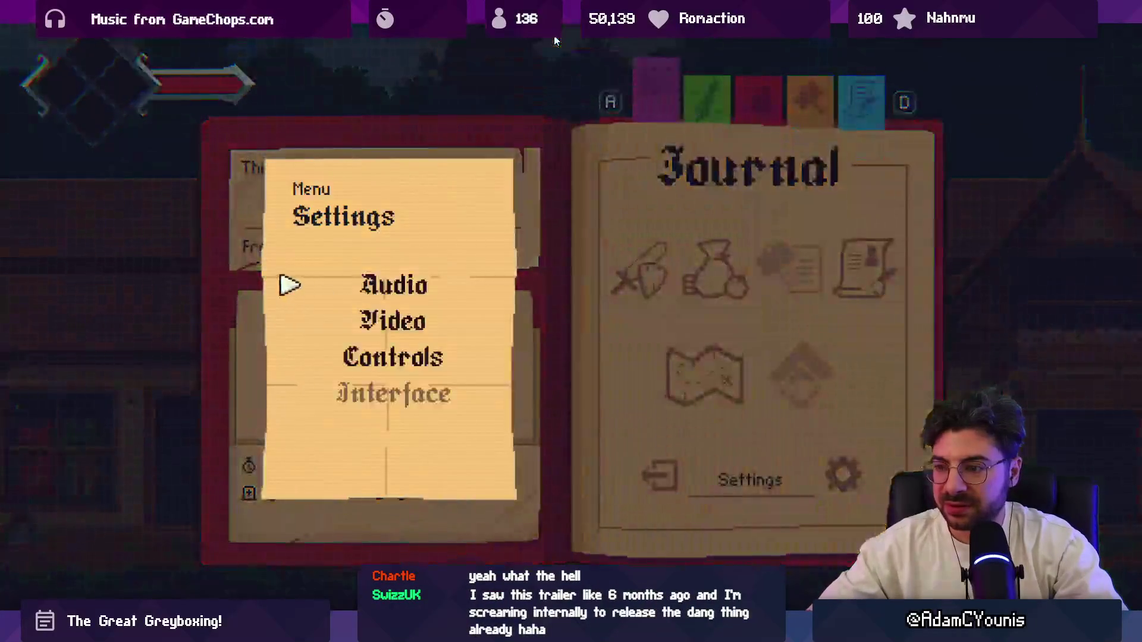
{"action": "key", "text": "Down"}
{"action": "key", "text": "Return"}
{"action": "key", "text": "Up"}
{"action": "key", "text": "Return"}
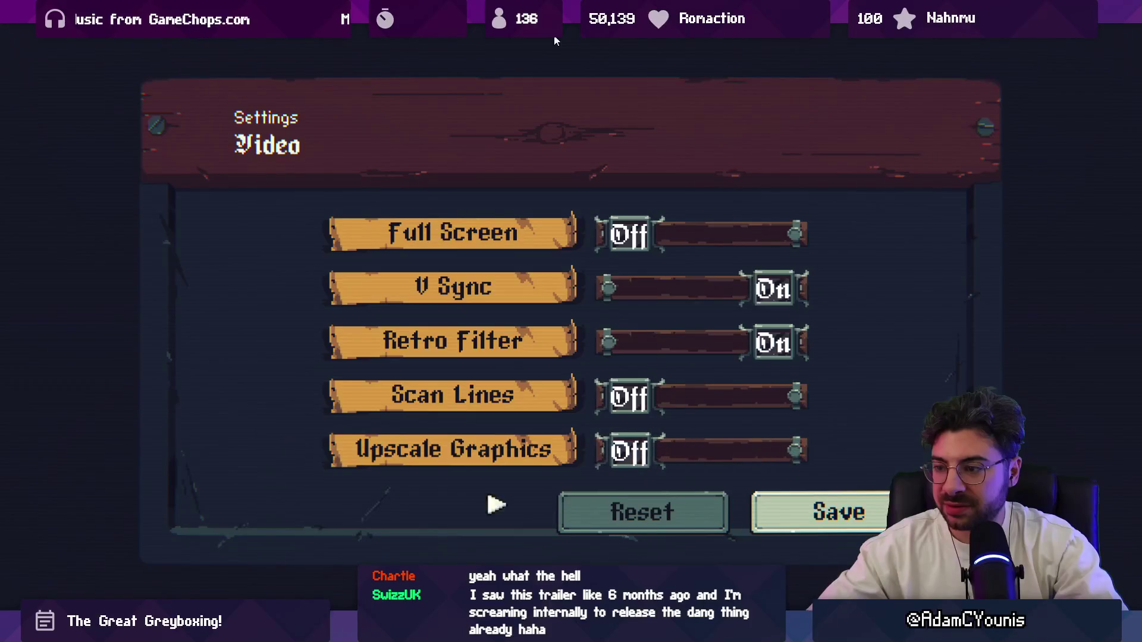
{"action": "key", "text": "Down"}
{"action": "key", "text": "Return"}
{"action": "key", "text": "Escape"}
Run the hero right through town, then leave the maximized view and stop the playtest
{"action": "key", "text": "Right"}
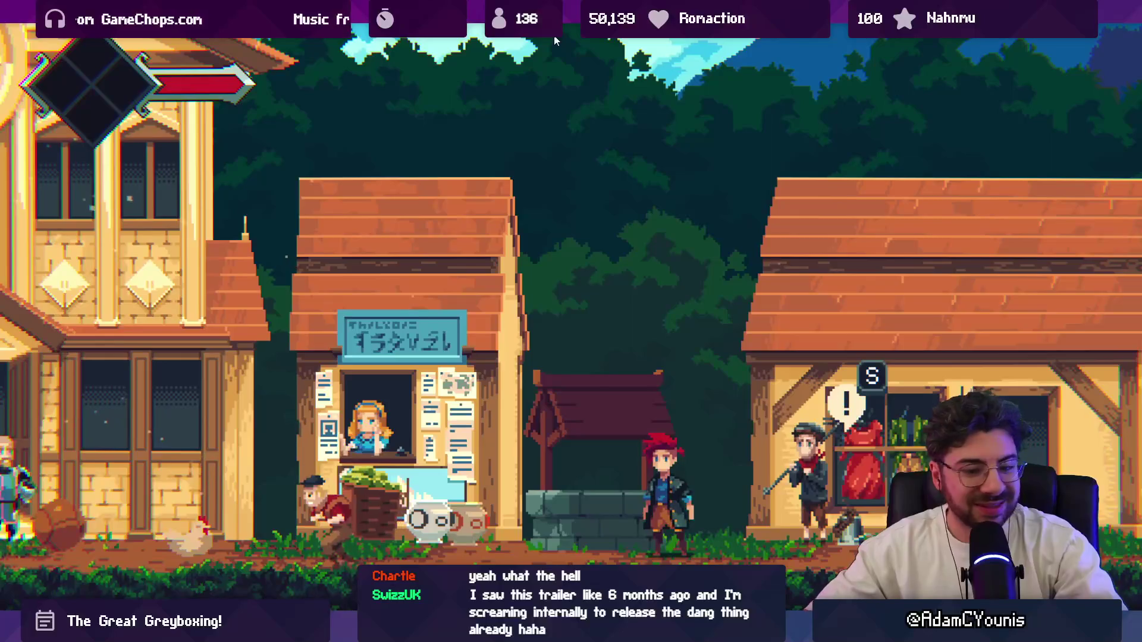
{"action": "key", "text": "shift+space"}
{"action": "left_click", "coordinate": [552, 38]}
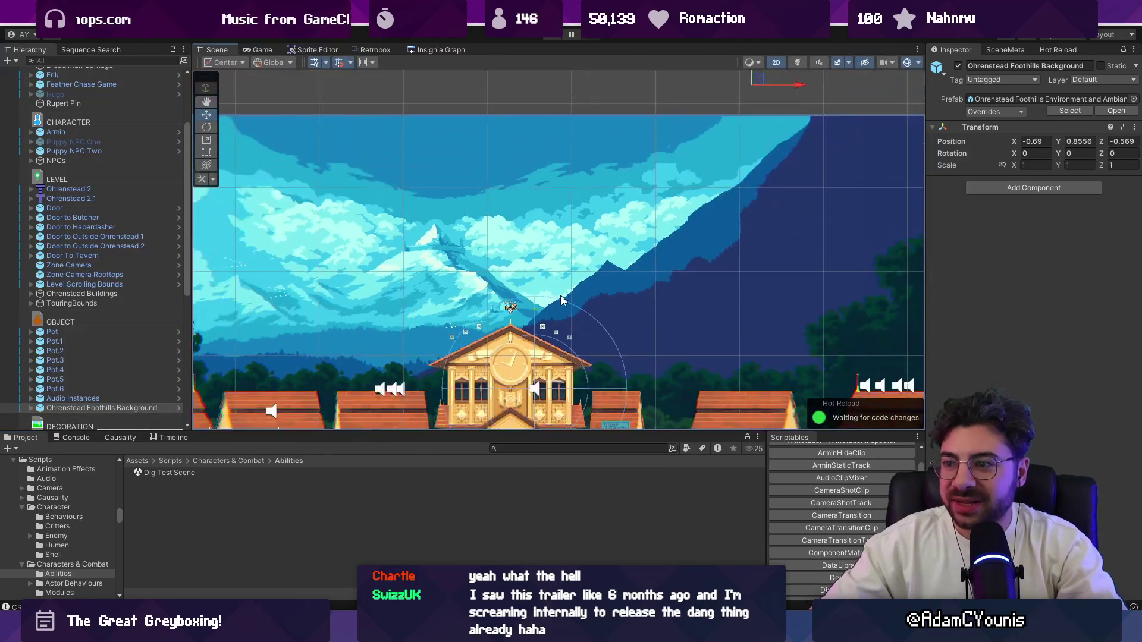
Zoom around the Ohrenstead village Scene view, then start the game in a maximized view
{"action": "scroll", "coordinate": [559, 295], "scroll_direction": "down", "scroll_amount": 3}
{"action": "scroll", "coordinate": [518, 238], "scroll_direction": "up", "scroll_amount": 3}
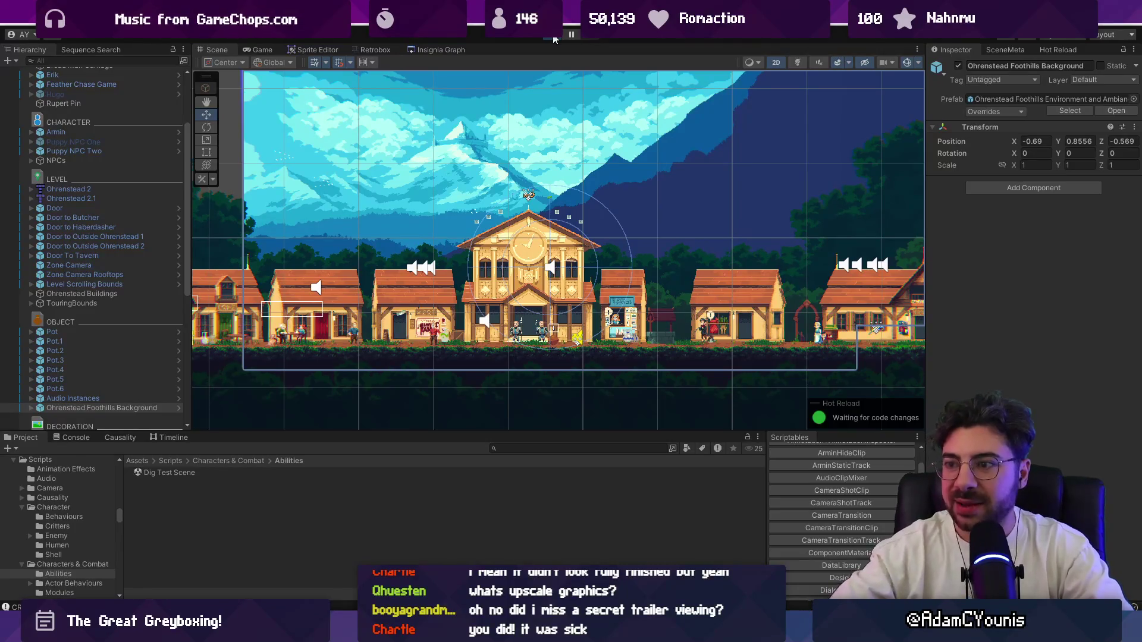
{"action": "left_click", "coordinate": [553, 39]}
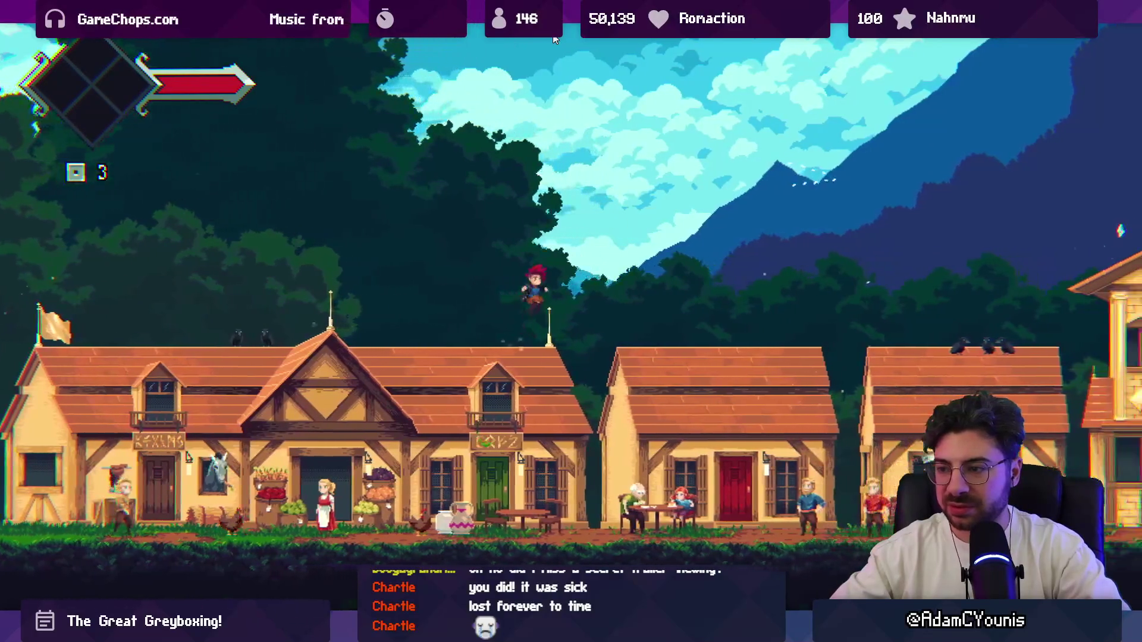
Check the journal's Equipment page, close it, and reload the village scene with F5
{"action": "key", "text": "Escape"}
{"action": "key", "text": "z"}
{"action": "key", "text": "Escape"}
{"action": "key", "text": "z"}
{"action": "key", "text": "Escape"}
{"action": "key", "text": "Escape"}
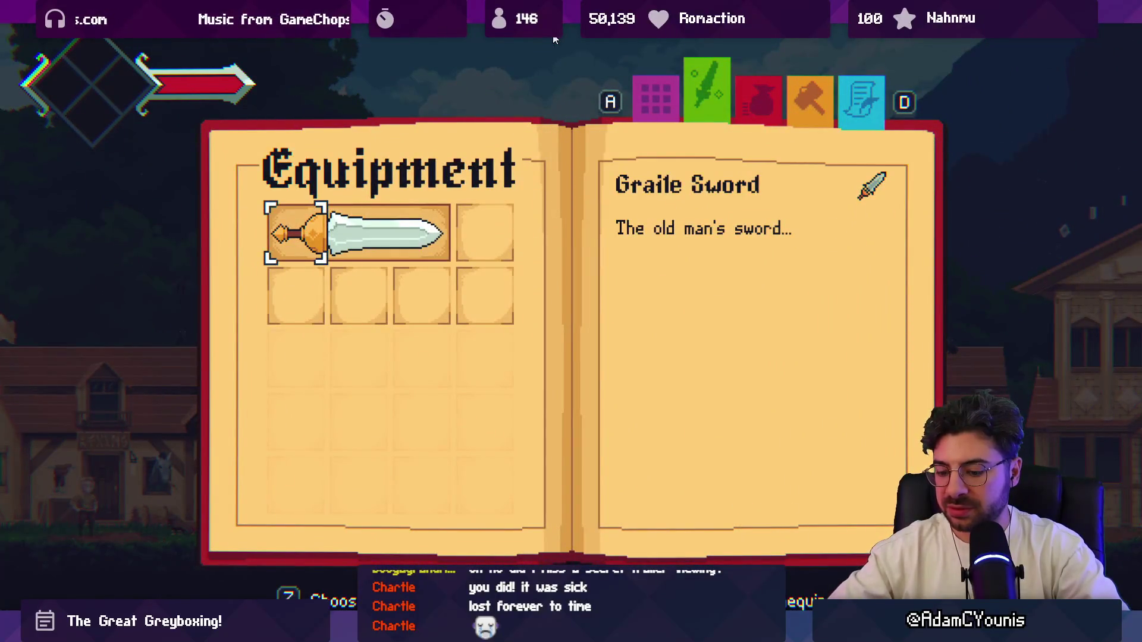
{"action": "key", "text": "F5"}
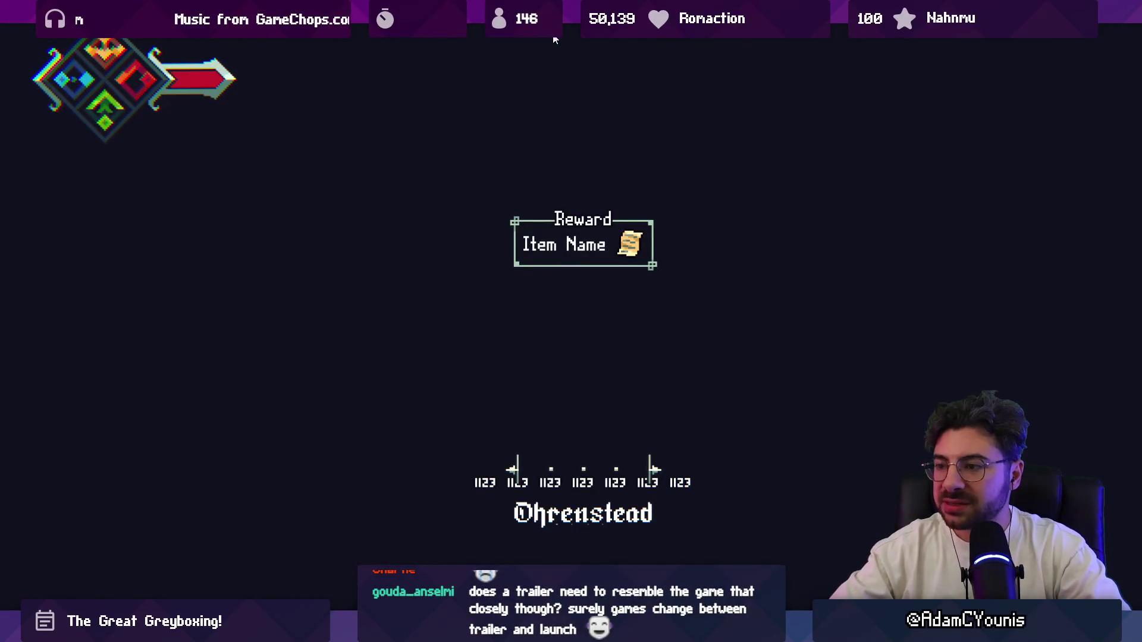
After the reload, browse the journal's Equipment and Quests pages, then close the journal
{"action": "key", "text": "Escape"}
{"action": "key", "text": "z"}
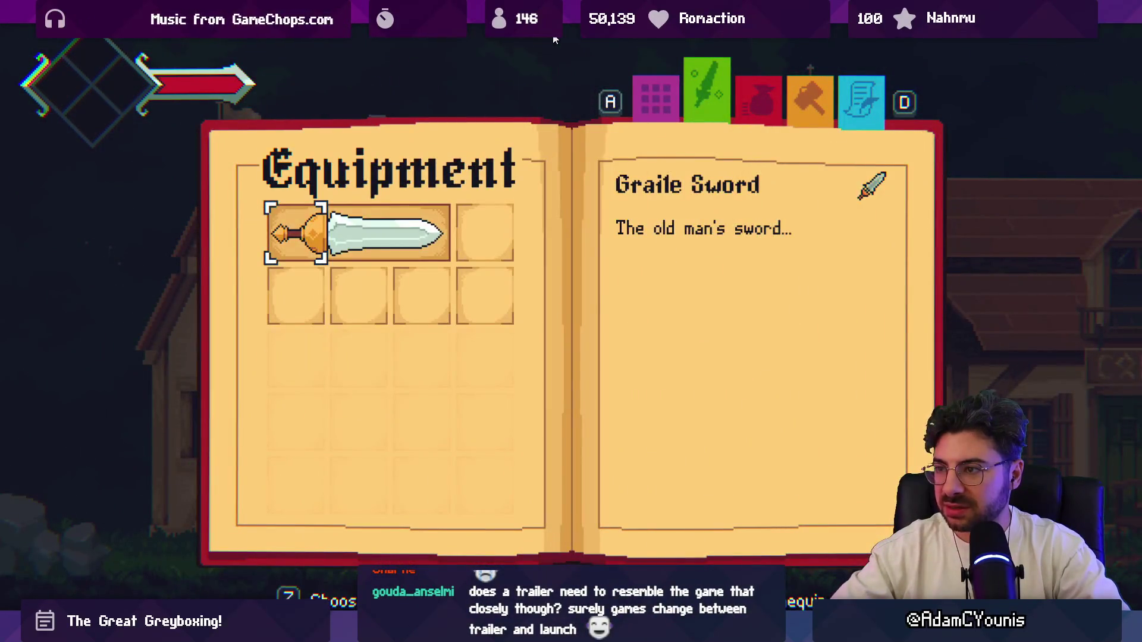
{"action": "key", "text": "x"}
{"action": "key", "text": "Right"}
{"action": "key", "text": "Right"}
{"action": "key", "text": "z"}
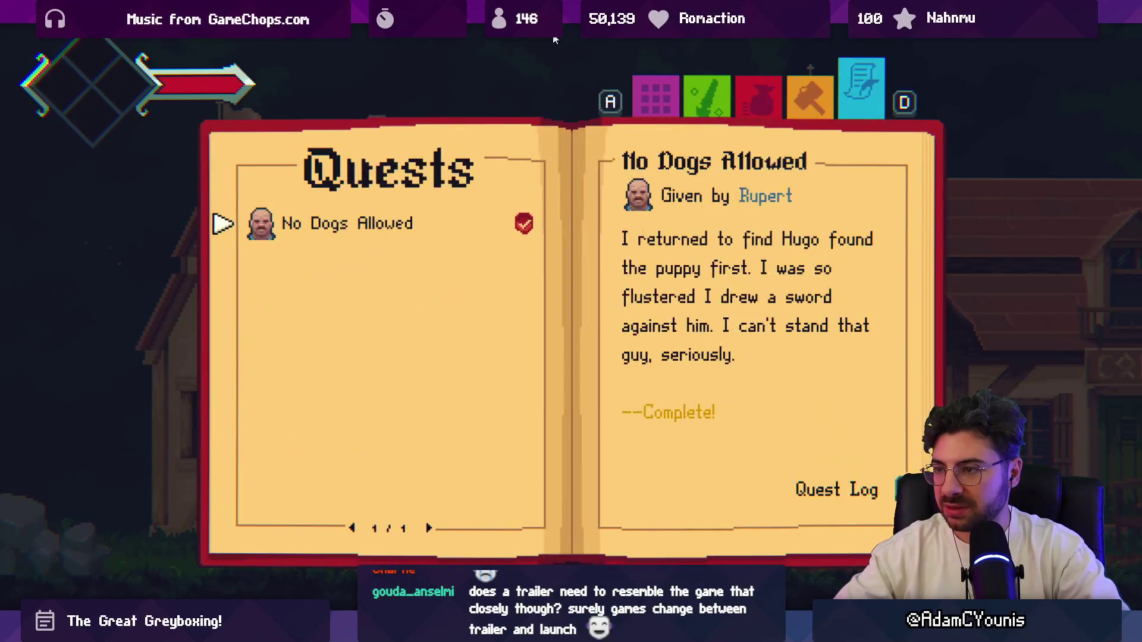
{"action": "key", "text": "x"}
{"action": "key", "text": "z"}
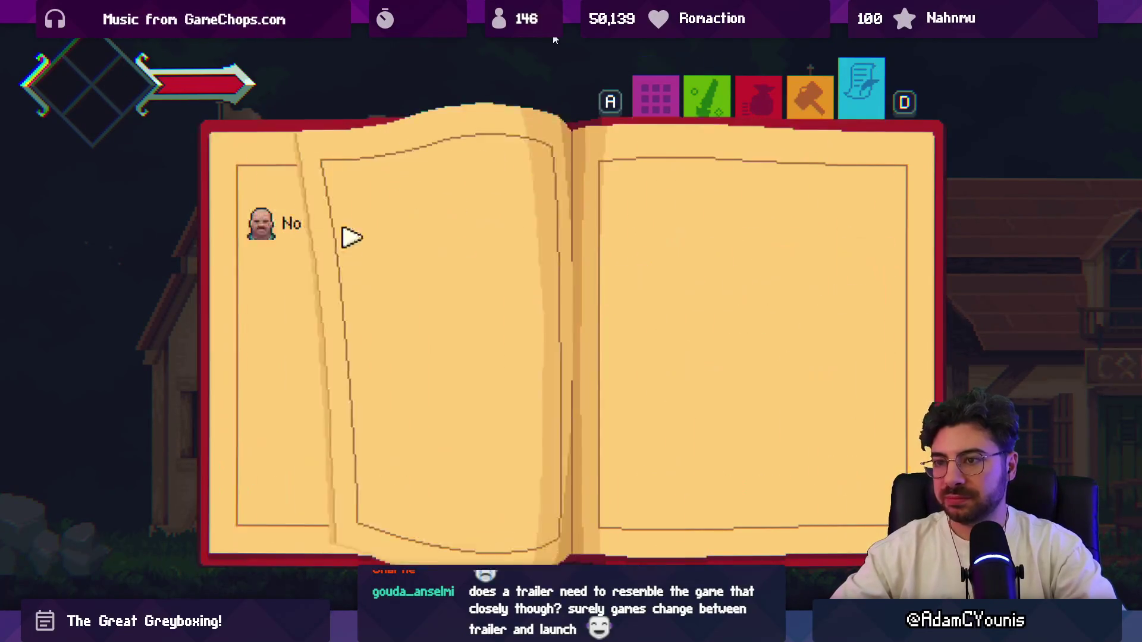
{"action": "key", "text": "Escape"}
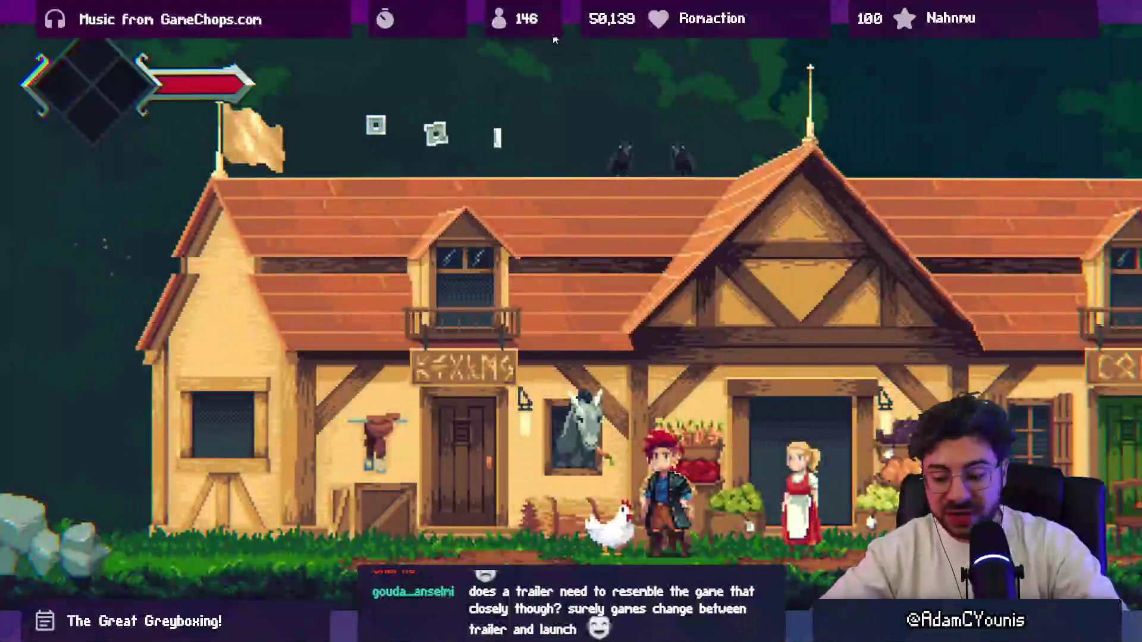
Open and close the Map of the World twice, then leave the maximized game view
{"action": "key", "text": "m"}
{"action": "key", "text": "m"}
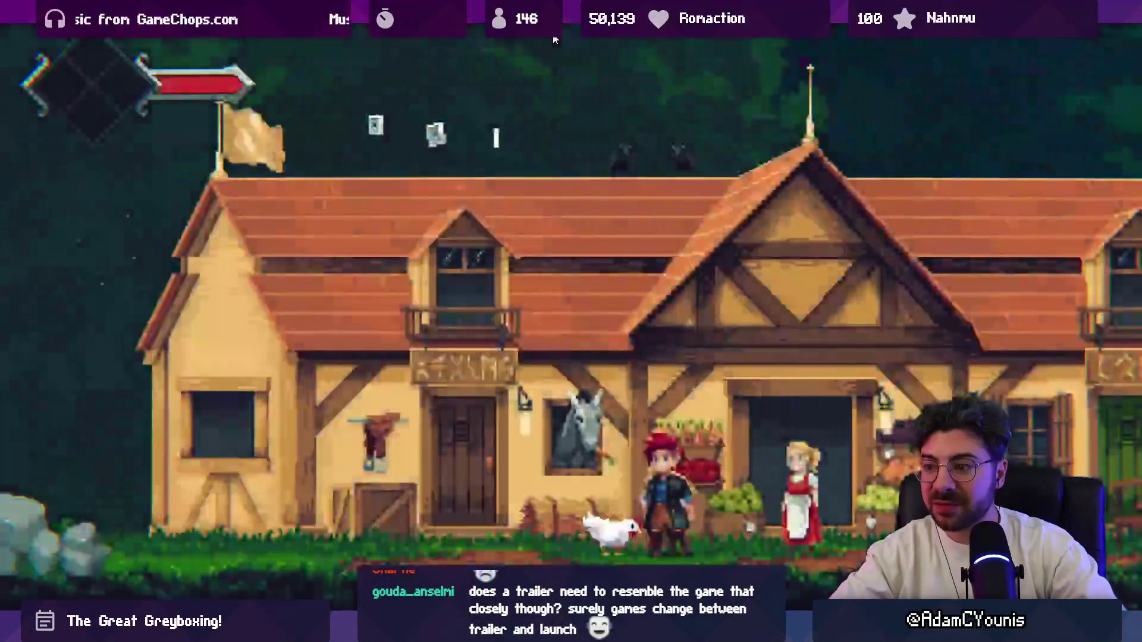
{"action": "key", "text": "Left"}
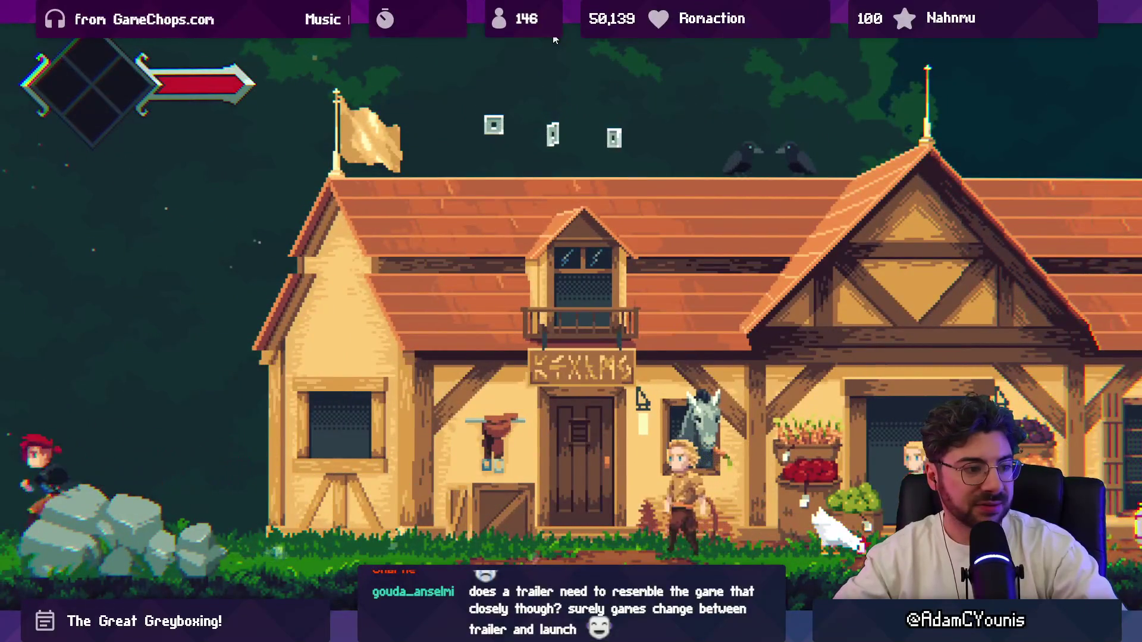
{"action": "key", "text": "m"}
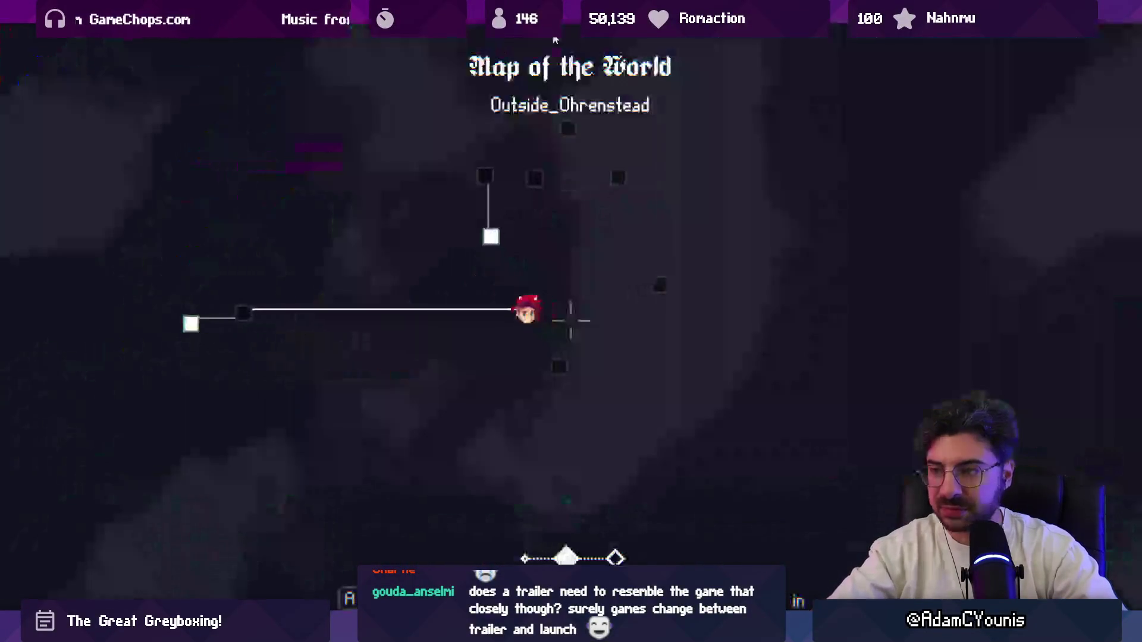
{"action": "key", "text": "m"}
{"action": "key", "text": "shift+space"}
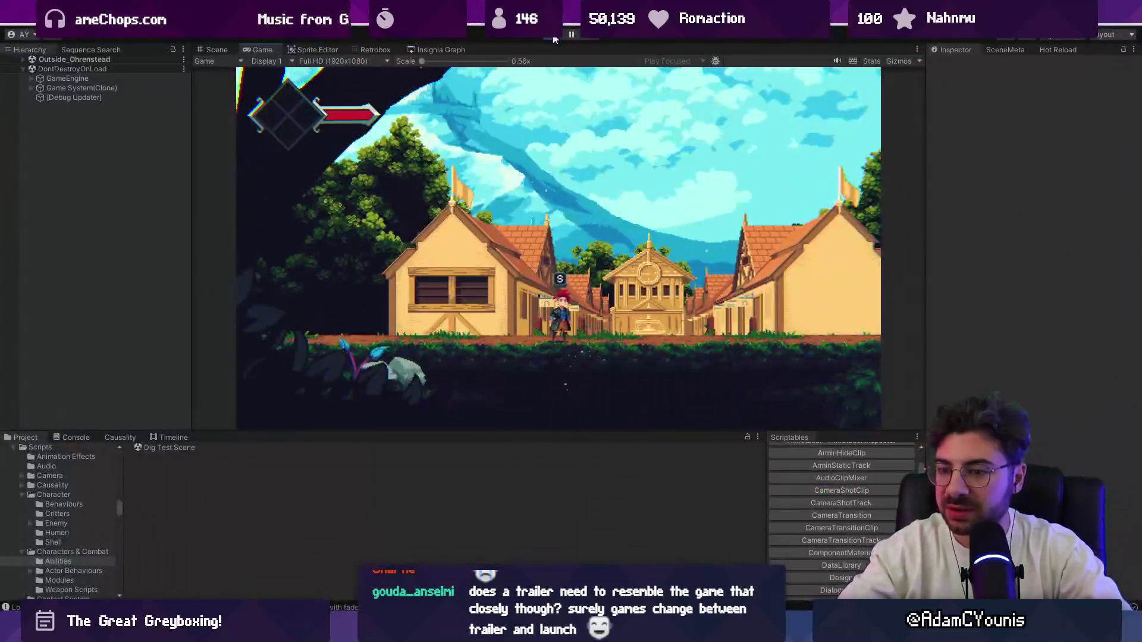
Stop the playtest, run the game again, then stop it once more
{"action": "left_click", "coordinate": [552, 35]}
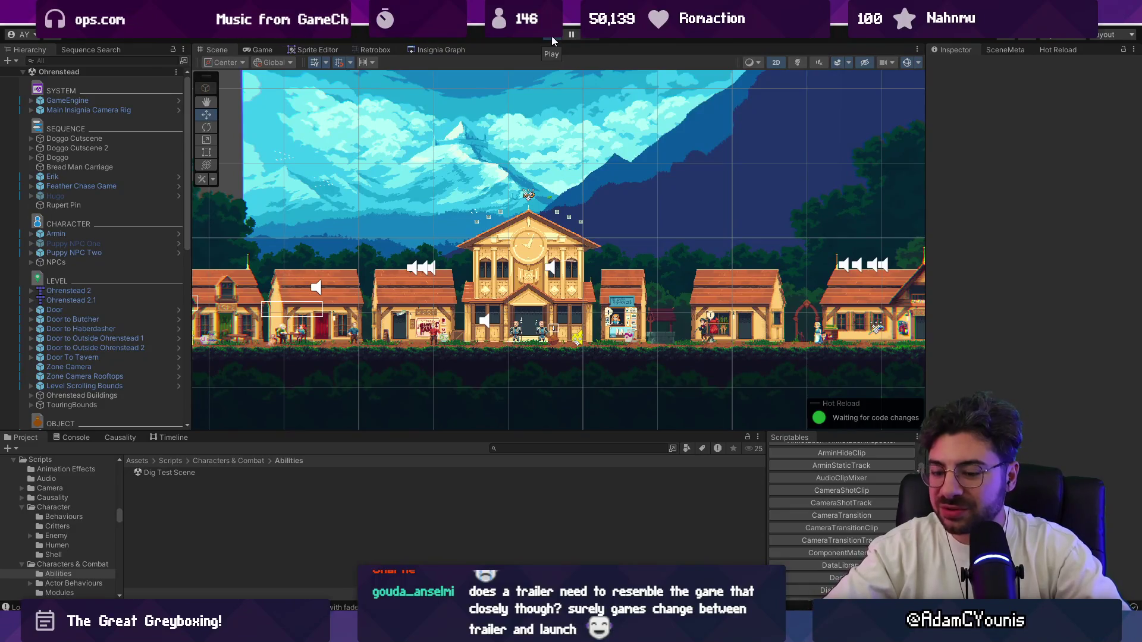
{"action": "left_click", "coordinate": [551, 36]}
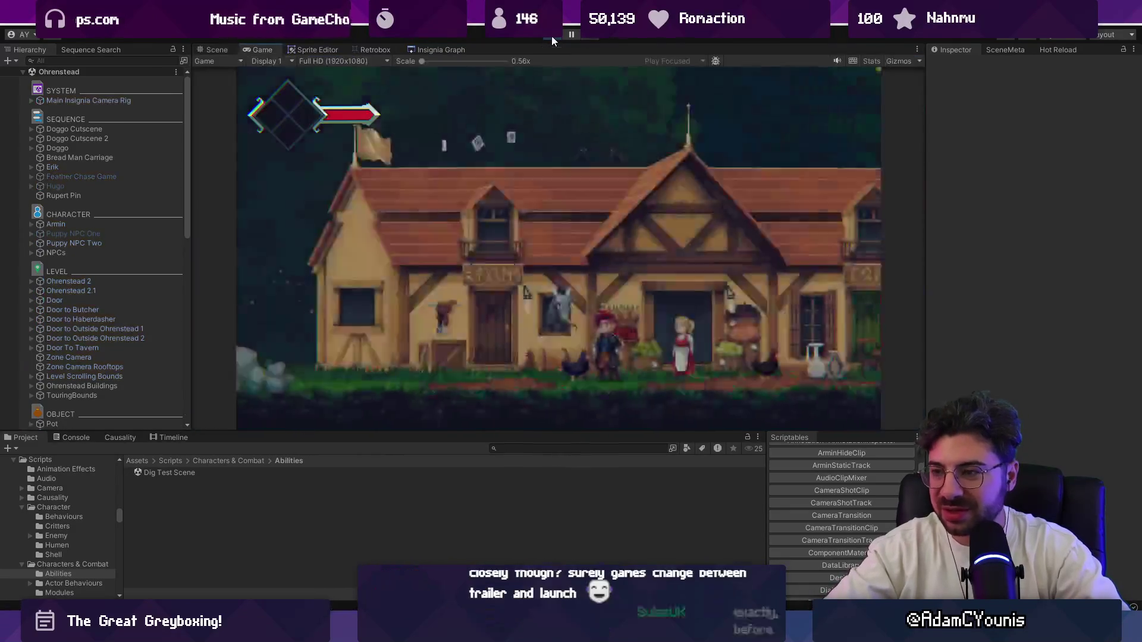
{"action": "key", "text": "ctrl+p"}
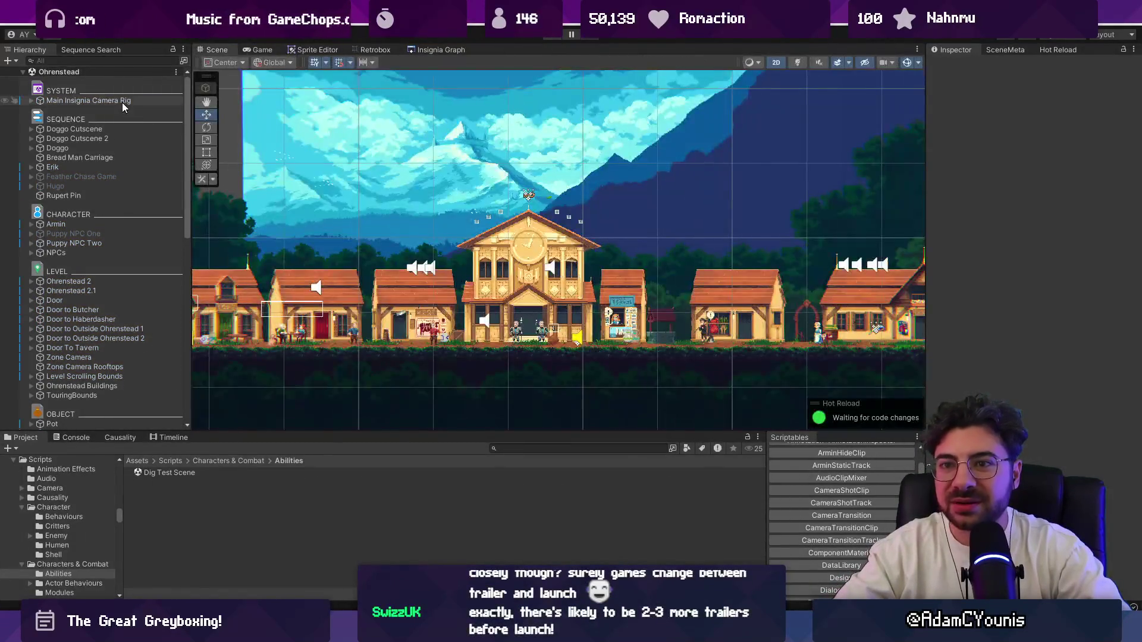
Open the GameEngine prefab, find the WorldGraph object, and open its WorldGraph.cs script
{"action": "left_click", "coordinate": [123, 110]}
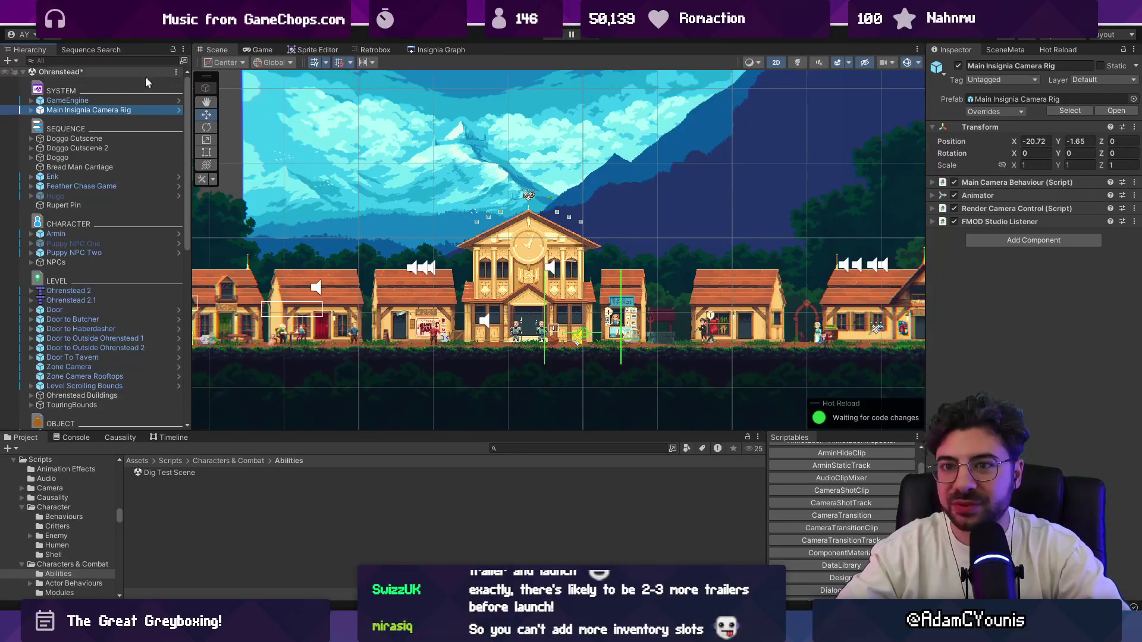
{"action": "left_click", "coordinate": [153, 101]}
{"action": "left_click", "coordinate": [144, 59]}
{"action": "type", "text": "worldgraph"}
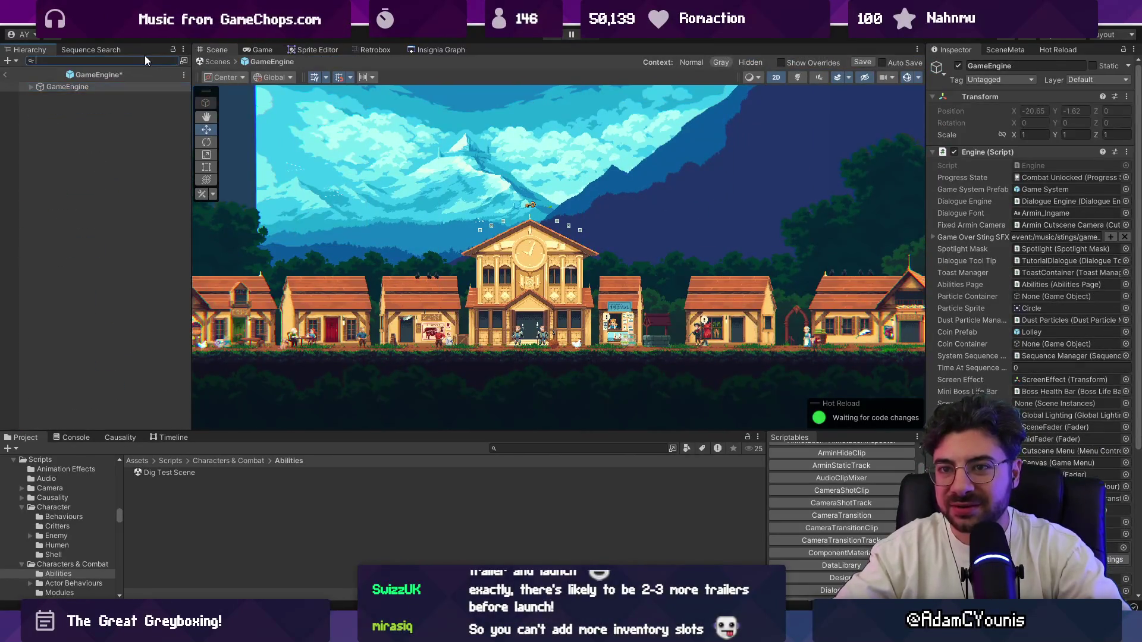
{"action": "left_click", "coordinate": [104, 88]}
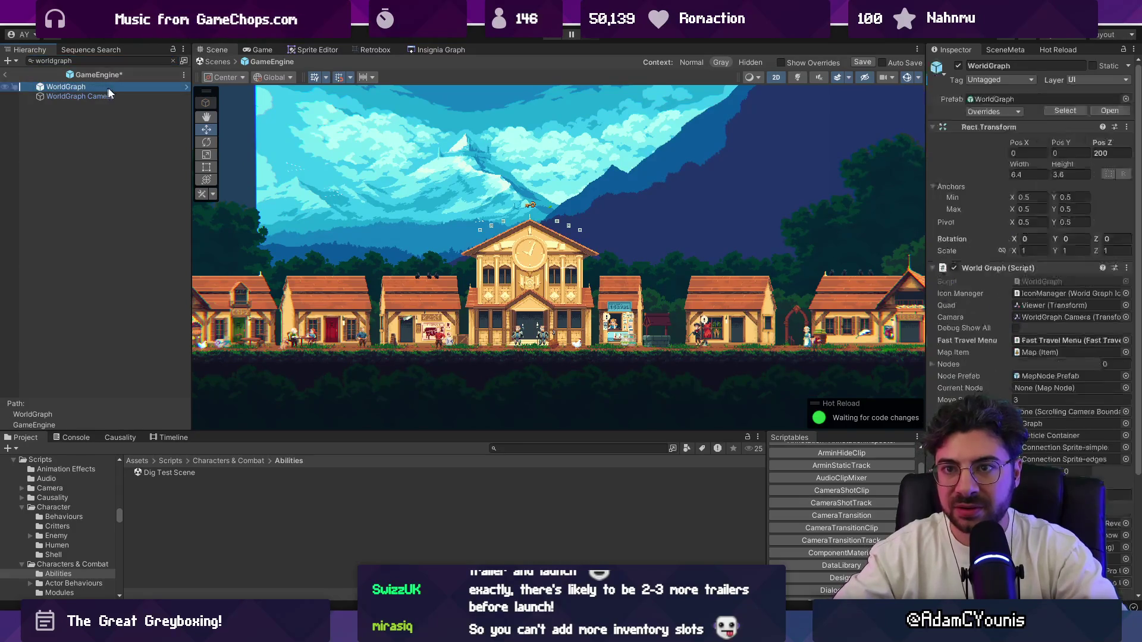
{"action": "left_click", "coordinate": [1022, 283]}
{"action": "double_click", "coordinate": [1022, 283]}
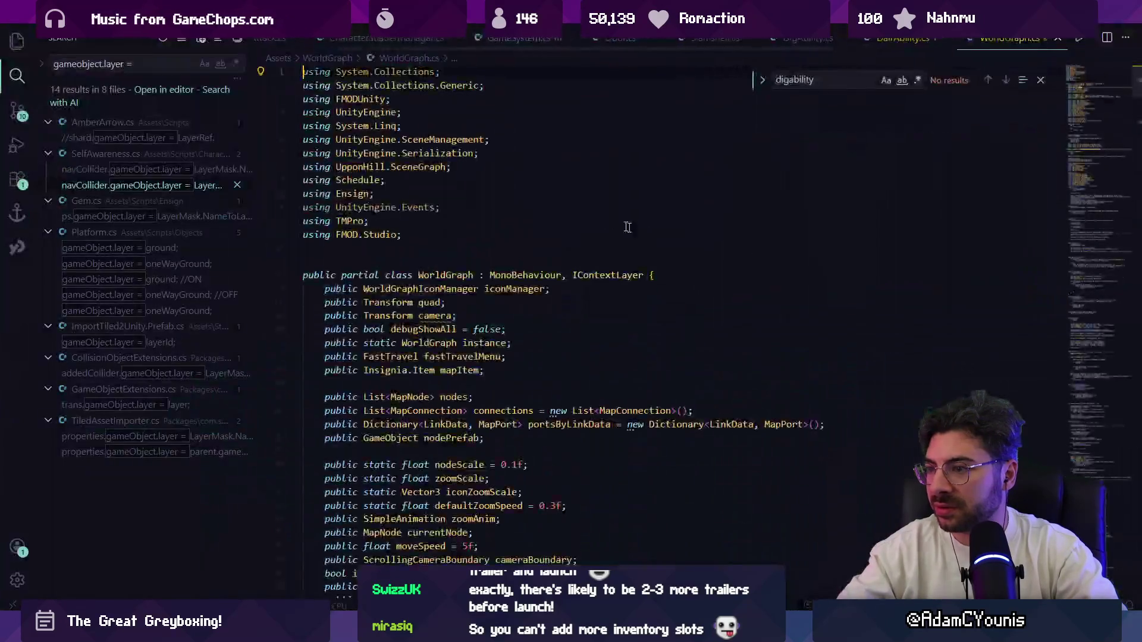
Search WorldGraph.cs for 'scenegraph', 'Screen', 'node', then 'meta', and return to Unity
{"action": "scroll", "coordinate": [572, 248], "scroll_direction": "down", "scroll_amount": 5}
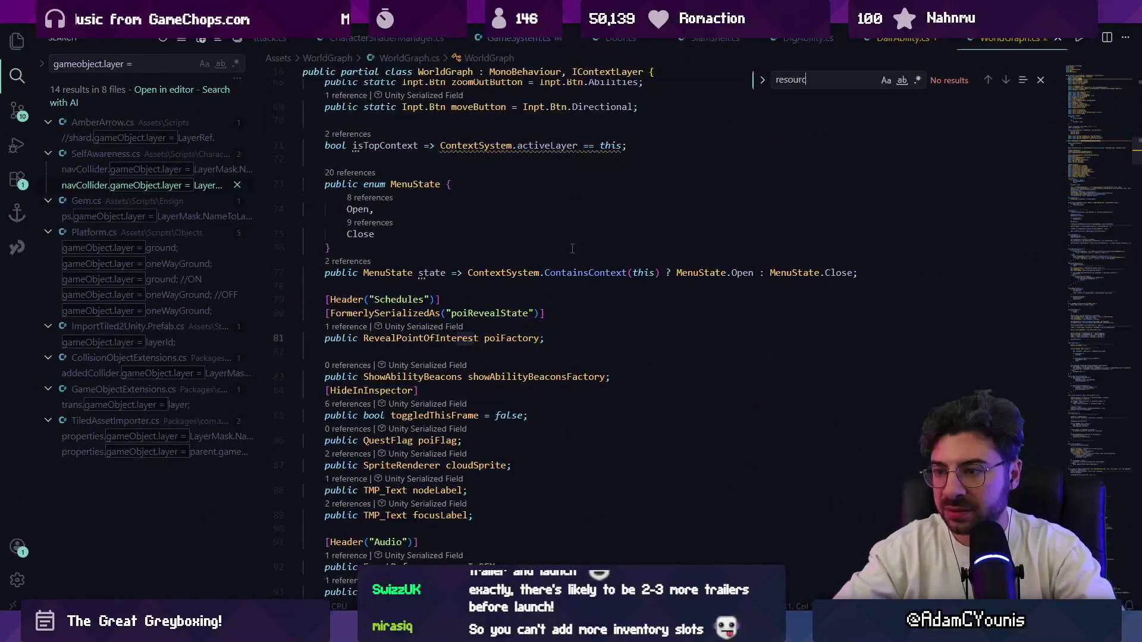
{"action": "key", "text": "ctrl+f"}
{"action": "type", "text": "scenegraph"}
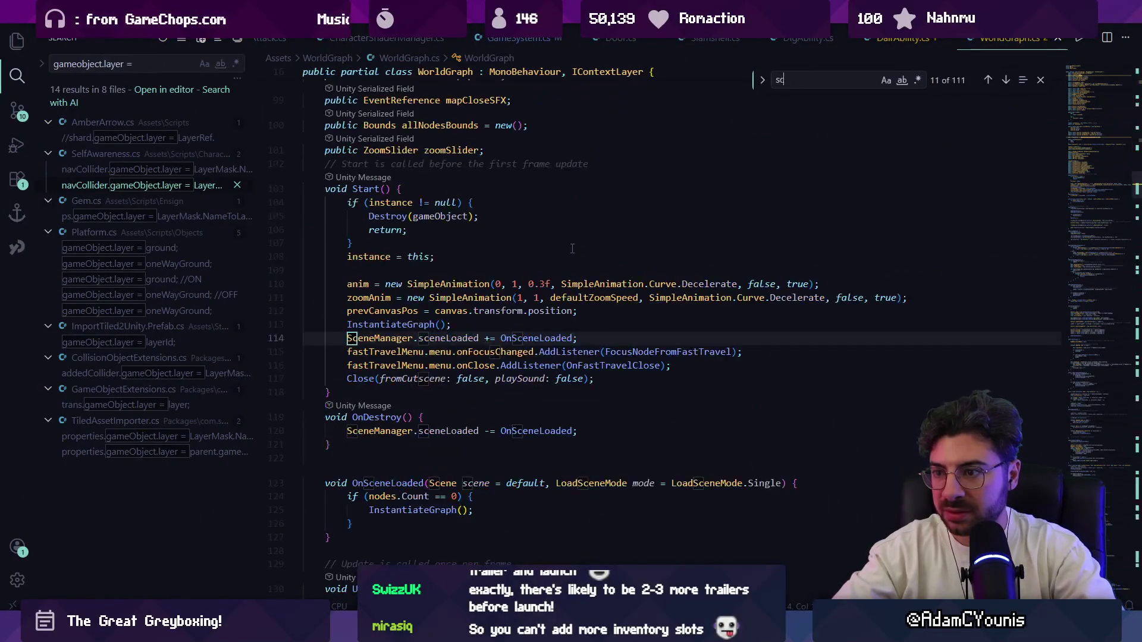
{"action": "key", "text": "shift+Return"}
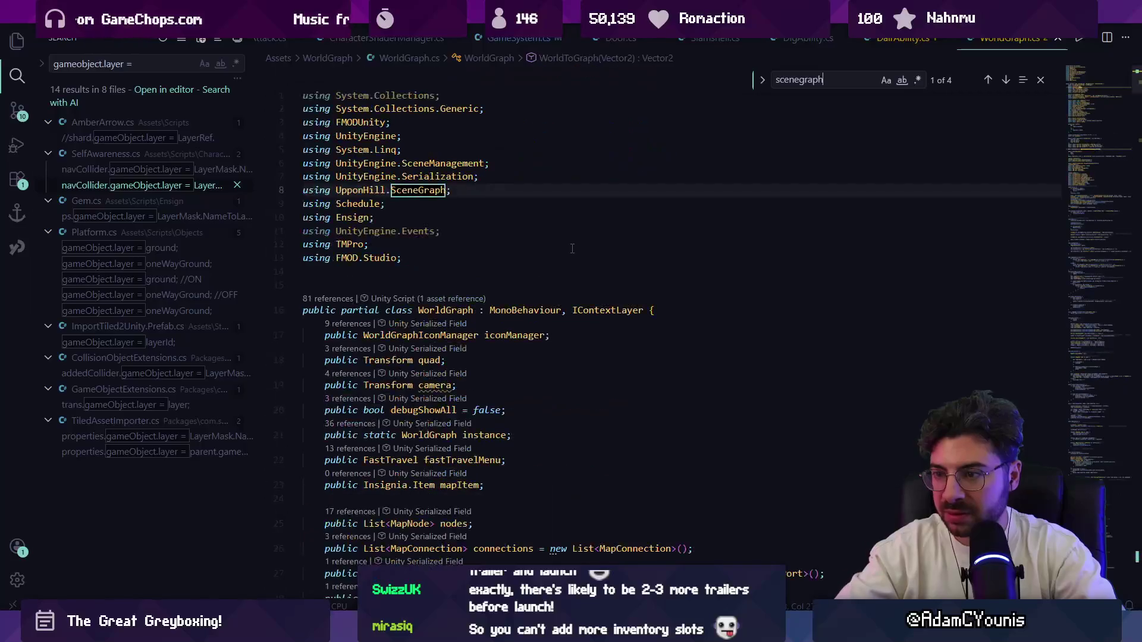
{"action": "key", "text": "BackSpace"}
{"action": "key", "text": "BackSpace"}
{"action": "key", "text": "BackSpace"}
{"action": "key", "text": "BackSpace"}
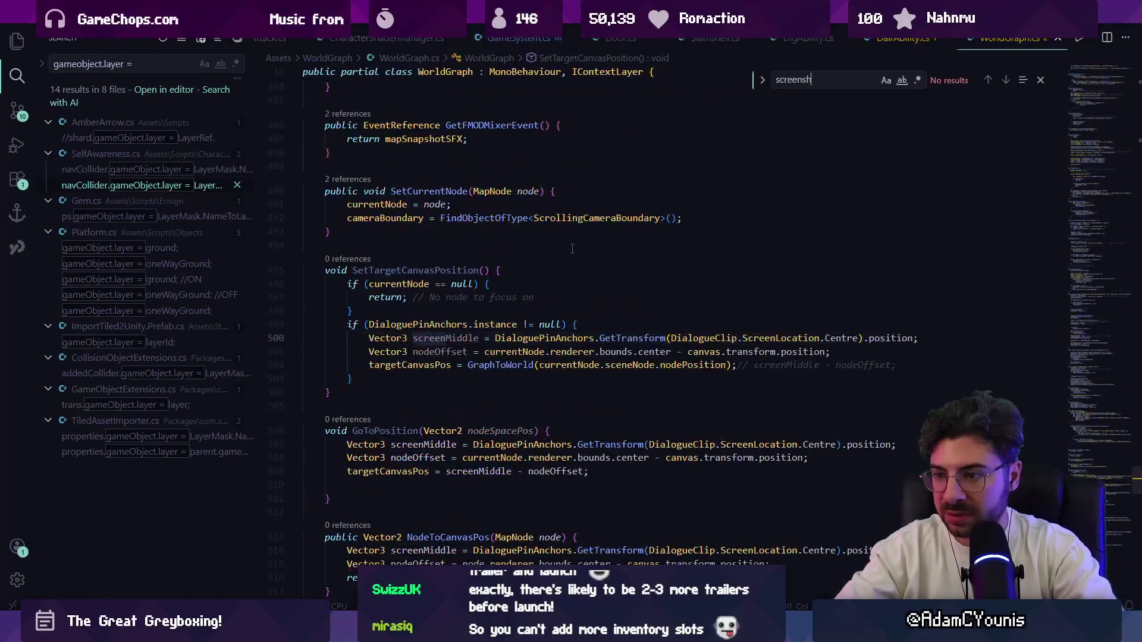
{"action": "key", "text": "BackSpace"}
{"action": "type", "text": "Screen"}
{"action": "key", "text": "BackSpace"}
{"action": "key", "text": "BackSpace"}
{"action": "key", "text": "BackSpace"}
{"action": "type", "text": "node"}
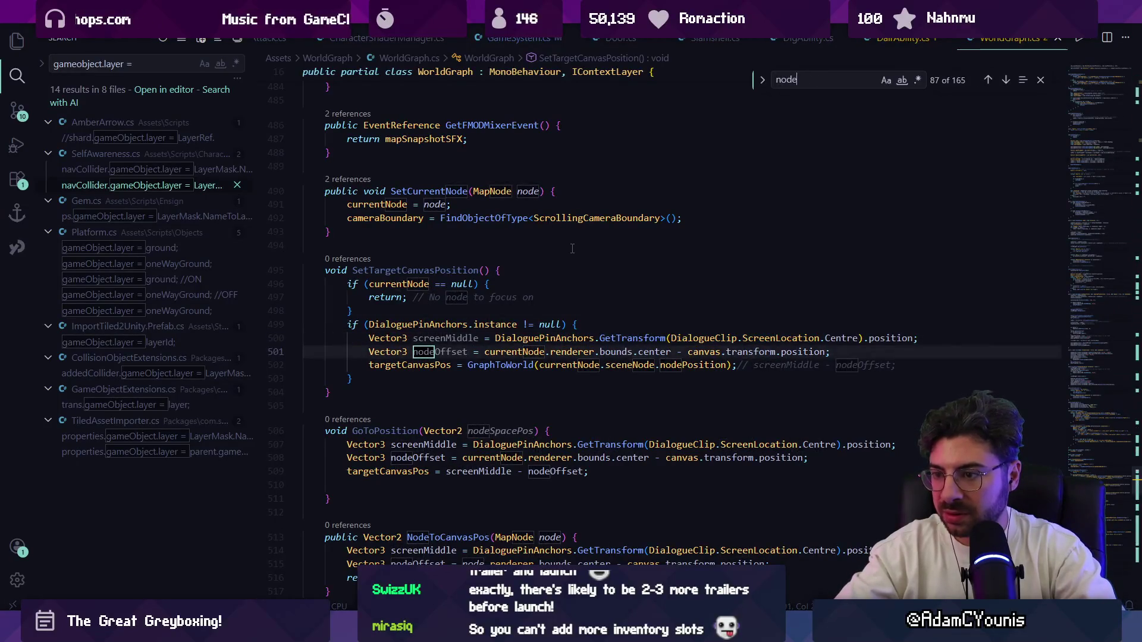
{"action": "key", "text": "BackSpace"}
{"action": "key", "text": "BackSpace"}
{"action": "key", "text": "BackSpace"}
{"action": "type", "text": "meta"}
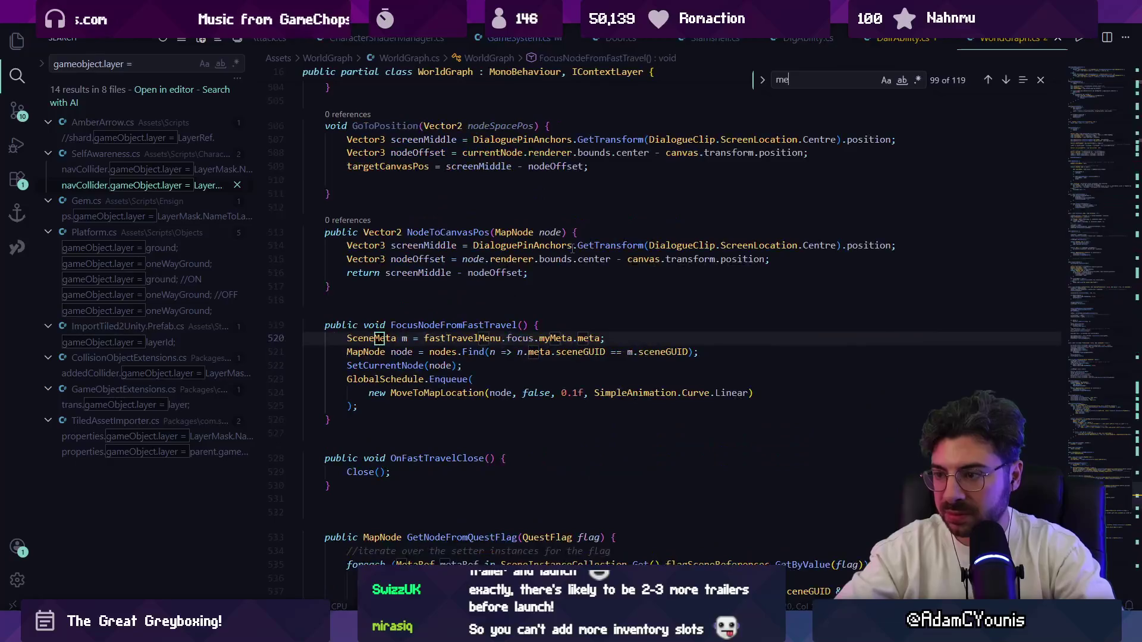
{"action": "key", "text": "alt+Tab"}
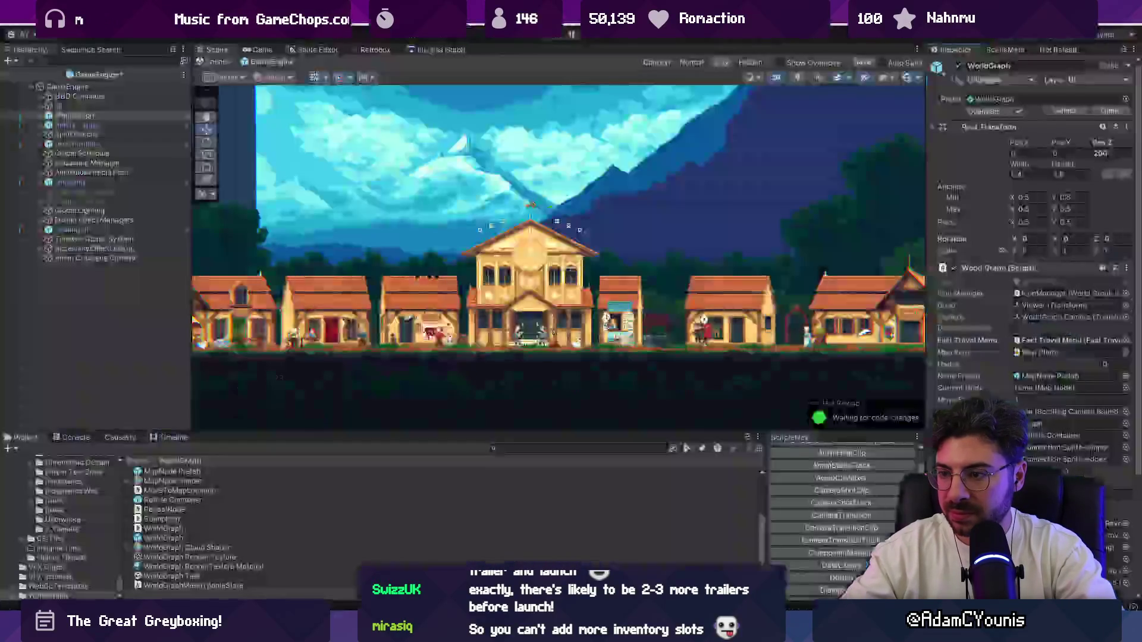
Leave prefab mode and pan the Insignia world graph over to the Ohrenstead rooms
{"action": "left_click", "coordinate": [214, 61]}
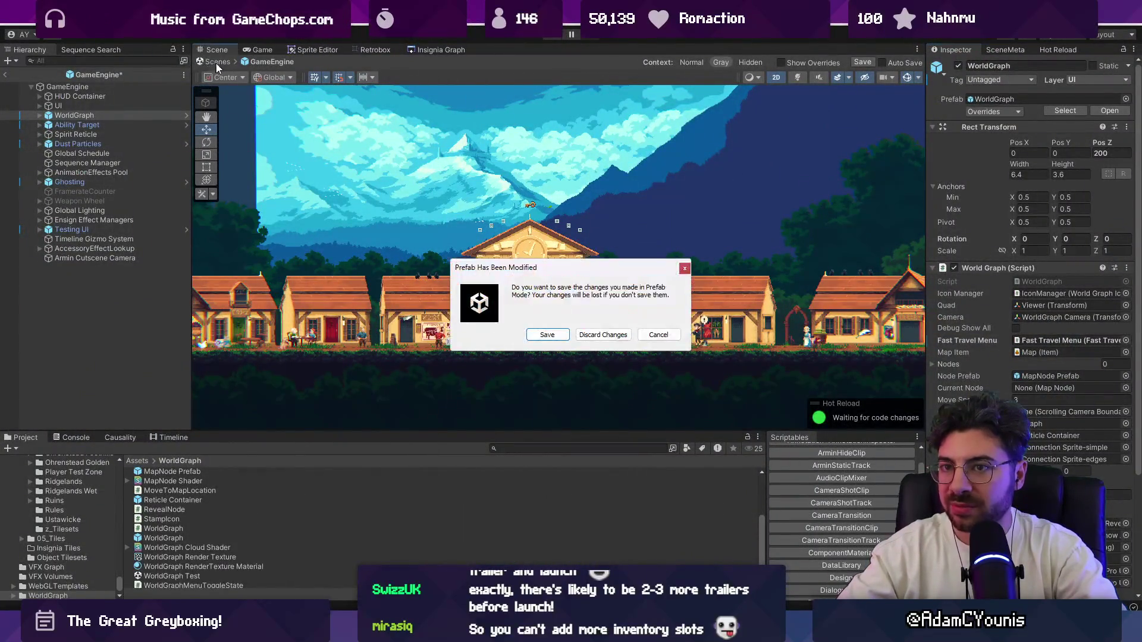
{"action": "left_click", "coordinate": [543, 332]}
{"action": "left_click", "coordinate": [374, 50]}
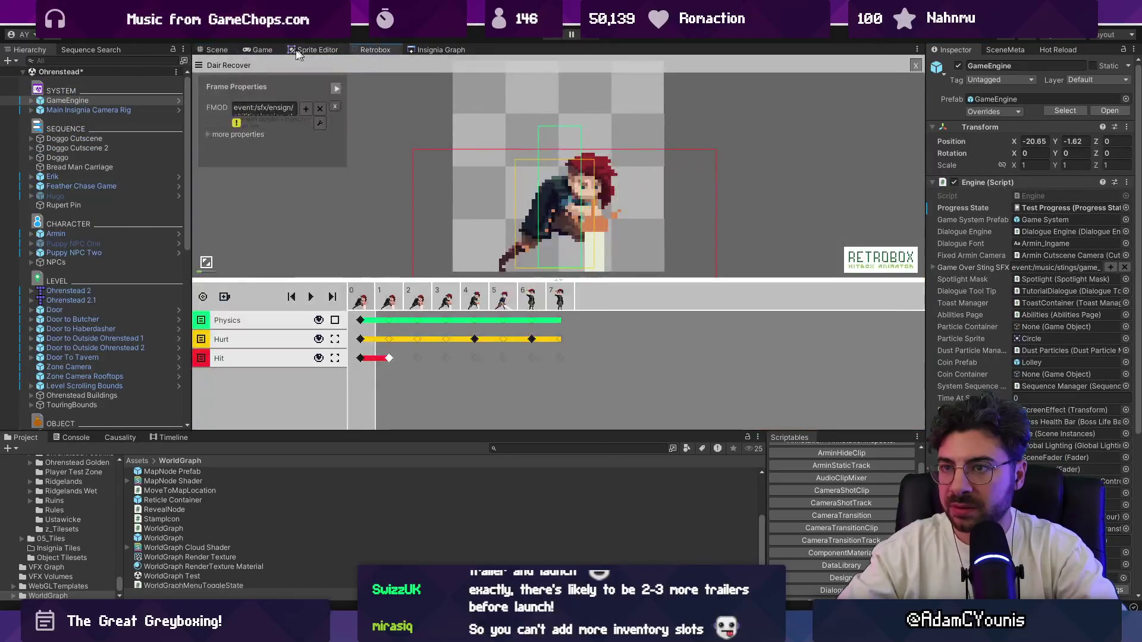
{"action": "left_click", "coordinate": [420, 50]}
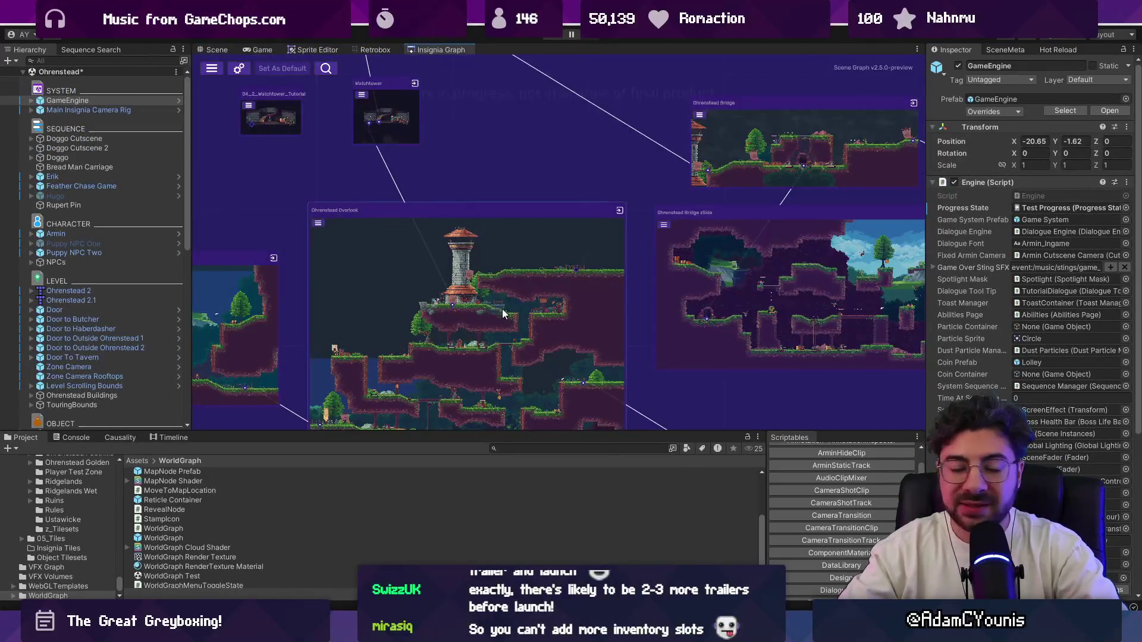
{"action": "scroll", "coordinate": [472, 292], "scroll_direction": "down", "scroll_amount": 3}
{"action": "left_click_drag", "start_coordinate": [485, 306], "coordinate": [403, 294]}
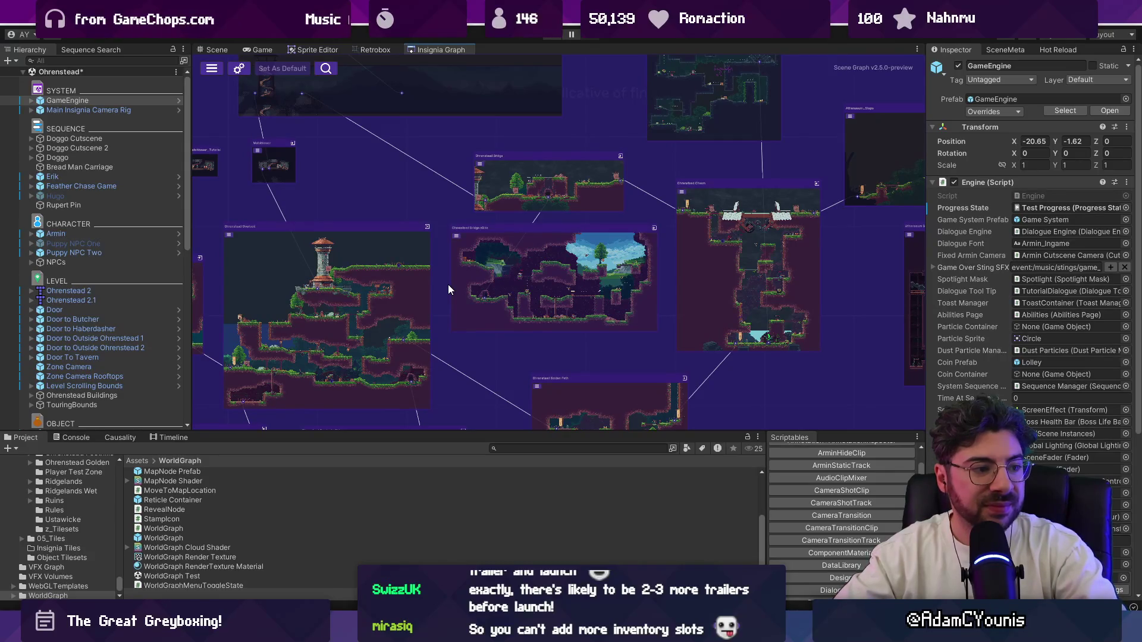
{"action": "scroll", "coordinate": [540, 256], "scroll_direction": "up", "scroll_amount": 3}
{"action": "scroll", "coordinate": [714, 250], "scroll_direction": "down", "scroll_amount": 3}
{"action": "scroll", "coordinate": [745, 249], "scroll_direction": "up", "scroll_amount": 1}
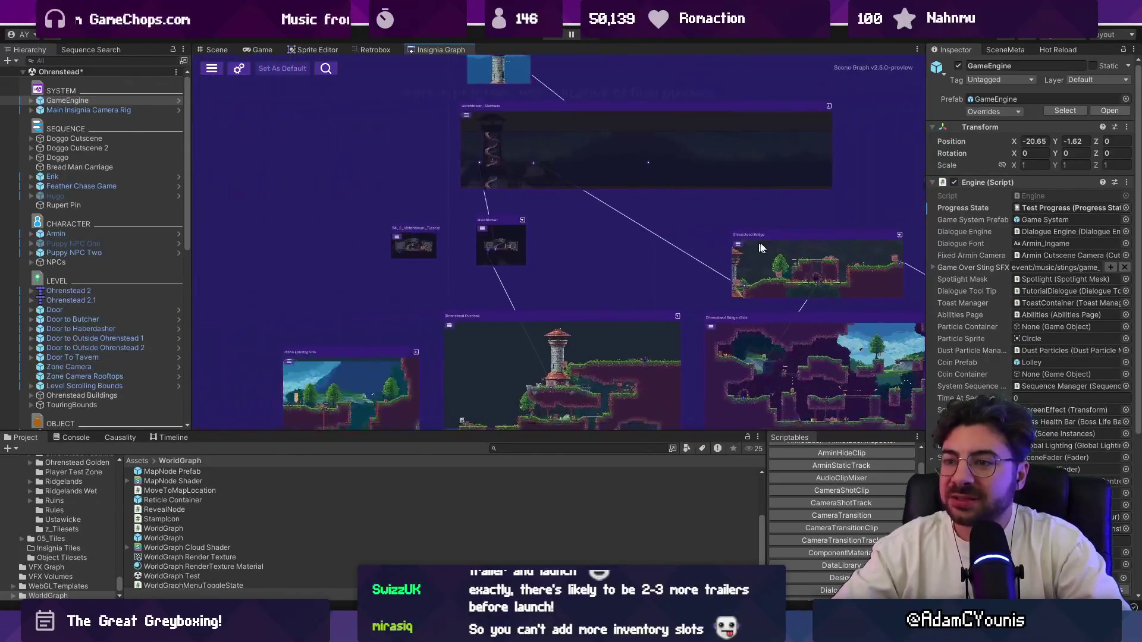
{"action": "scroll", "coordinate": [713, 255], "scroll_direction": "down", "scroll_amount": 2}
{"action": "scroll", "coordinate": [616, 286], "scroll_direction": "up", "scroll_amount": 5}
{"action": "left_click_drag", "start_coordinate": [461, 274], "coordinate": [637, 262]}
Open Outside_Ohrenstead, test the in-game map, and inspect the 'Camera position is NaN' log
{"action": "double_click", "coordinate": [510, 270]}
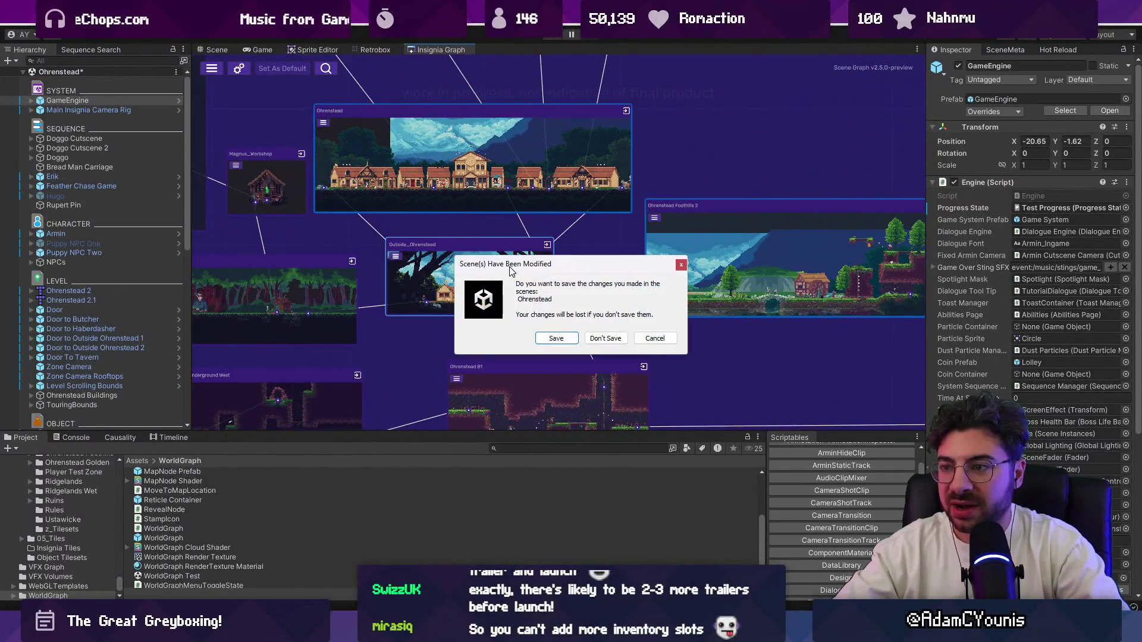
{"action": "left_click", "coordinate": [573, 337]}
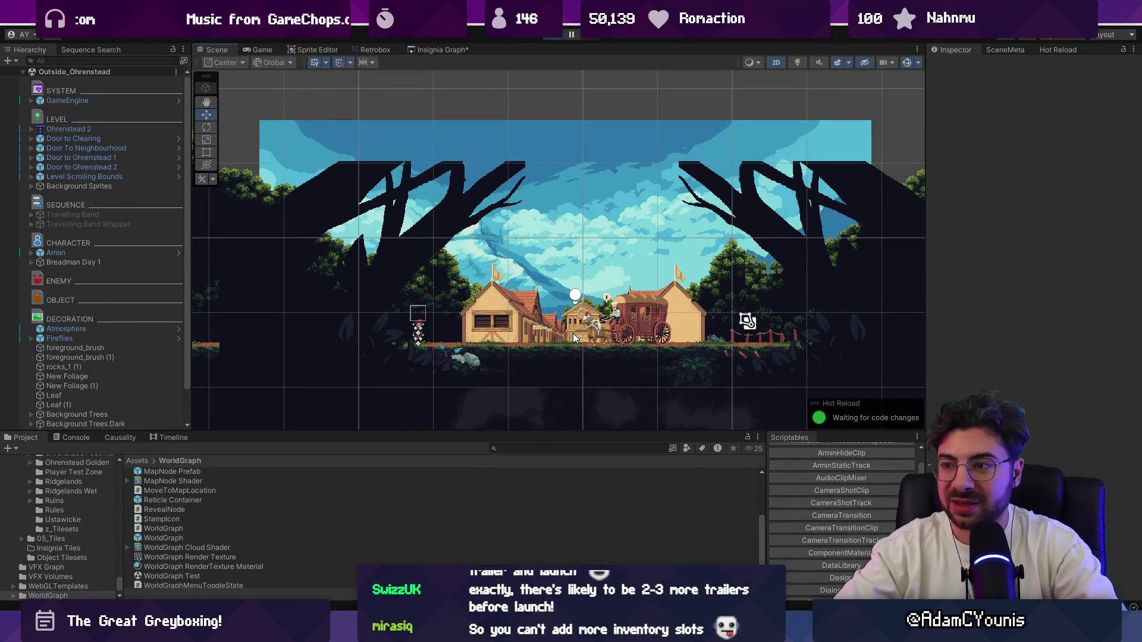
{"action": "key", "text": "m"}
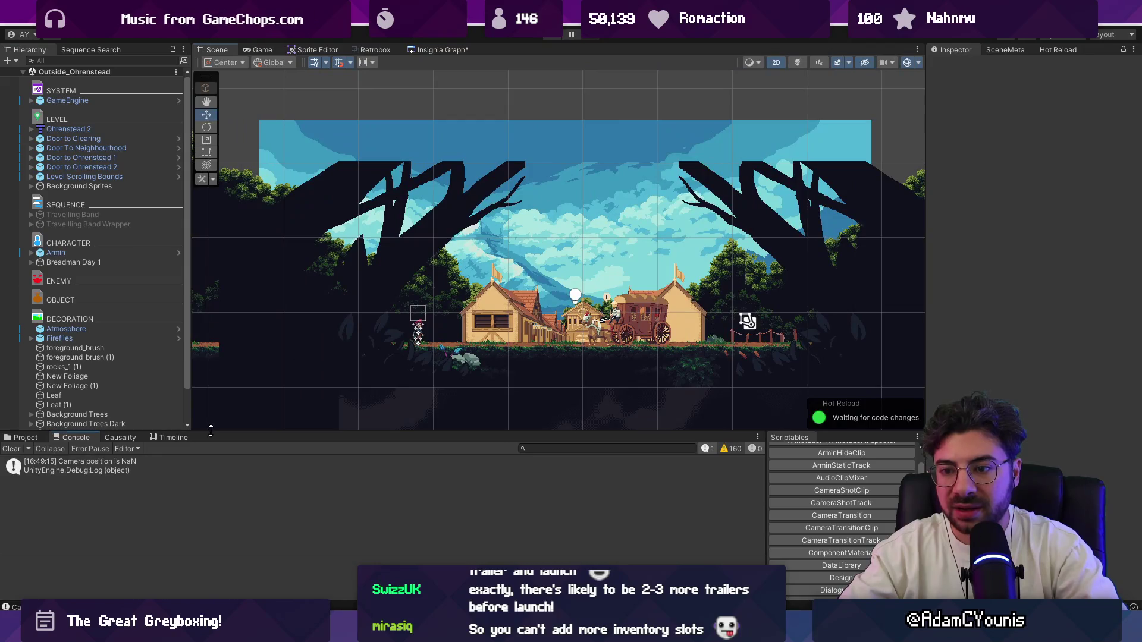
{"action": "left_click_drag", "start_coordinate": [211, 430], "coordinate": [211, 400]}
{"action": "left_click", "coordinate": [195, 433]}
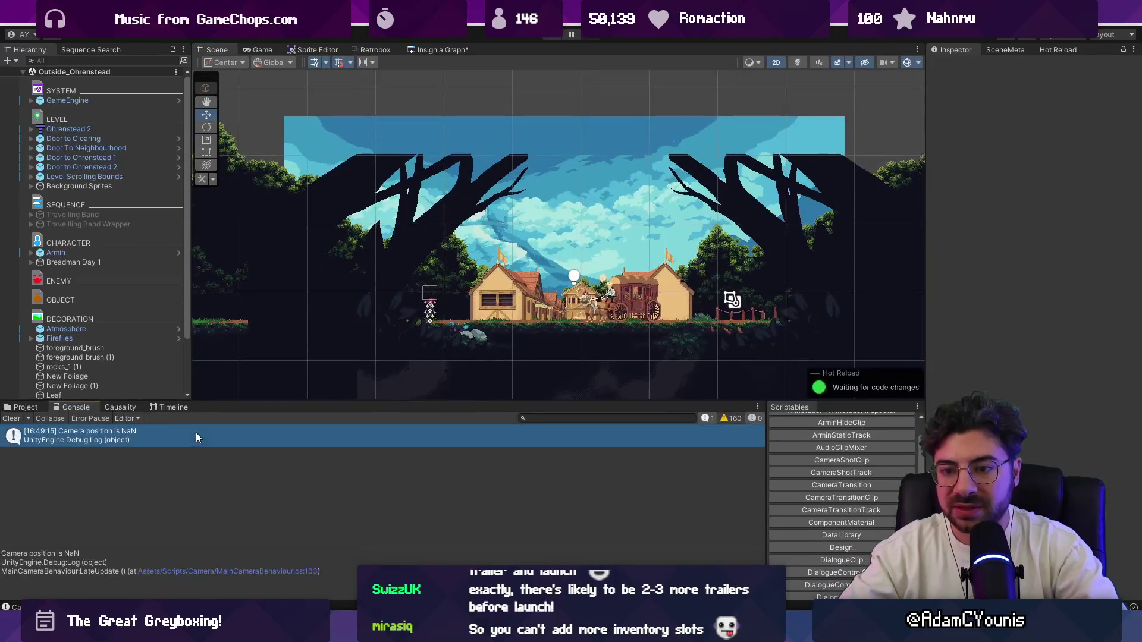
{"action": "left_click", "coordinate": [101, 103]}
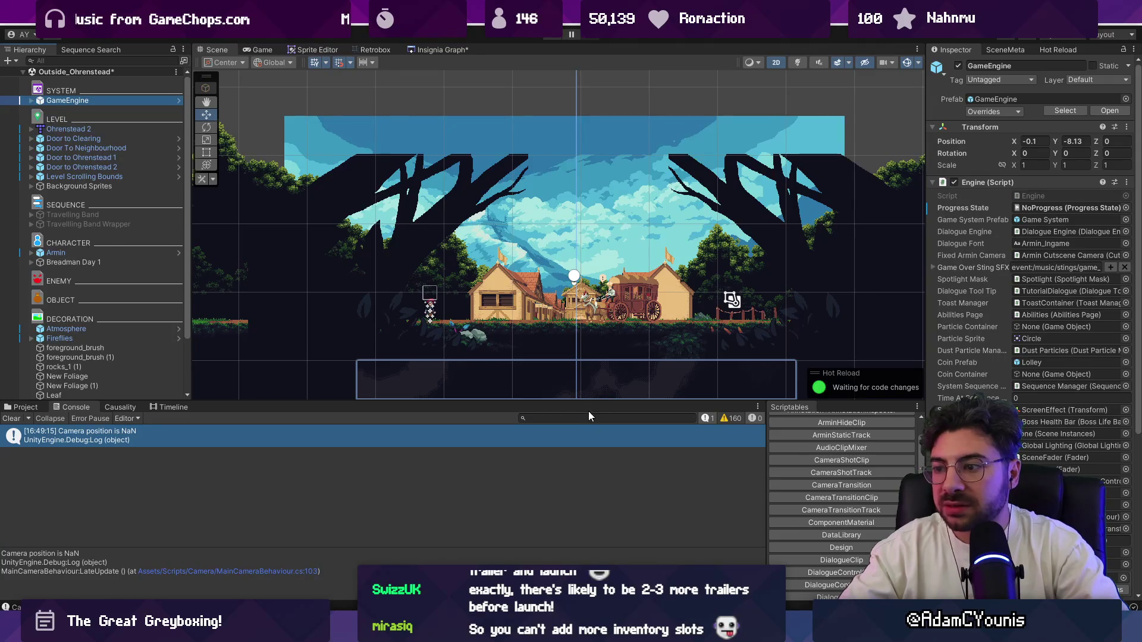
{"action": "key", "text": "alt+Tab"}
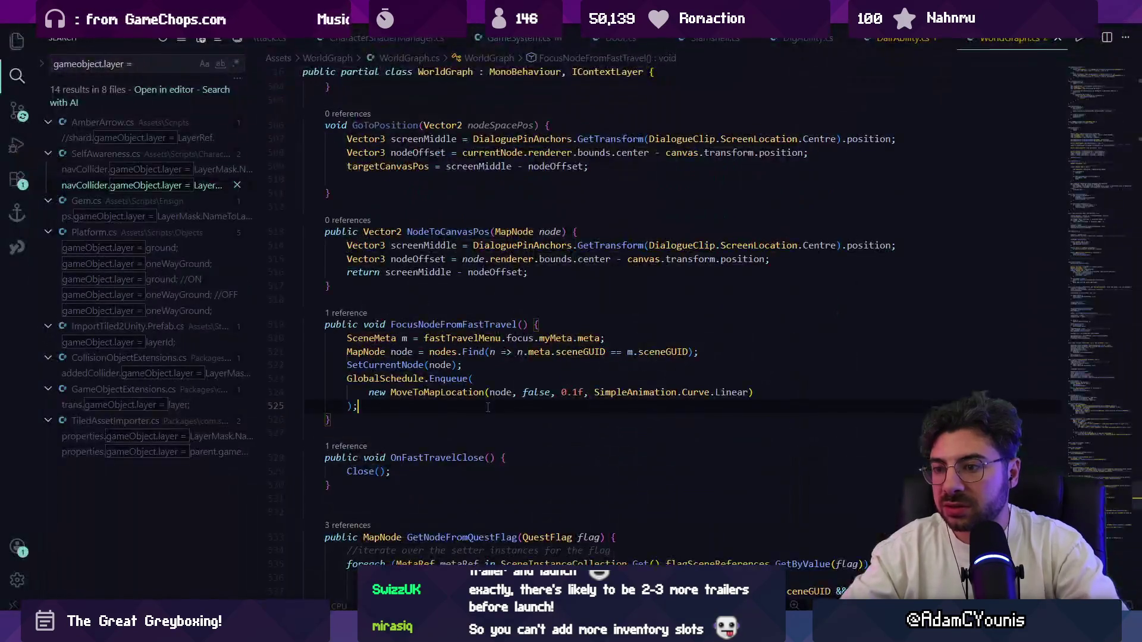
Search the current file for 'node', then open MapNode.cs from the file picker
{"action": "key", "text": "ctrl+f"}
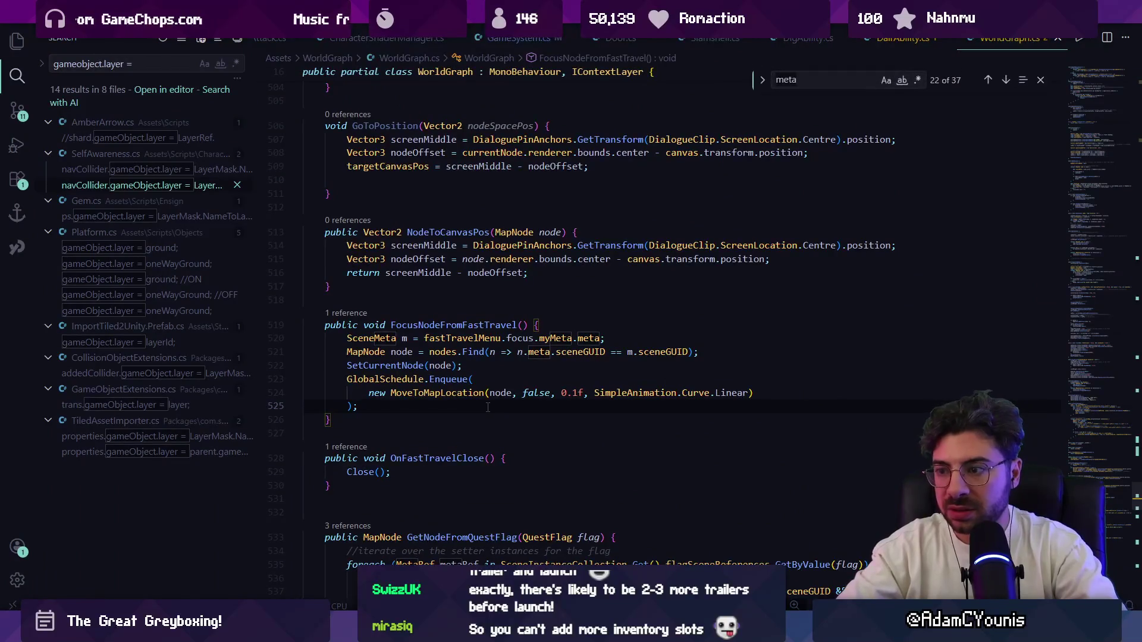
{"action": "type", "text": "node"}
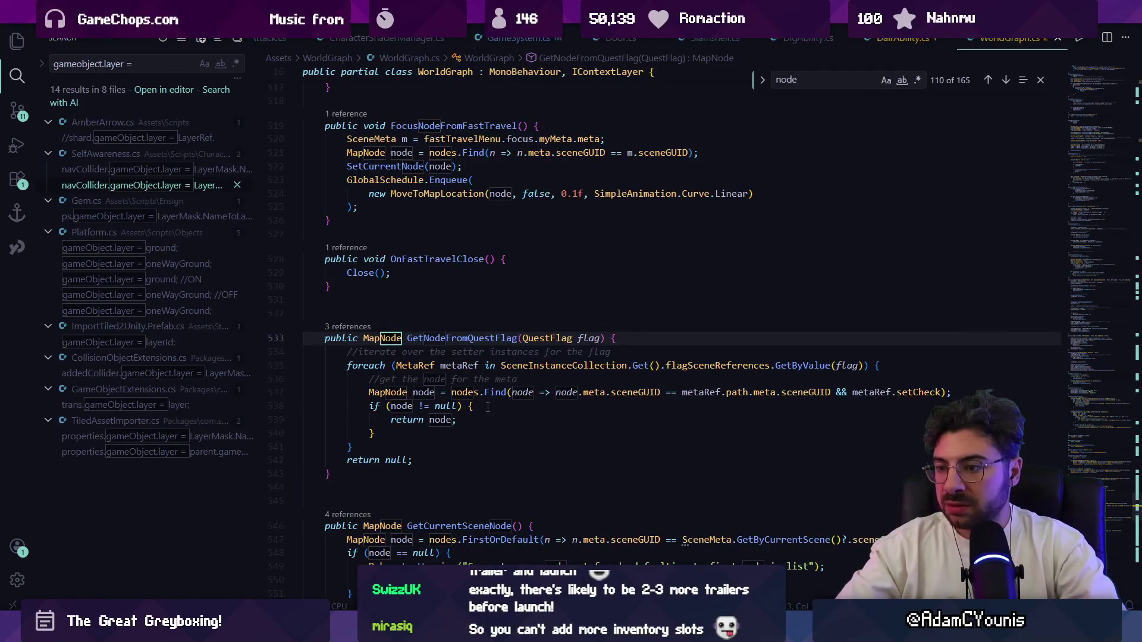
{"action": "key", "text": "ctrl+p"}
{"action": "type", "text": "no"}
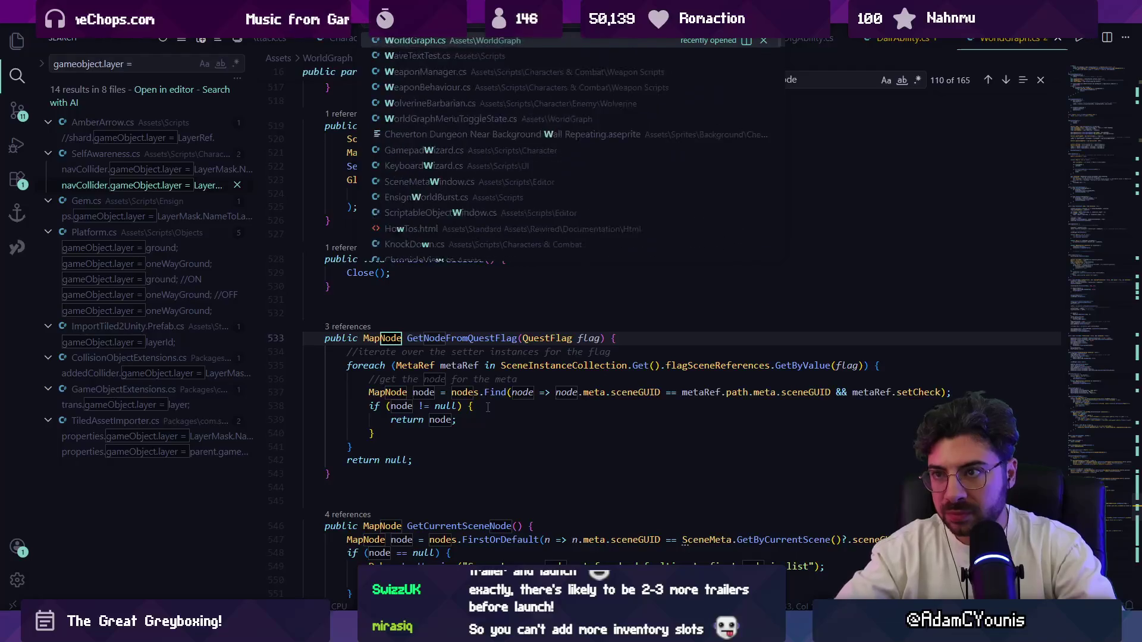
{"action": "type", "text": "de"}
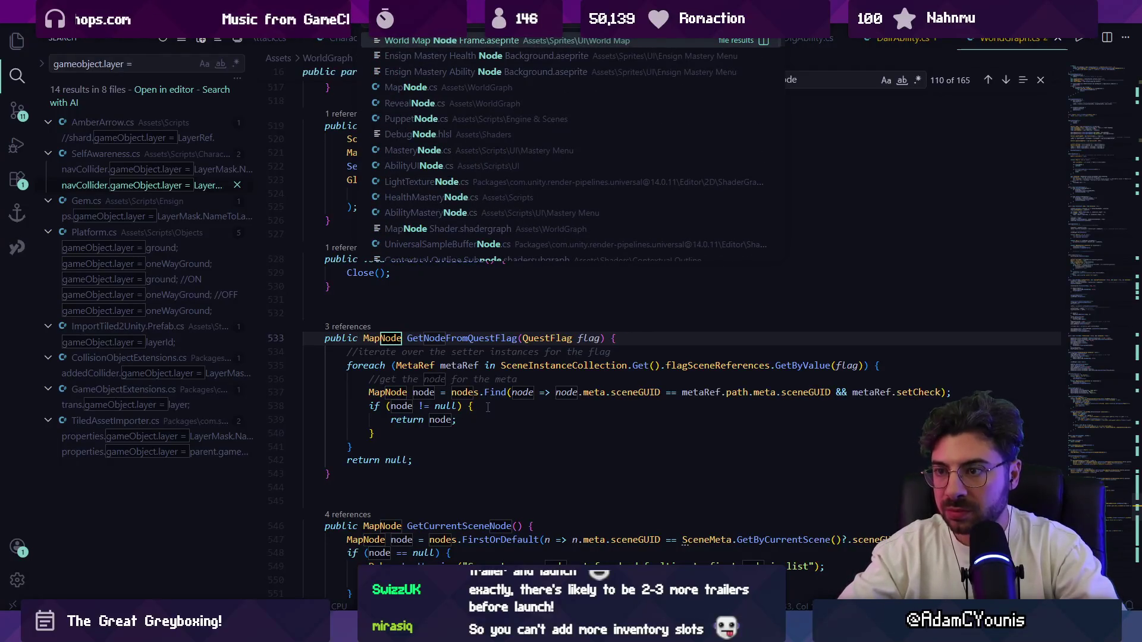
{"action": "key", "text": "Escape"}
{"action": "key", "text": "ctrl+p"}
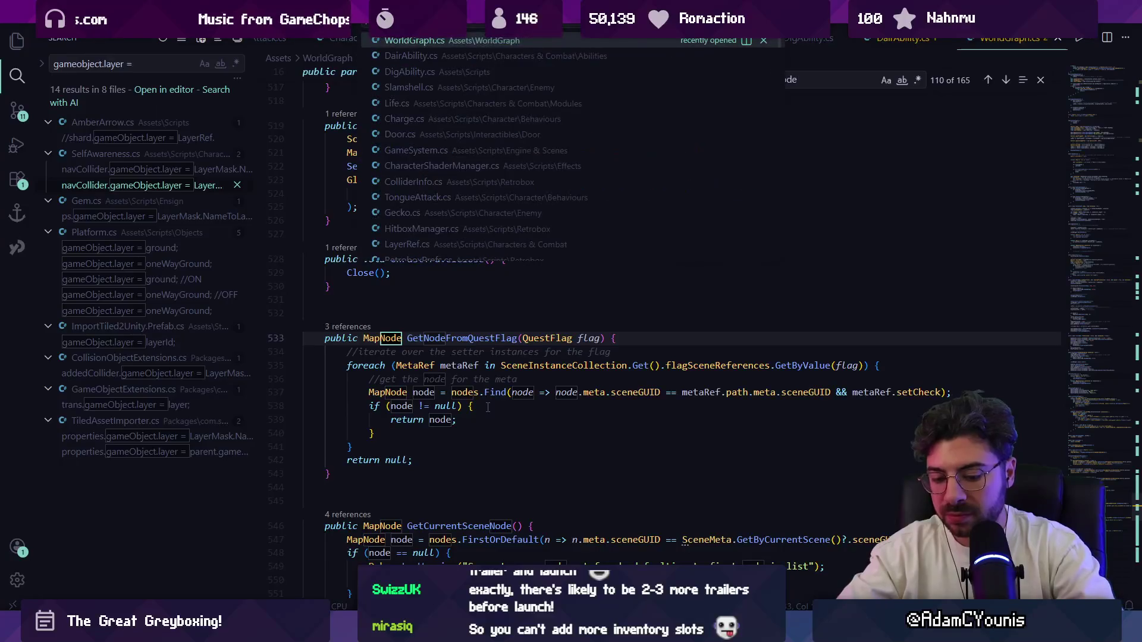
{"action": "type", "text": "mapnode"}
{"action": "key", "text": "Return"}
Find 'meta.' in MapNode.cs and go to the snapshot definition in SceneMeta.cs
{"action": "key", "text": "ctrl+f"}
{"action": "type", "text": "text"}
{"action": "key", "text": "BackSpace"}
{"action": "key", "text": "BackSpace"}
{"action": "key", "text": "BackSpace"}
{"action": "type", "text": "meta."}
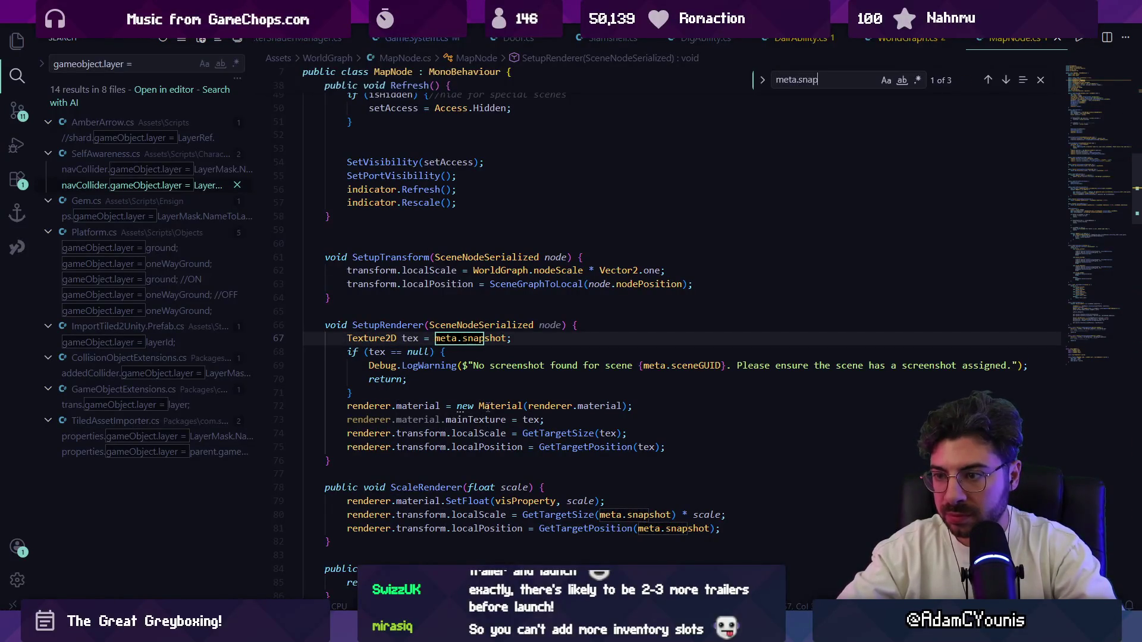
{"action": "key", "text": "Escape"}
{"action": "key", "text": "F12"}
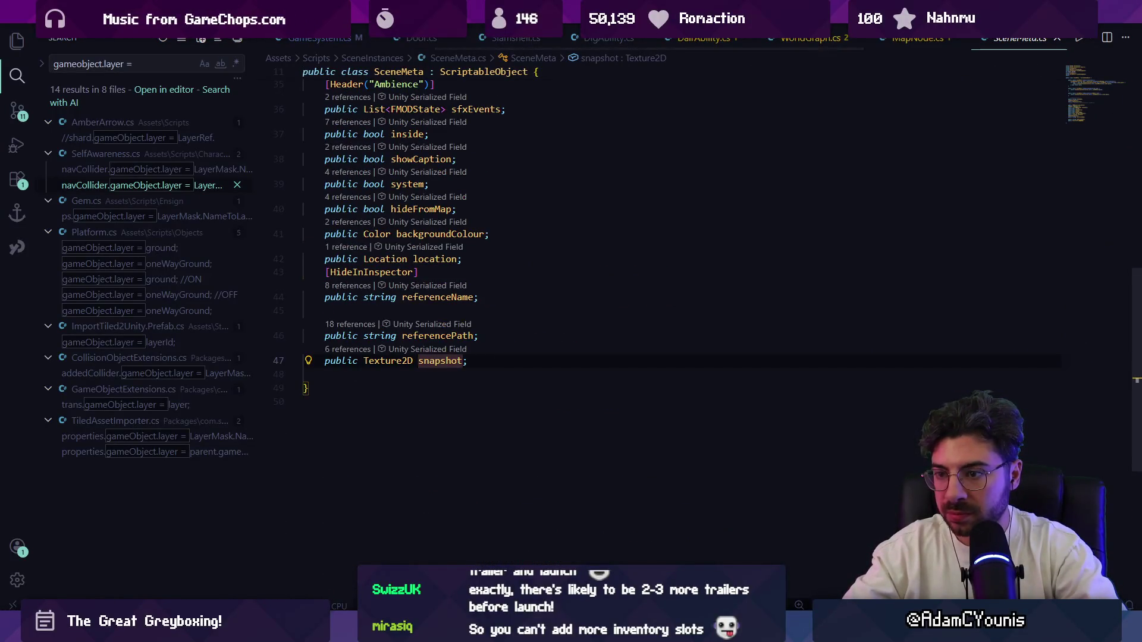
{"action": "key", "text": "alt+Tab"}
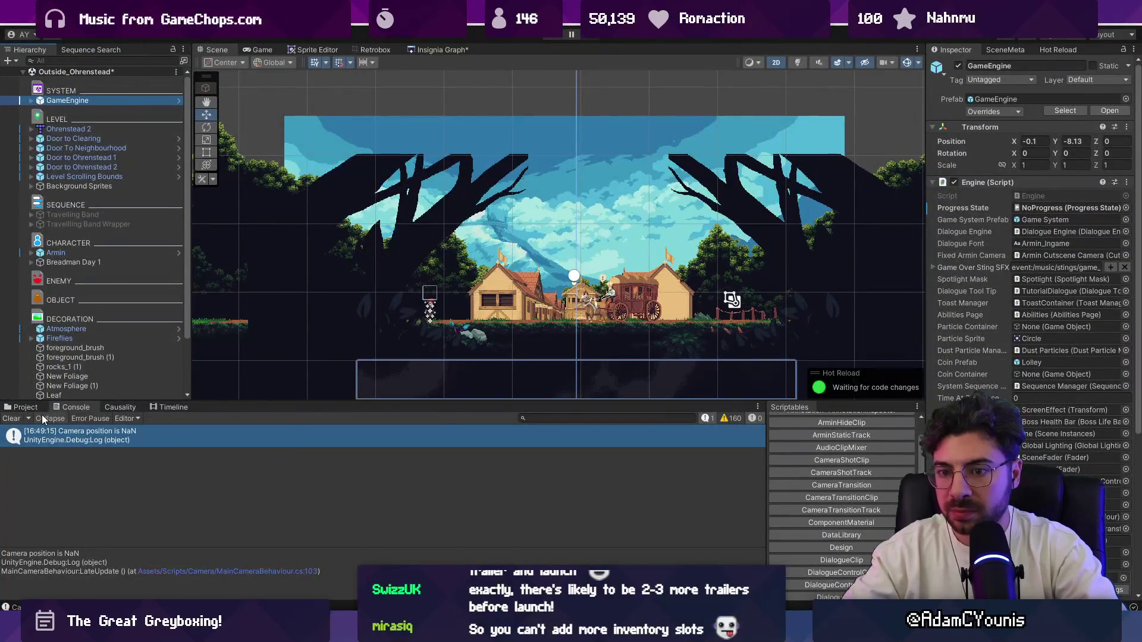
{"action": "type", "text": "scebe"}
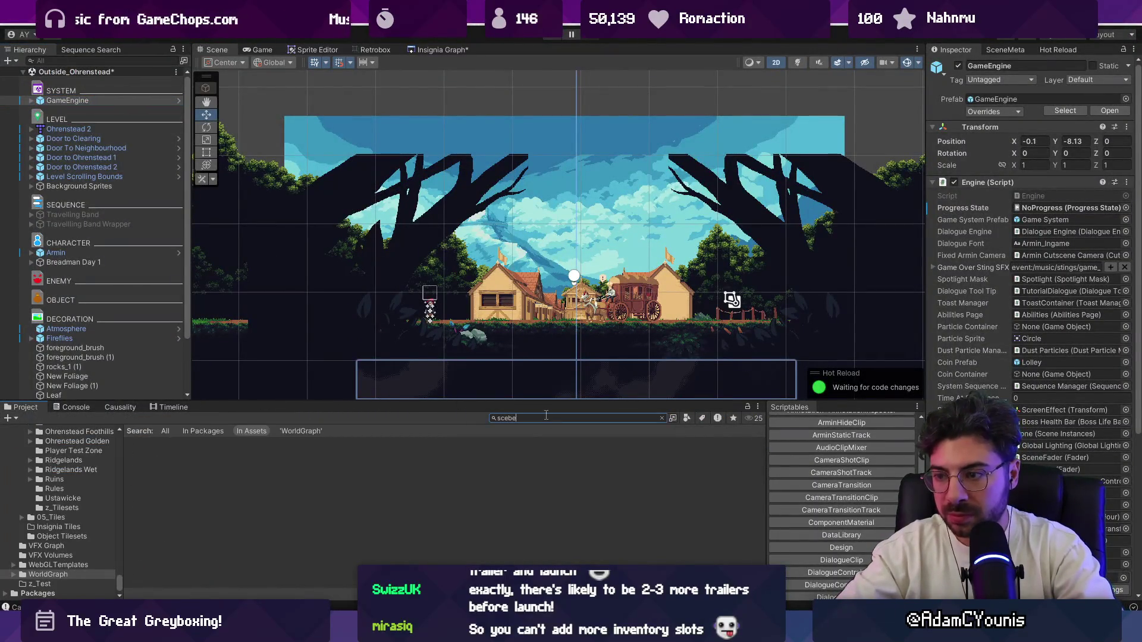
{"action": "type", "text": "e"}
{"action": "type", "text": "a"}
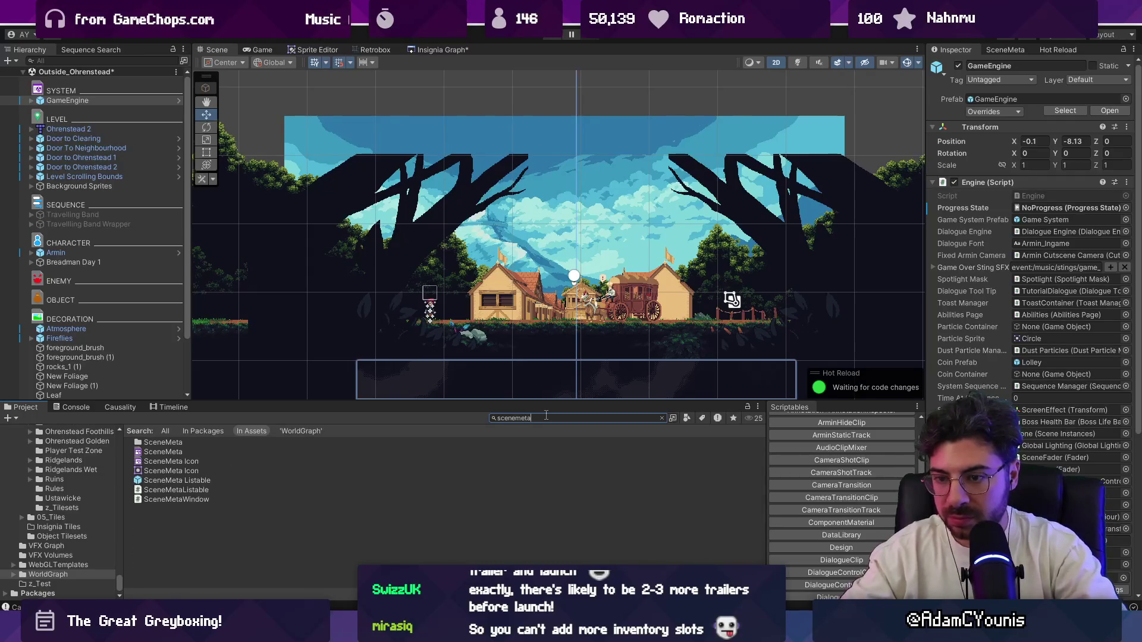
{"action": "type", "text": ":"}
List the scene meta assets and inspect the missing Snapshots of Athenaeum Puzzle Rooms 2 and 3
{"action": "key", "text": "Down"}
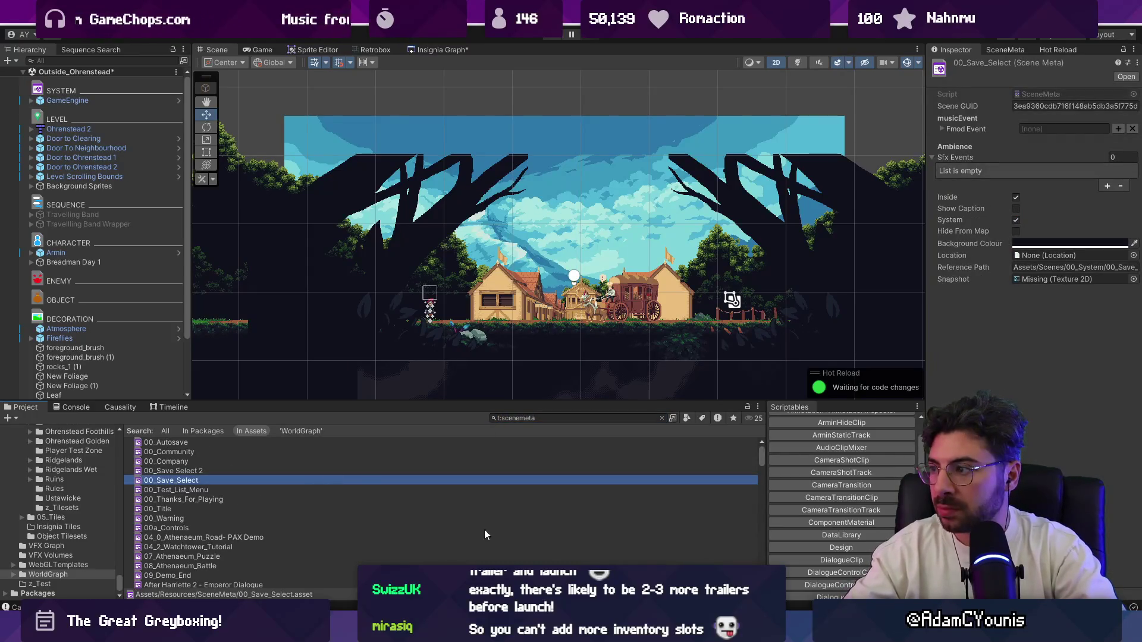
{"action": "scroll", "coordinate": [392, 457], "scroll_direction": "down", "scroll_amount": 5}
{"action": "left_click", "coordinate": [384, 477]}
{"action": "left_click", "coordinate": [1043, 283]}
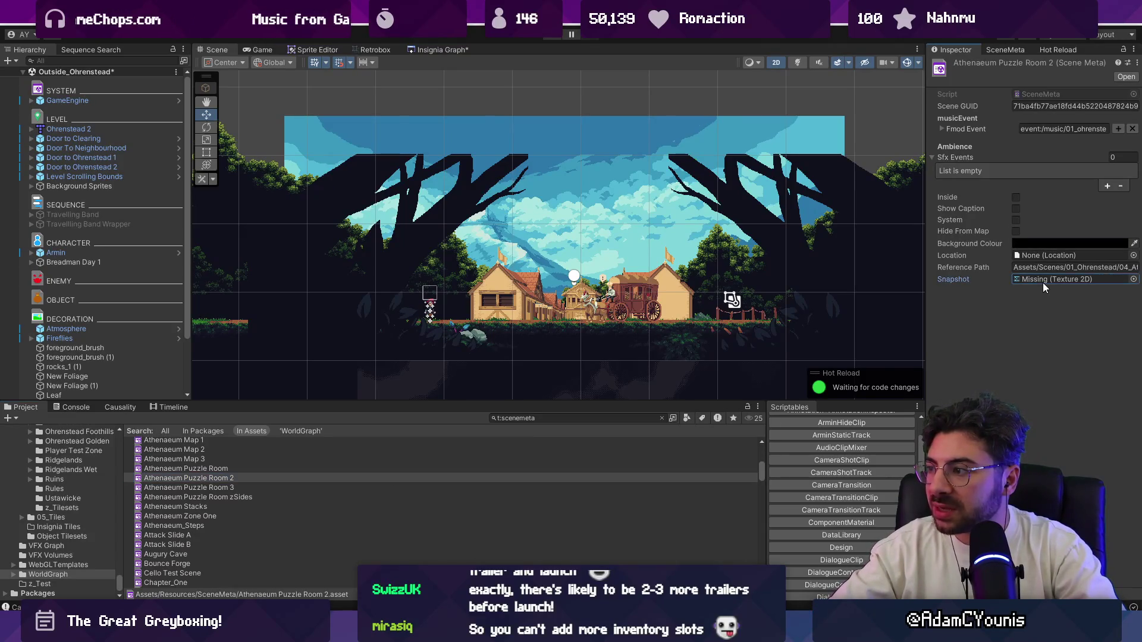
{"action": "left_click", "coordinate": [406, 488]}
Run Import Snapshots on SceneInstanceCollection and read the resulting DirectoryNotFoundException stack trace in the Console
{"action": "left_click", "coordinate": [558, 419]}
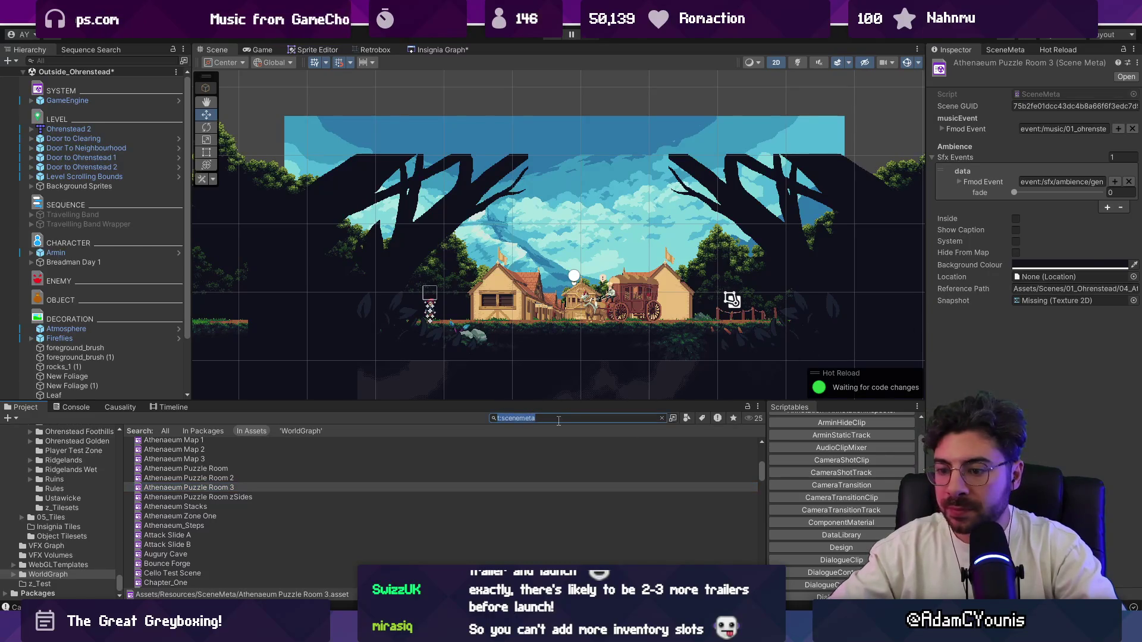
{"action": "type", "text": "ph"}
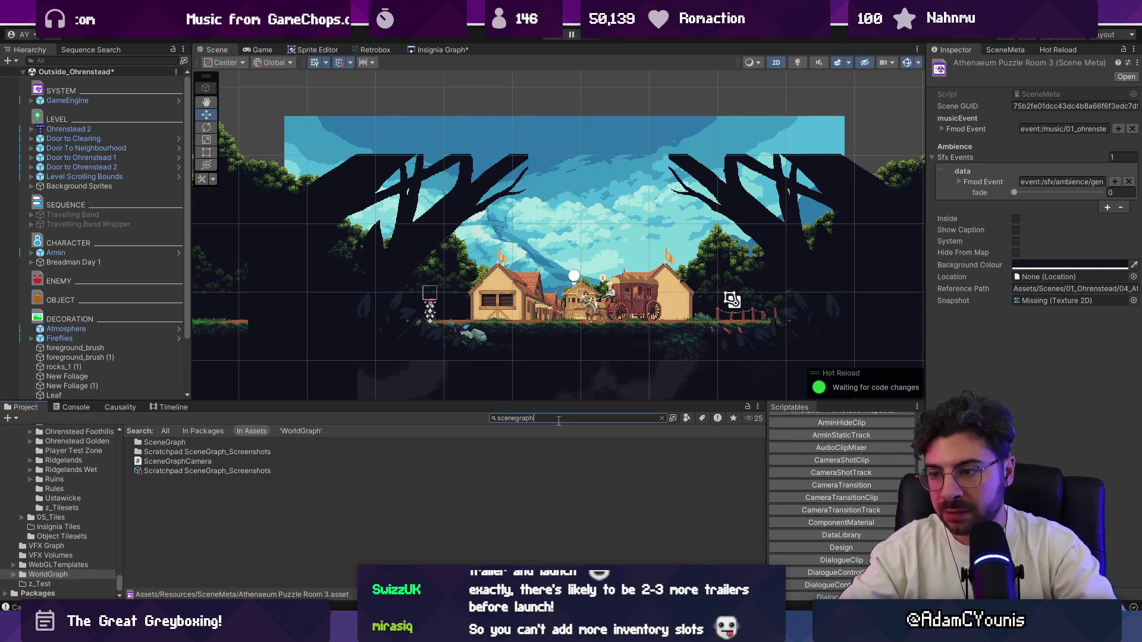
{"action": "type", "text": "an"}
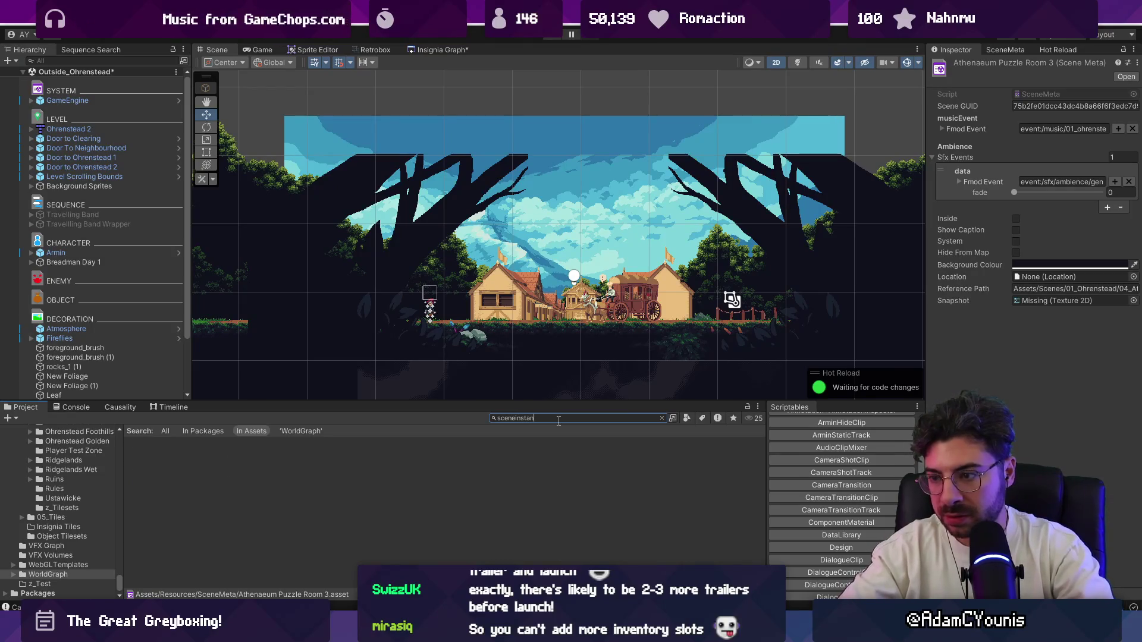
{"action": "type", "text": "cecotion"}
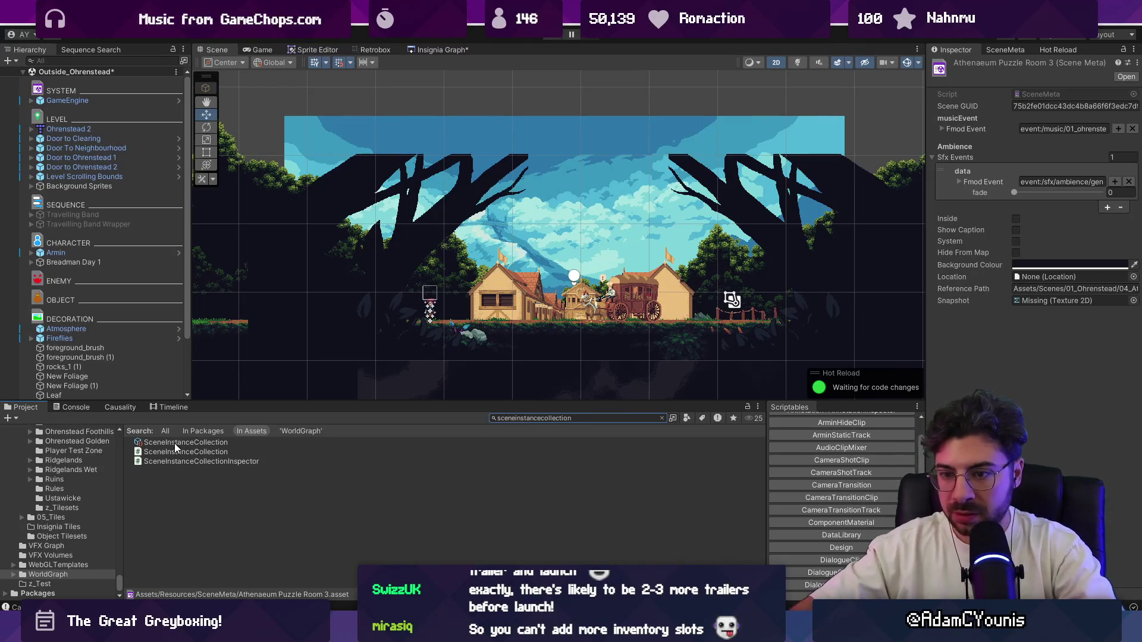
{"action": "left_click", "coordinate": [176, 444]}
{"action": "left_click", "coordinate": [1007, 116]}
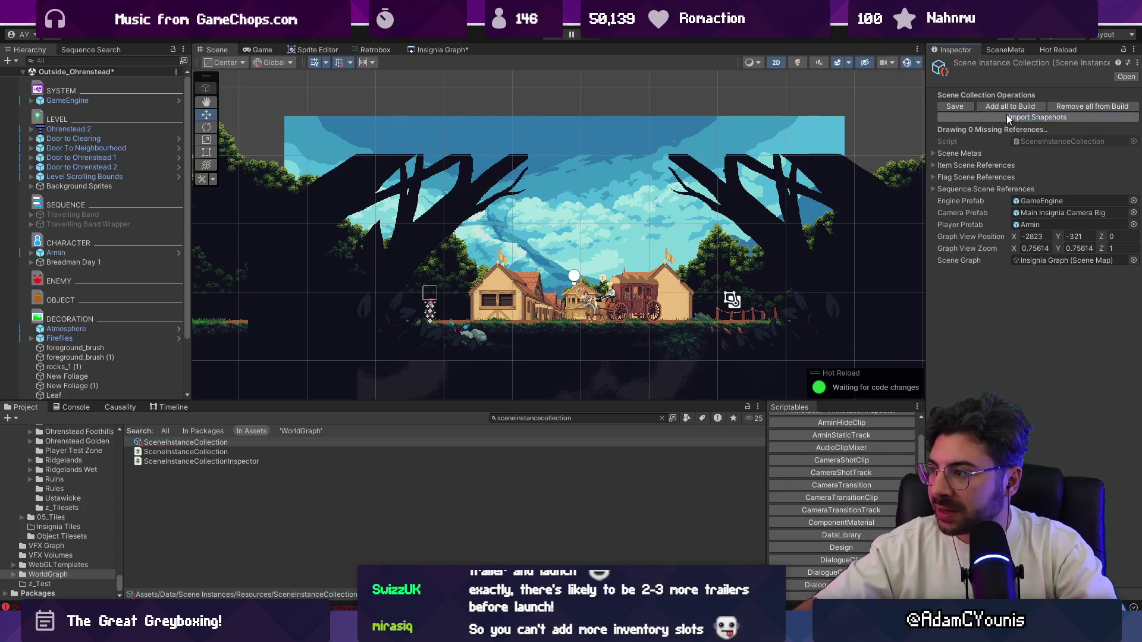
{"action": "left_click", "coordinate": [73, 406]}
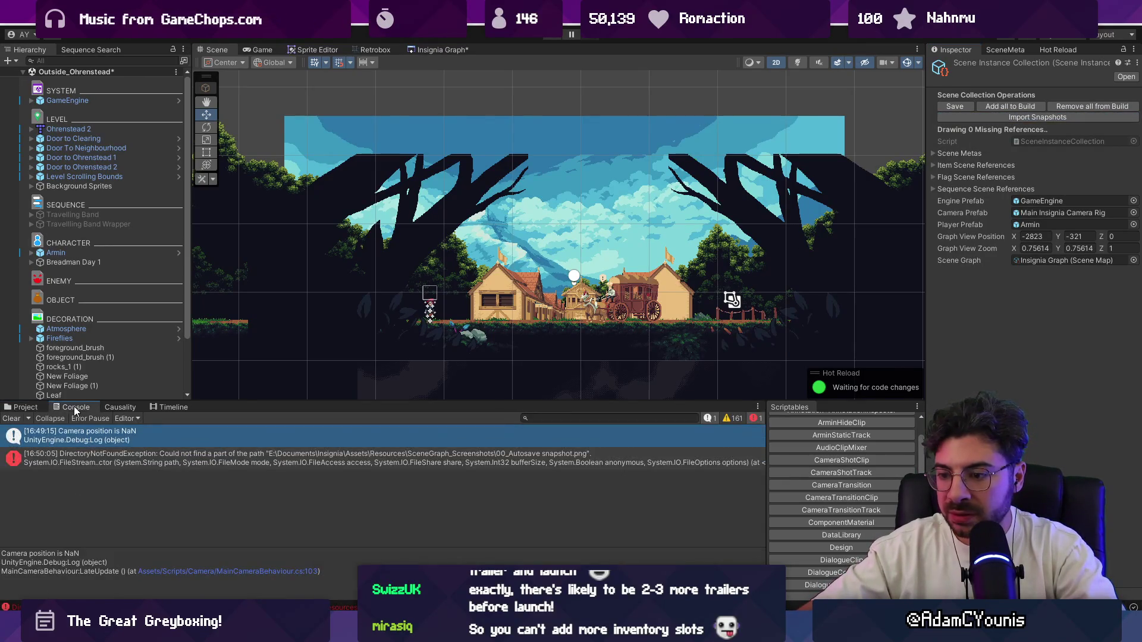
{"action": "left_click", "coordinate": [191, 458]}
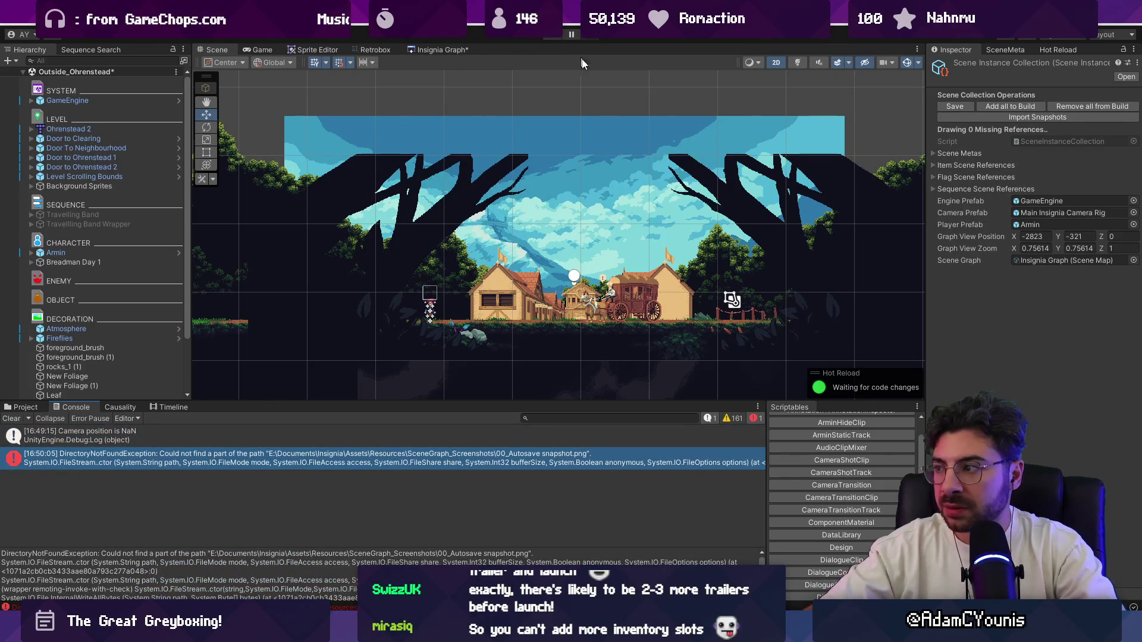
{"action": "left_click", "coordinate": [25, 407]}
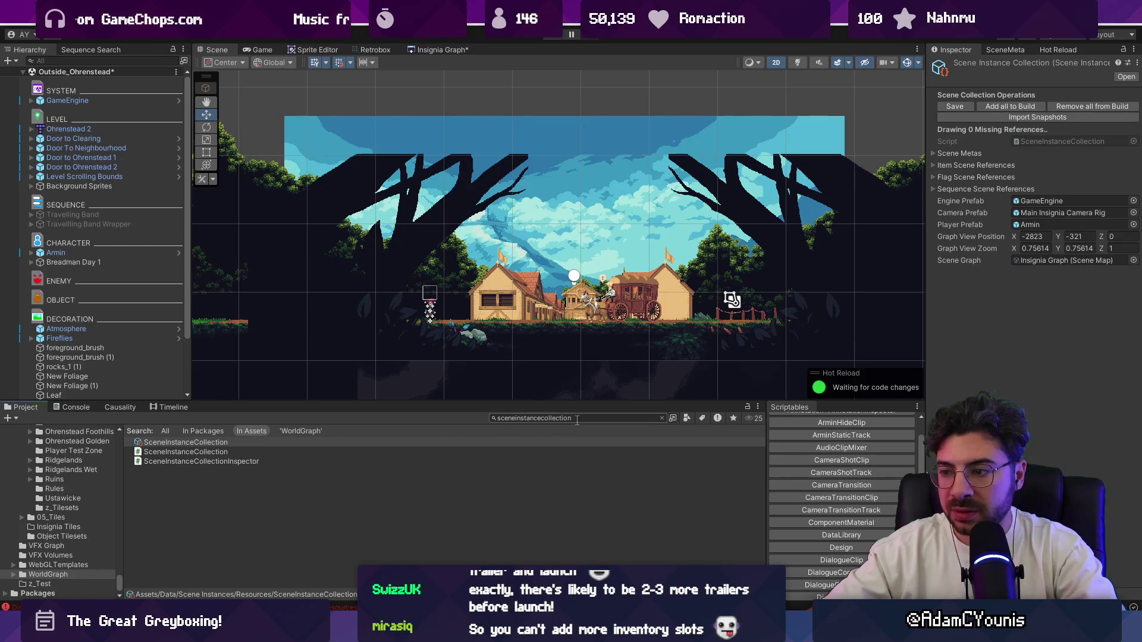
Step through the scene meta results and inspect their missing snapshot references
{"action": "type", "text": "ta"}
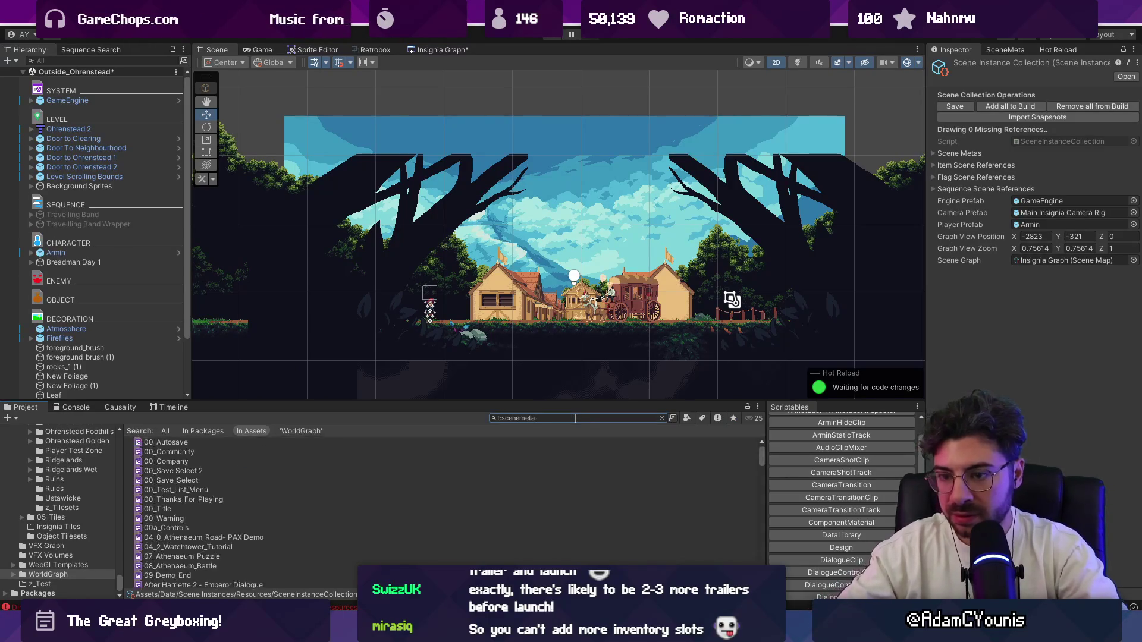
{"action": "left_click", "coordinate": [280, 511]}
{"action": "key", "text": "Down"}
{"action": "key", "text": "Down"}
{"action": "key", "text": "Down"}
{"action": "key", "text": "Down"}
{"action": "key", "text": "Down"}
{"action": "key", "text": "Down"}
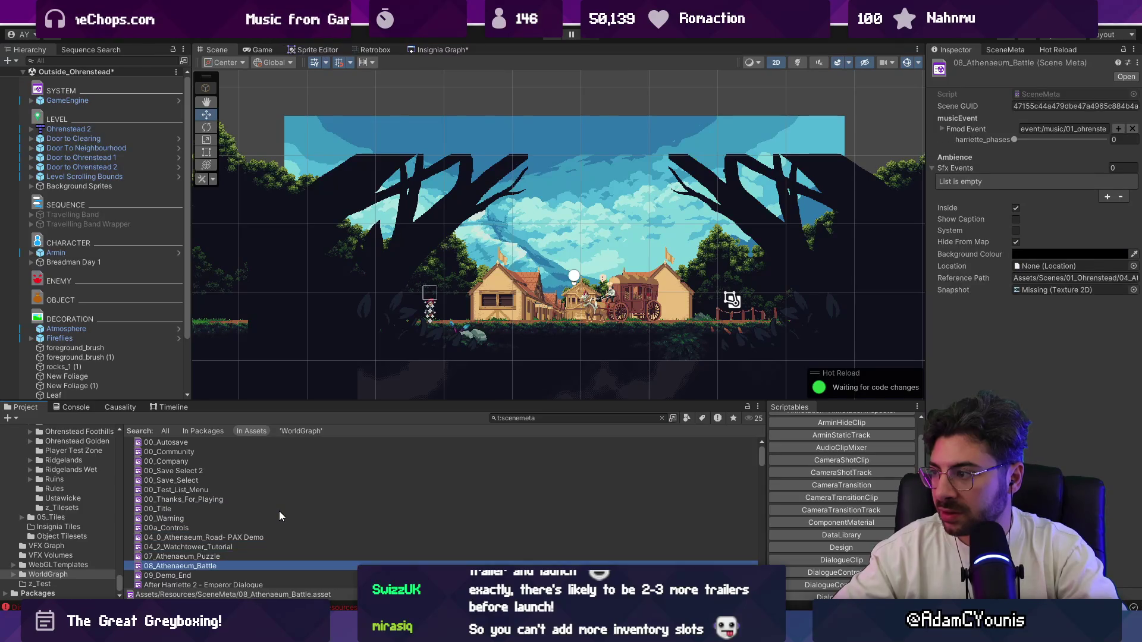
{"action": "key", "text": "Down"}
{"action": "key", "text": "Down"}
{"action": "key", "text": "Down"}
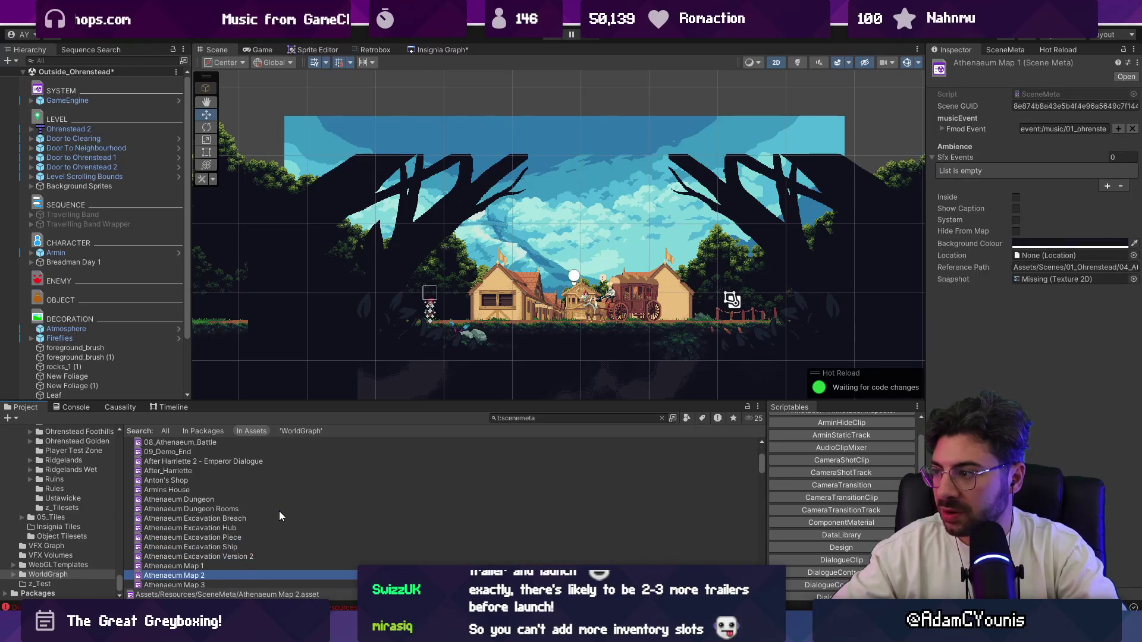
{"action": "left_click", "coordinate": [1040, 280]}
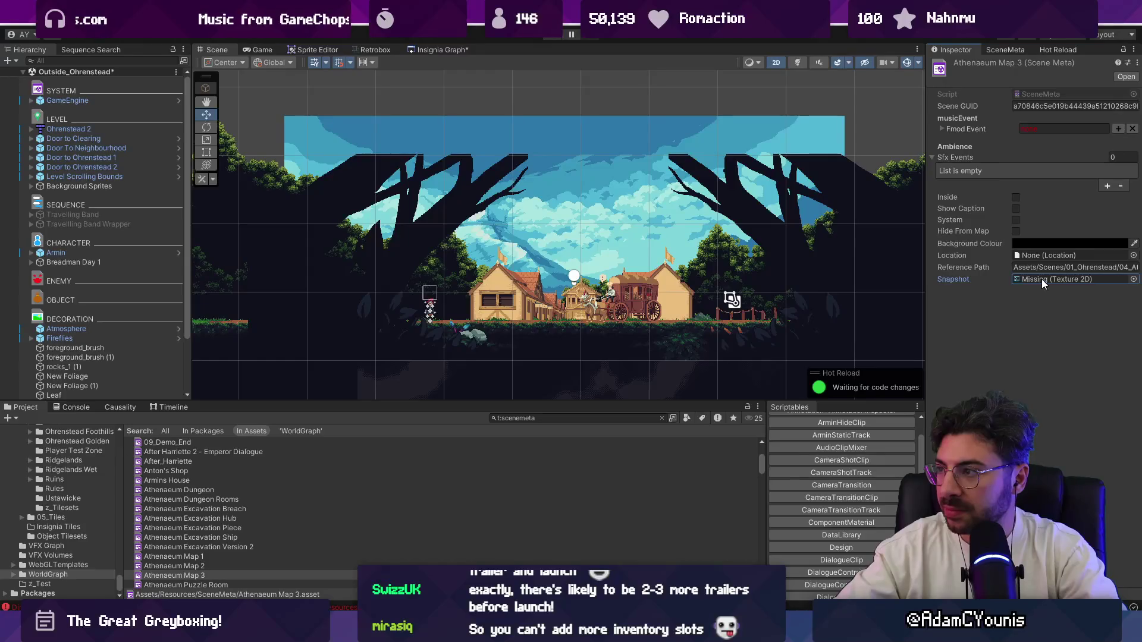
{"action": "left_click", "coordinate": [940, 127]}
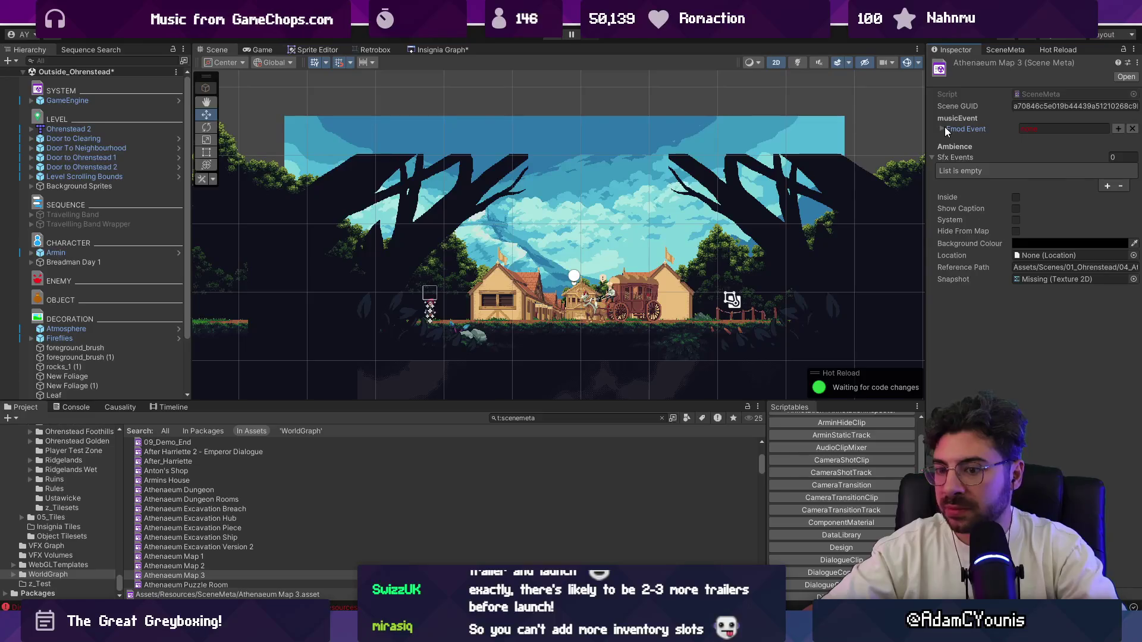
{"action": "scroll", "coordinate": [416, 535], "scroll_direction": "down", "scroll_amount": 5}
Try assigning the 07_Athenaeum_Puzzle snapshot to Athenaeum Puzzle Room 3, then search for sceneinstancecollection
{"action": "left_click", "coordinate": [349, 480]}
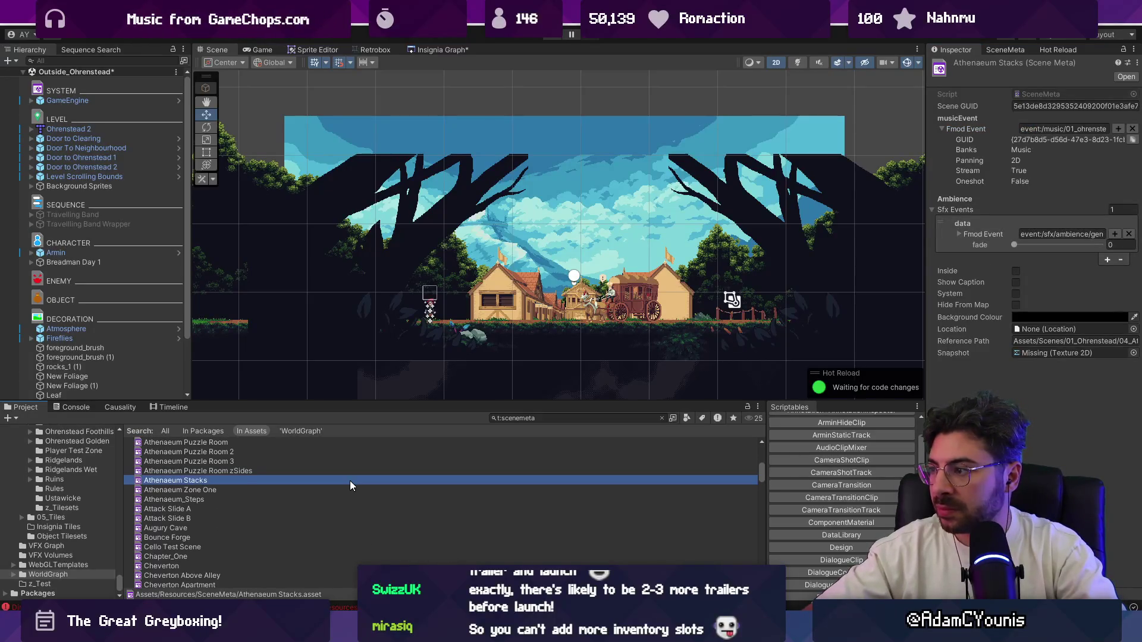
{"action": "key", "text": "Up"}
{"action": "key", "text": "Up"}
{"action": "key", "text": "Up"}
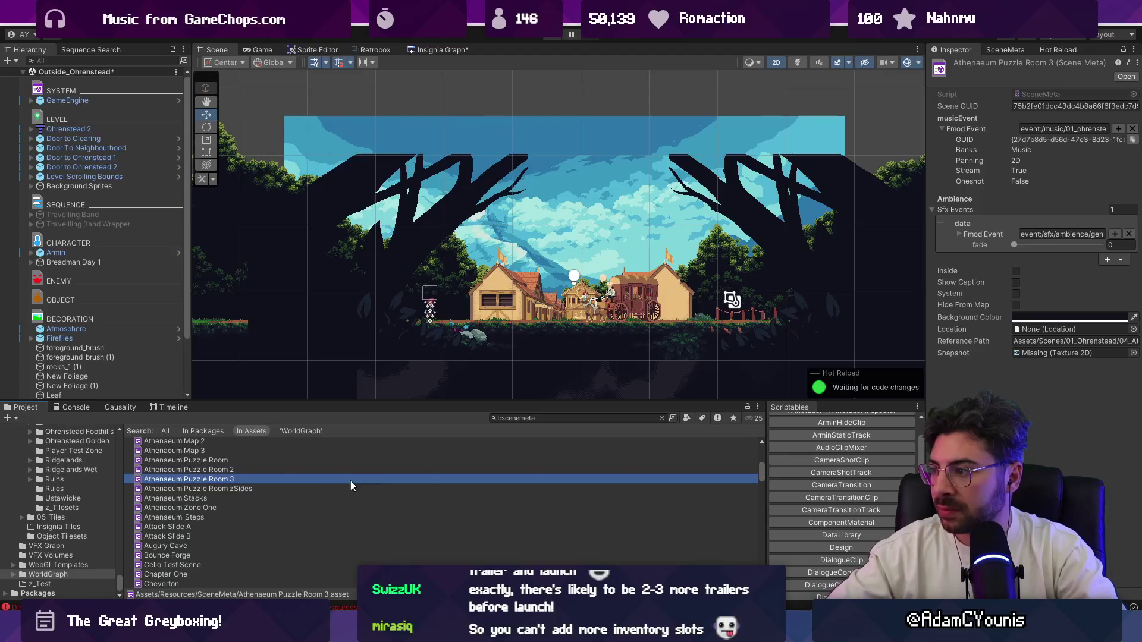
{"action": "left_click", "coordinate": [1132, 353]}
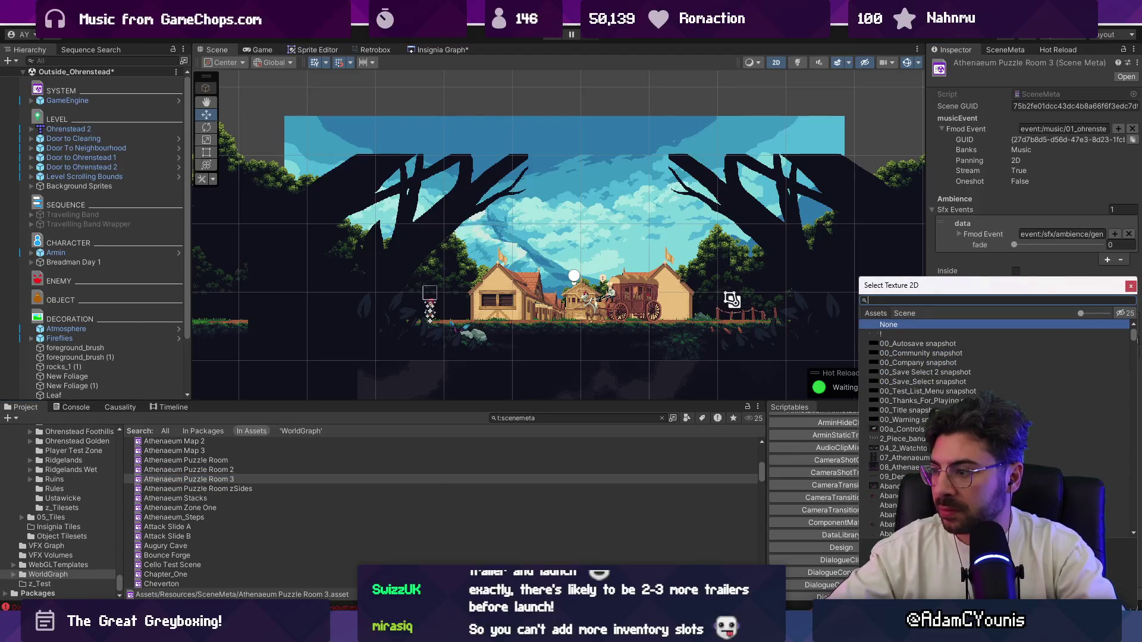
{"action": "left_click", "coordinate": [937, 345]}
{"action": "double_click", "coordinate": [924, 457]}
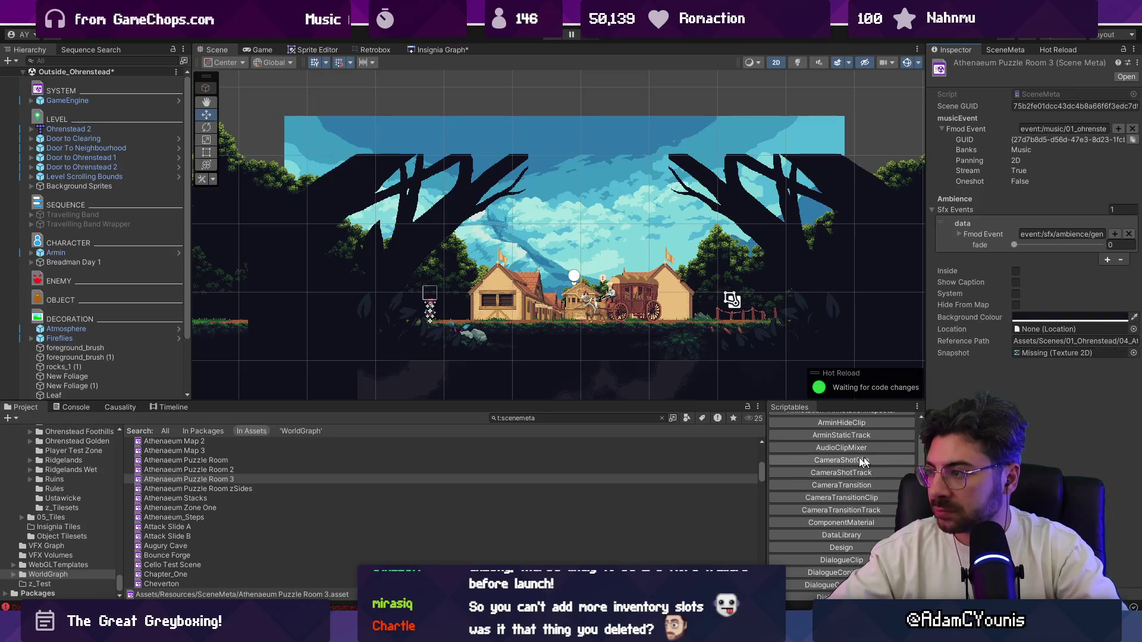
{"action": "left_click", "coordinate": [554, 419]}
{"action": "type", "text": "sc"}
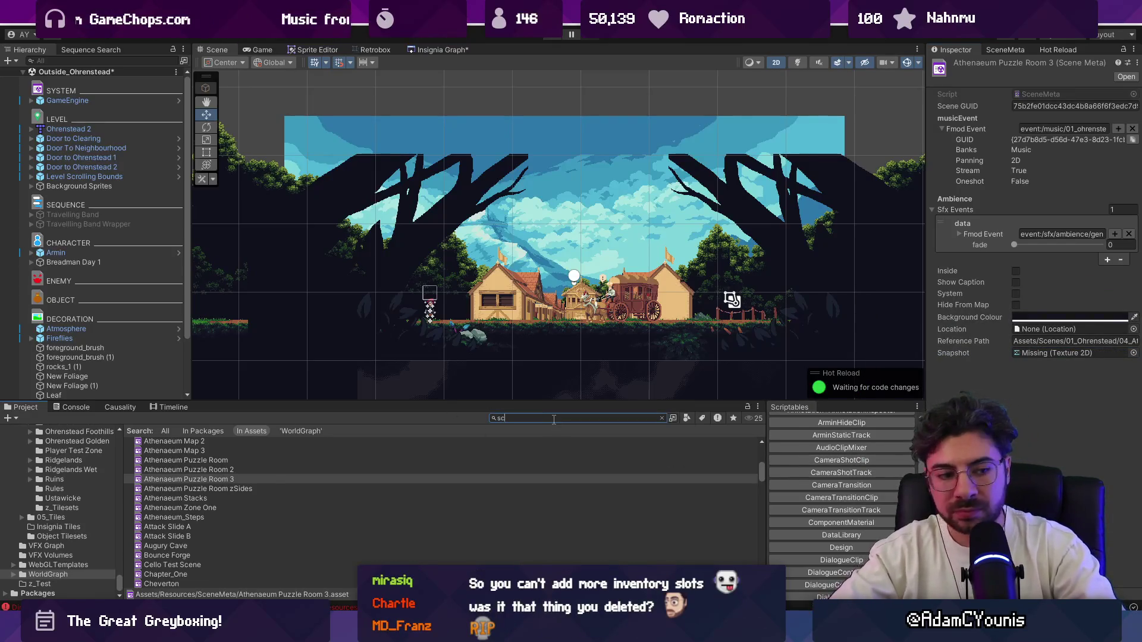
{"action": "type", "text": "eneinstancecollection"}
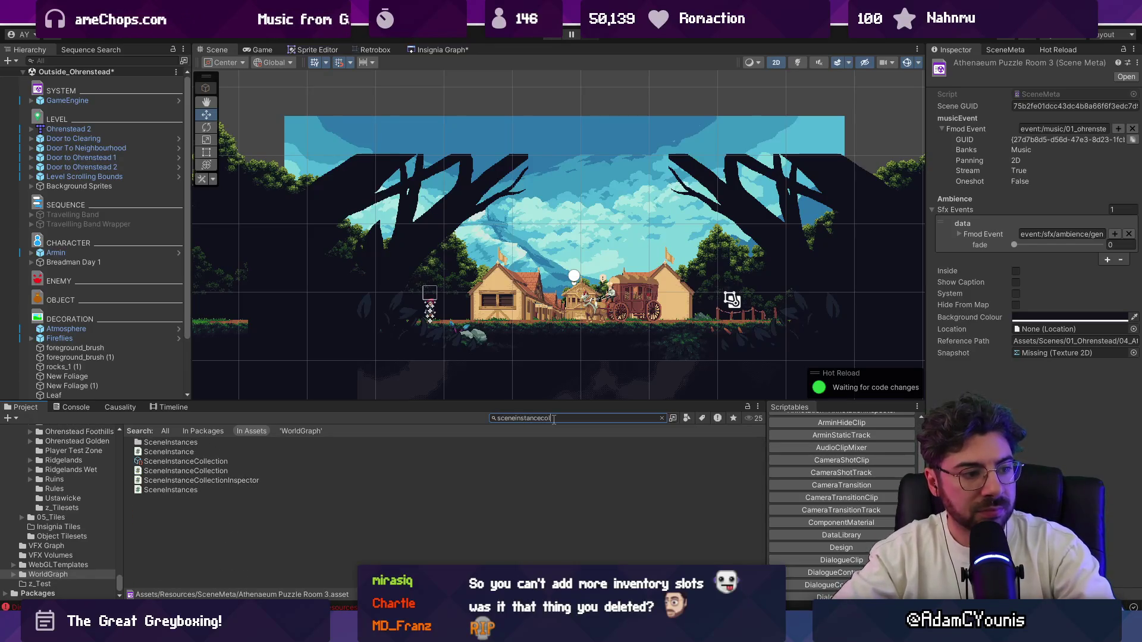
Rerun Import Snapshots on SceneInstanceCollection with a cleared Console and open the DirectoryNotFound error's code line
{"action": "left_click", "coordinate": [249, 442]}
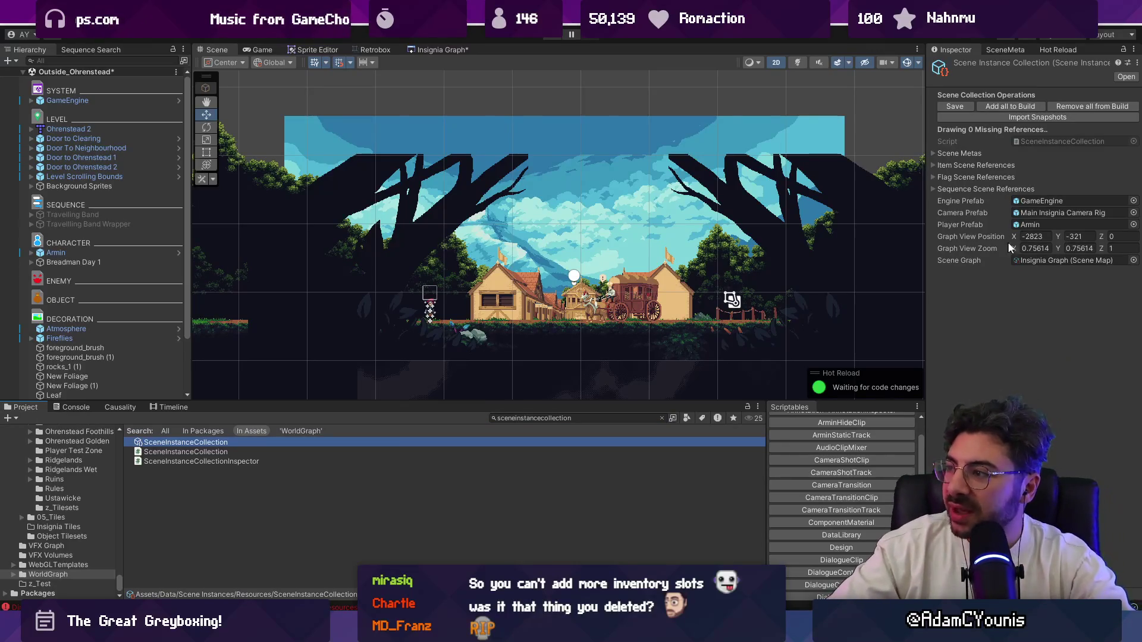
{"action": "left_click", "coordinate": [1026, 261]}
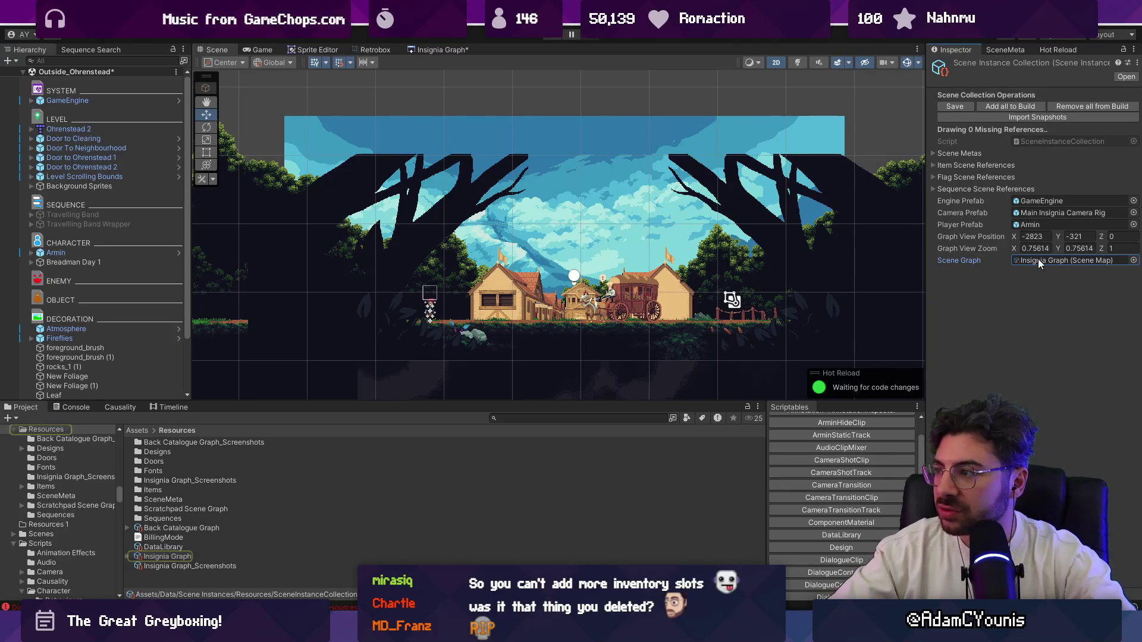
{"action": "left_click", "coordinate": [1031, 119]}
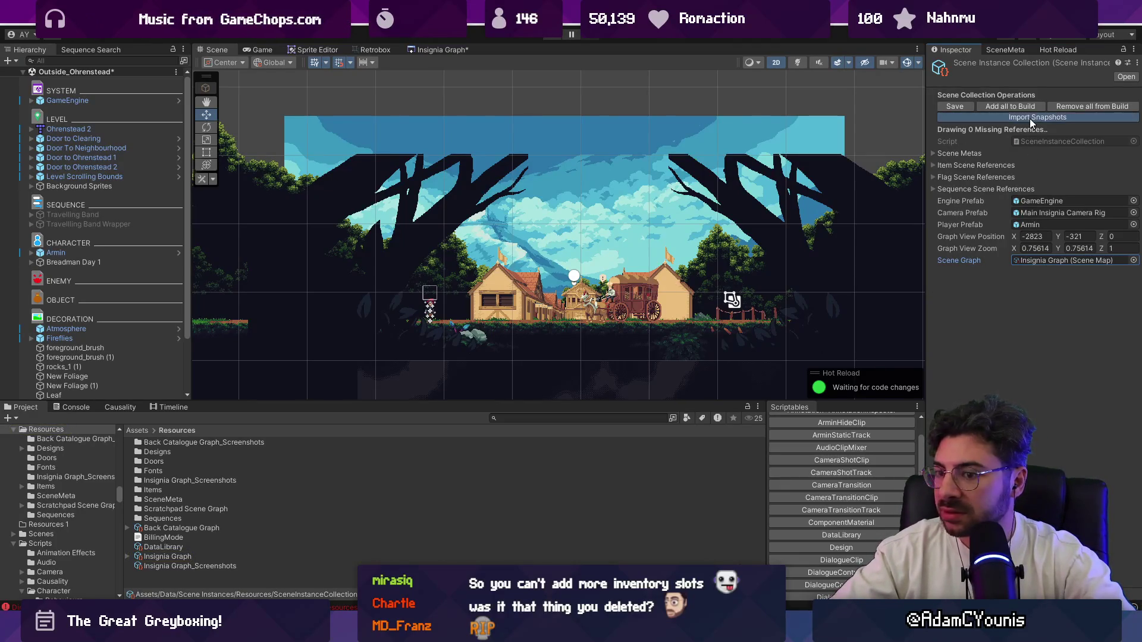
{"action": "left_click", "coordinate": [59, 409]}
{"action": "left_click", "coordinate": [12, 418]}
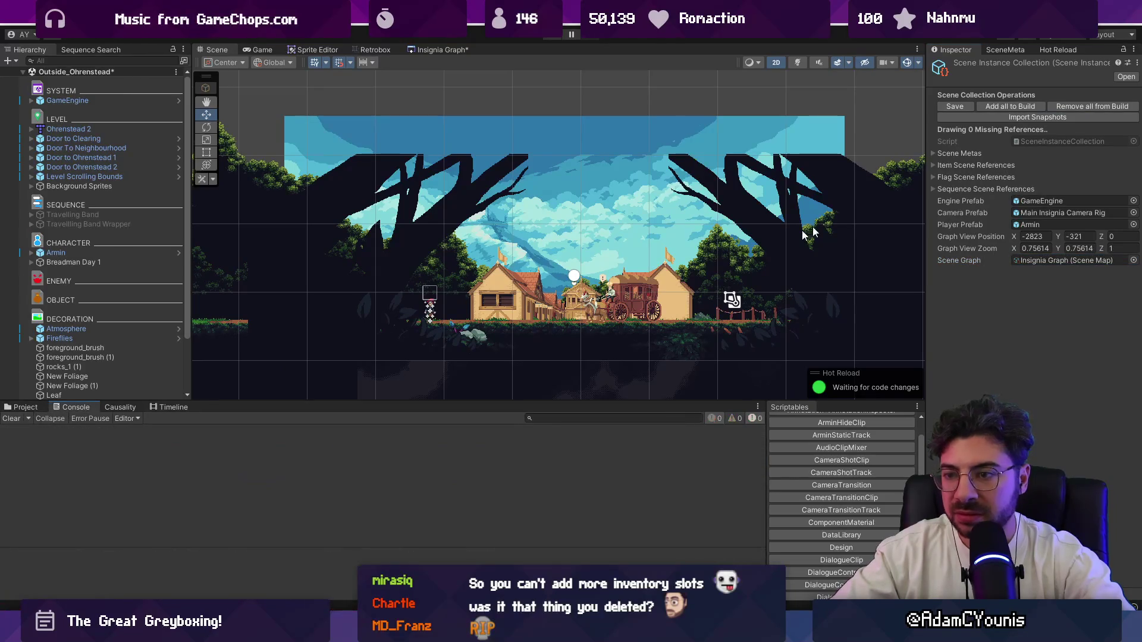
{"action": "left_click", "coordinate": [995, 119]}
{"action": "left_click", "coordinate": [317, 434]}
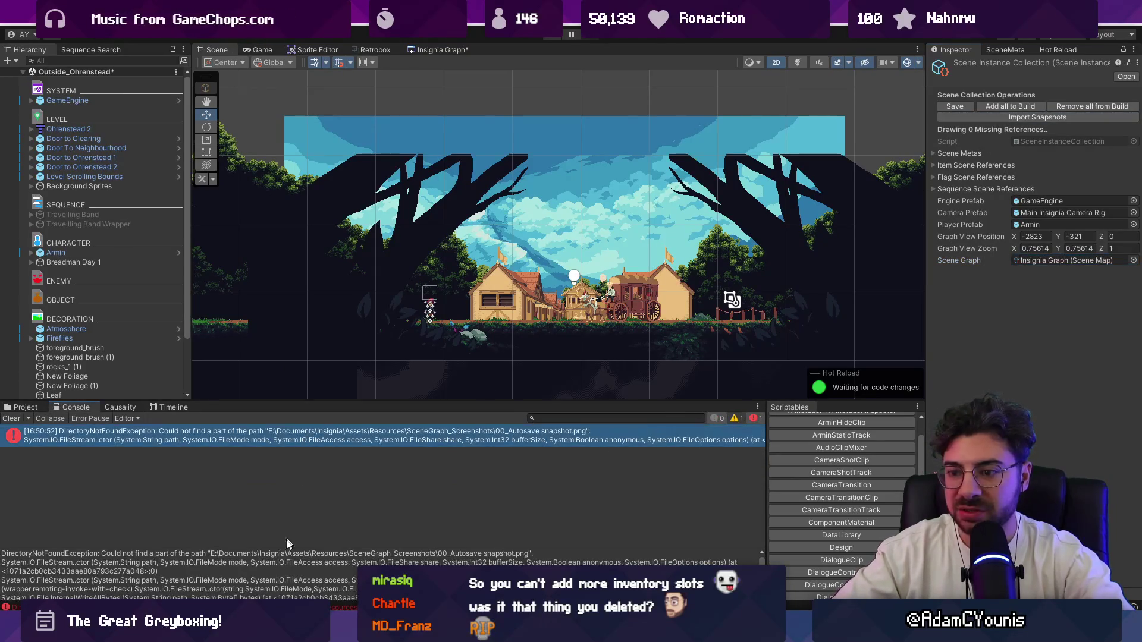
{"action": "double_click", "coordinate": [324, 441]}
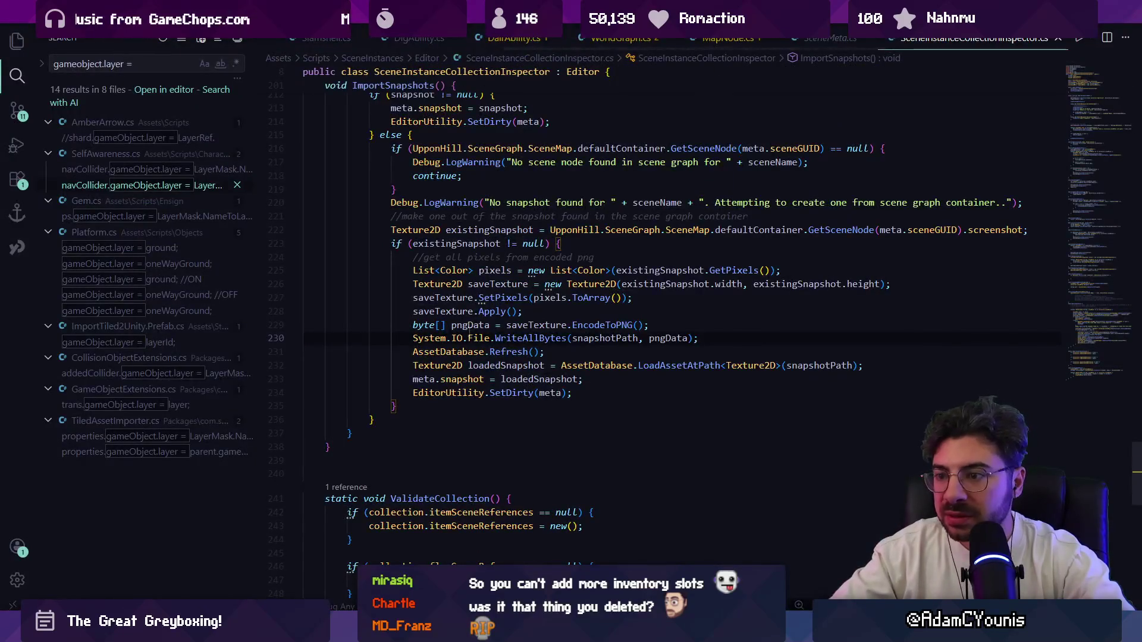
Replace SceneGraph with Insignia in snapshotPath and rerun Import Snapshots in Unity
{"action": "left_click", "coordinate": [604, 338], "text": "ctrl"}
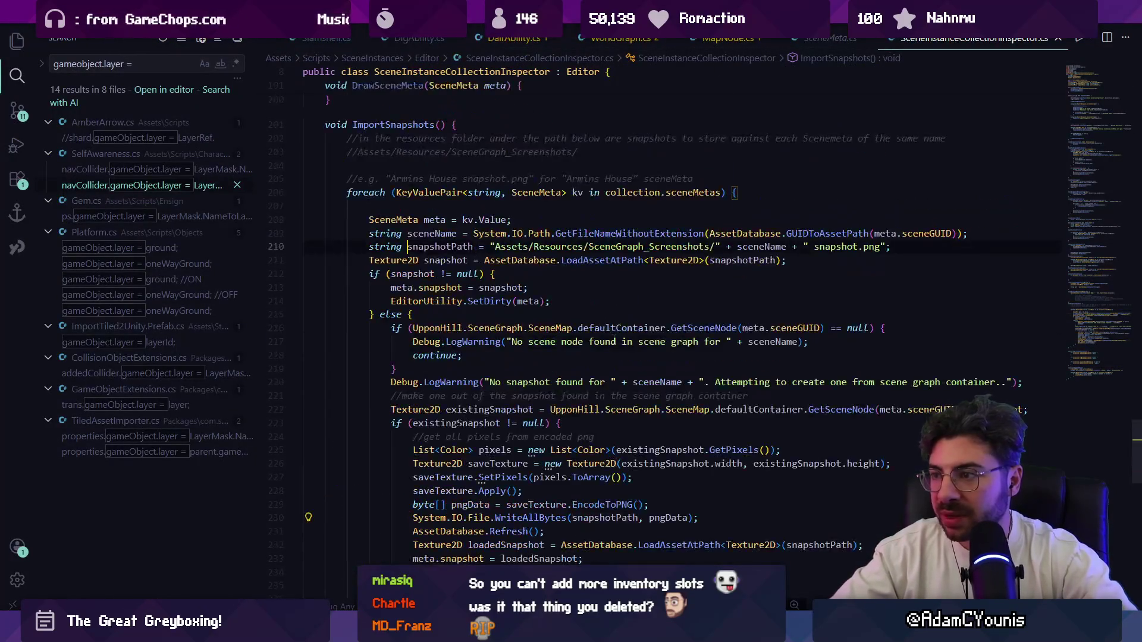
{"action": "key", "text": "ctrl+shift+Left"}
{"action": "type", "text": "Insignia"}
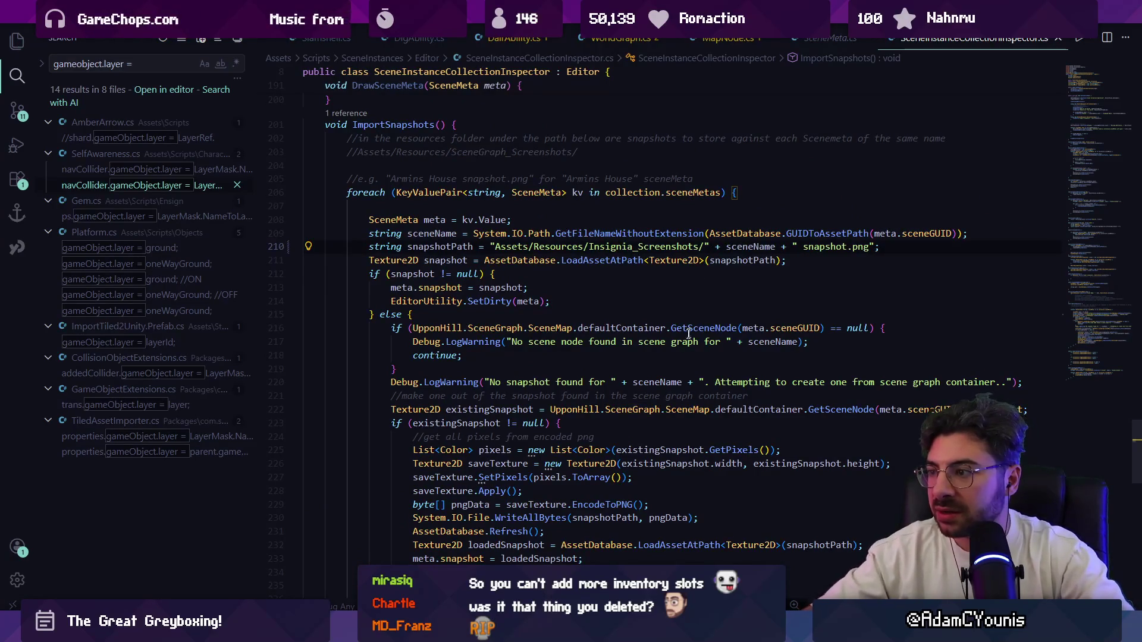
{"action": "key", "text": "alt+Tab"}
{"action": "left_click", "coordinate": [1021, 119]}
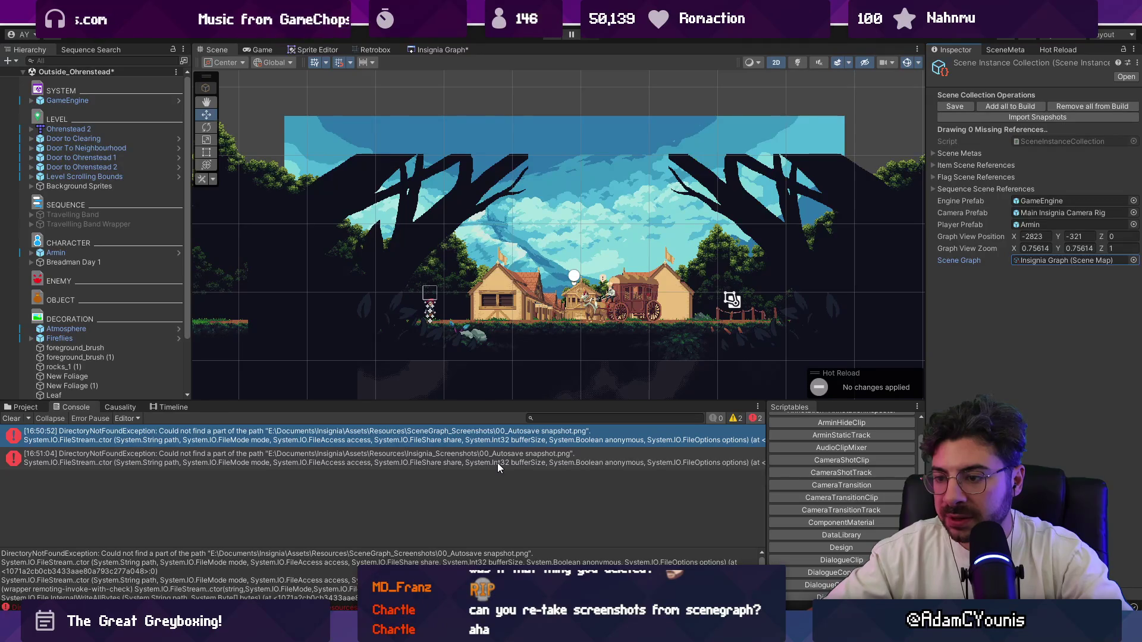
Search the Project assets for the _Screenshots folder
{"action": "left_click", "coordinate": [25, 408]}
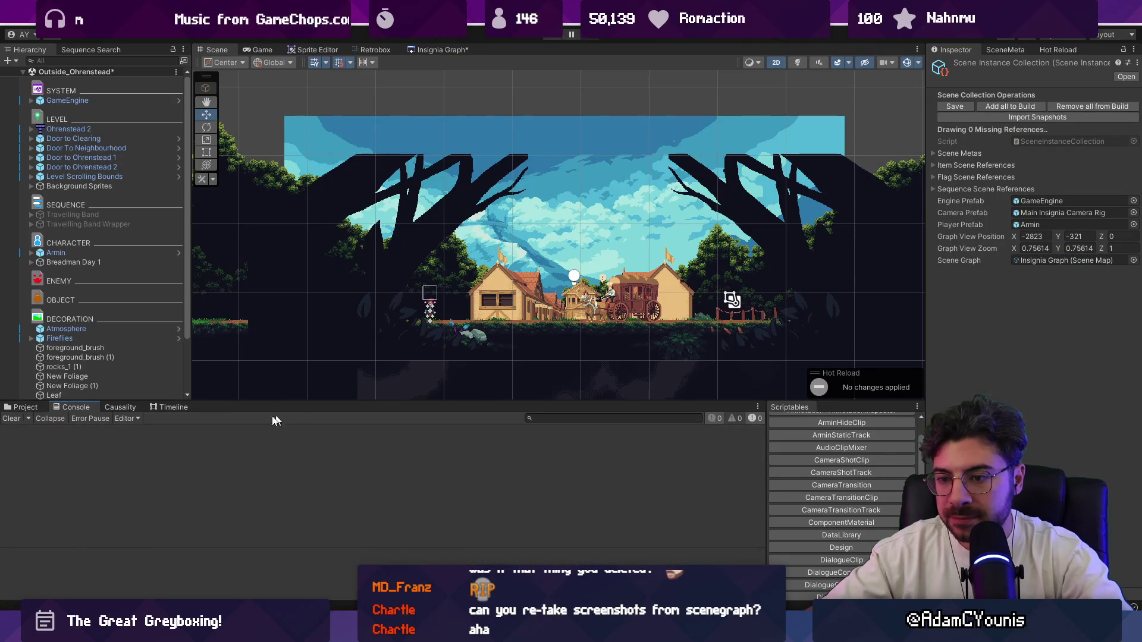
{"action": "left_click", "coordinate": [540, 418]}
{"action": "type", "text": "insitnia"}
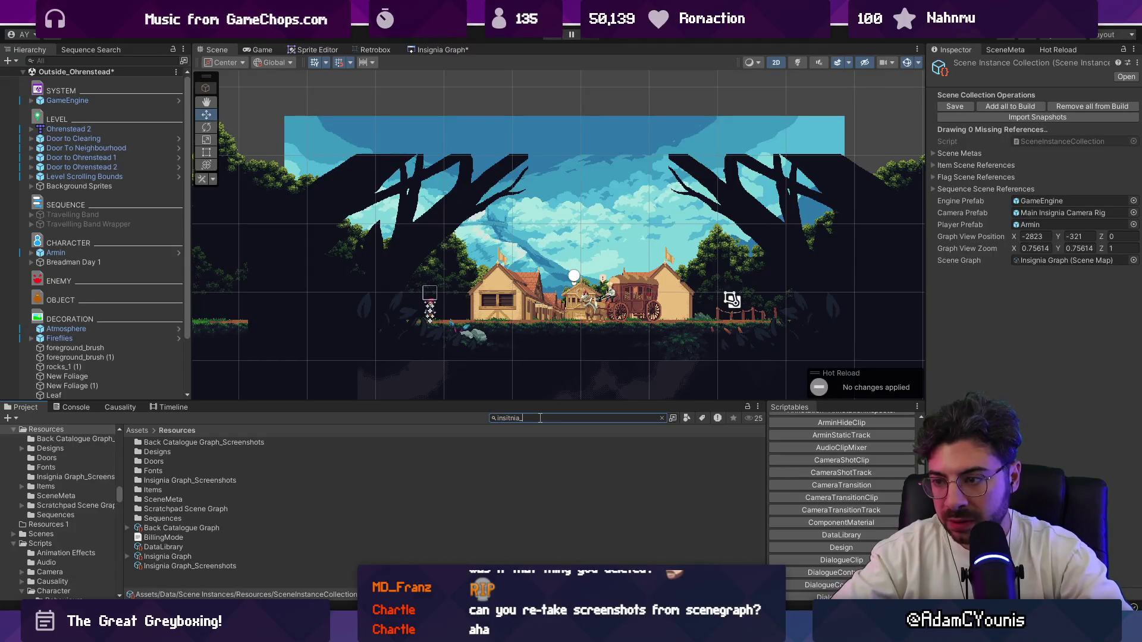
{"action": "key", "text": "BackSpace"}
{"action": "key", "text": "BackSpace"}
{"action": "key", "text": "BackSpace"}
{"action": "type", "text": "_sc"}
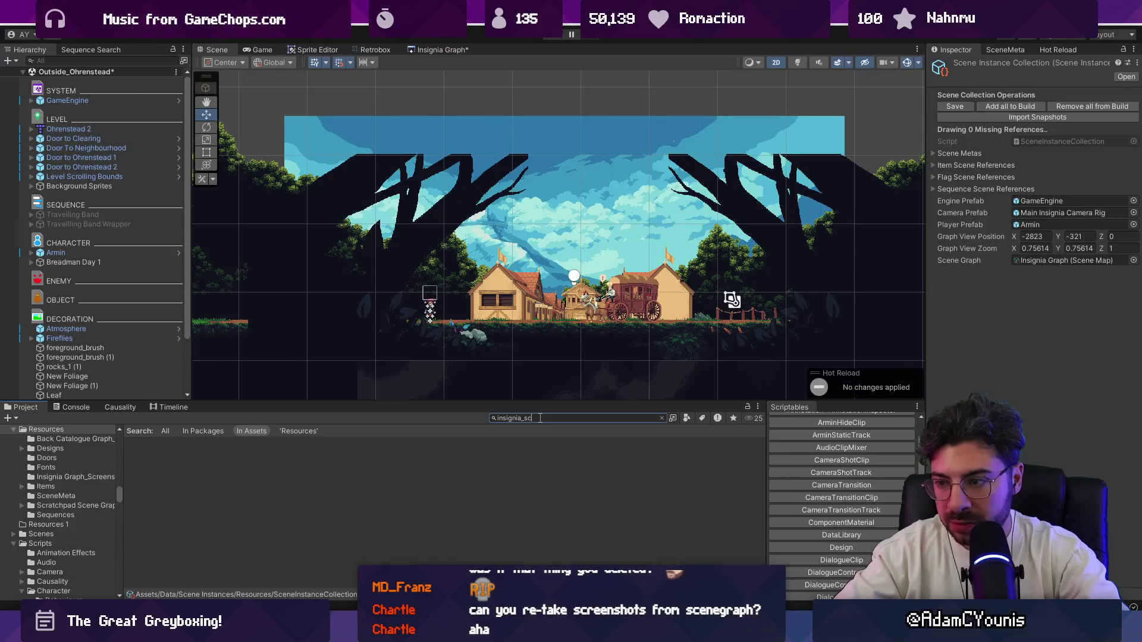
{"action": "type", "text": "s"}
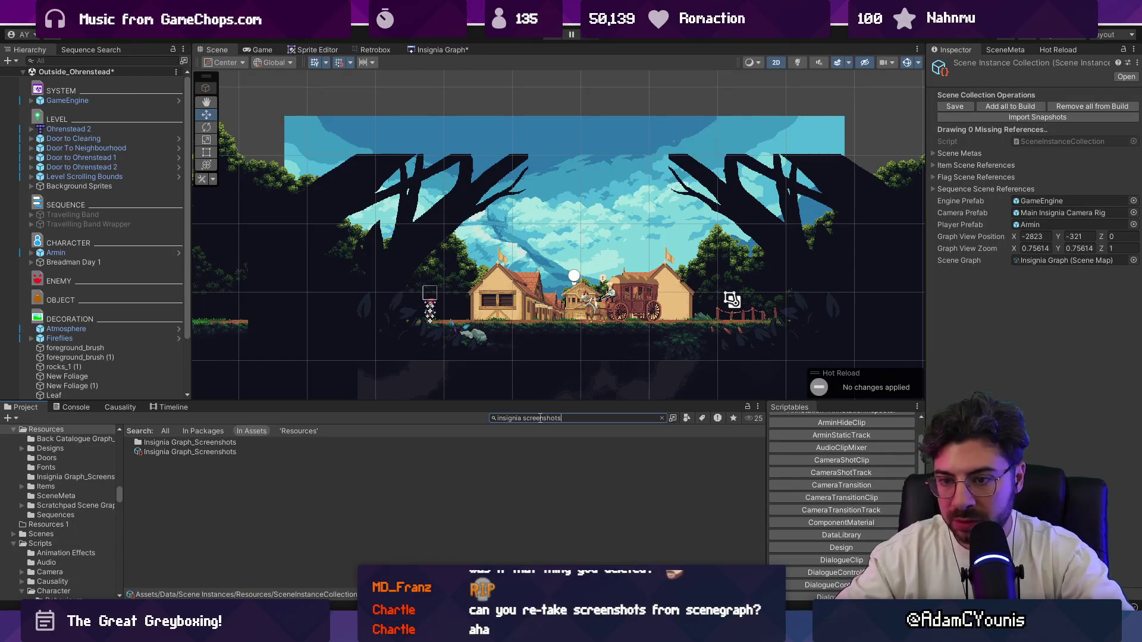
Change the script's folder to Insignia Graph_Screenshots, save, and select that asset in Unity
{"action": "key", "text": "alt+Tab"}
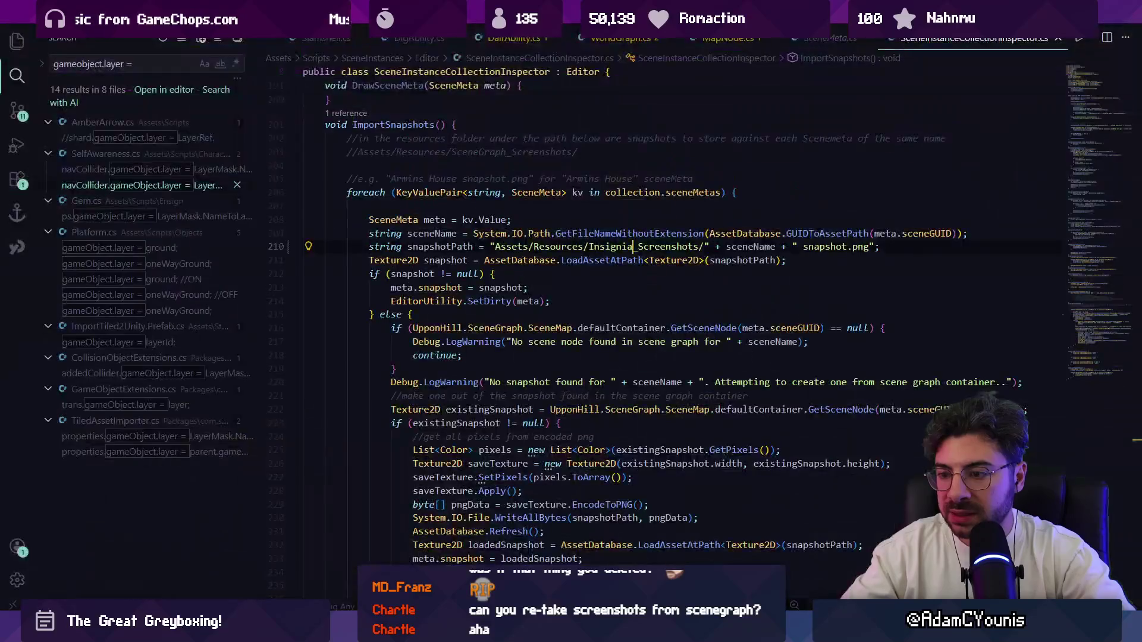
{"action": "type", "text": "Gra"}
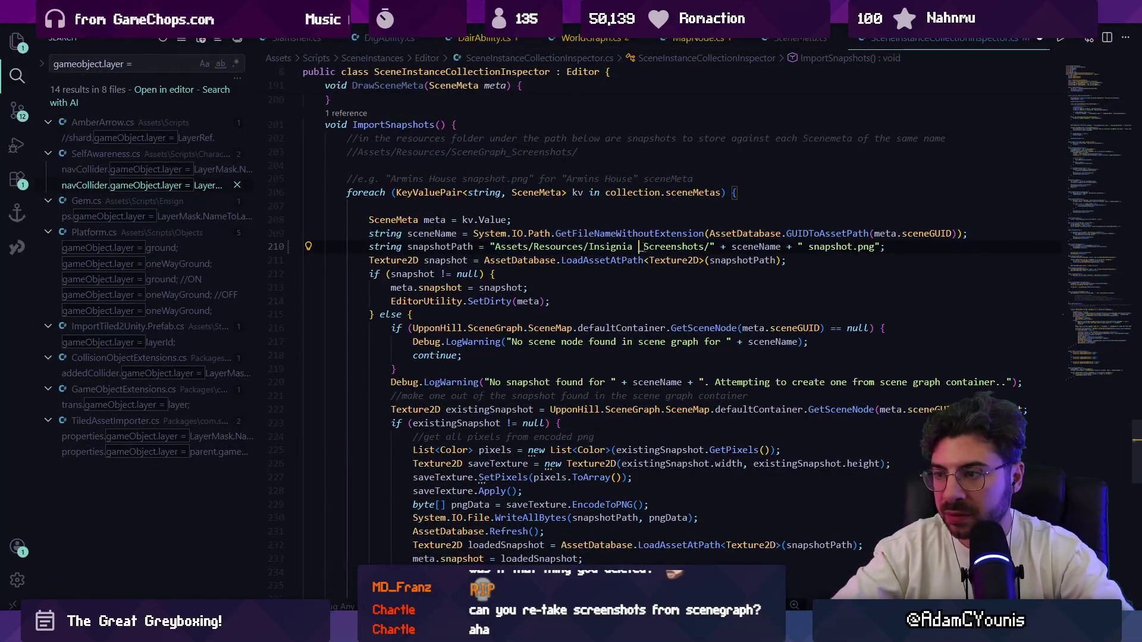
{"action": "type", "text": "ph"}
{"action": "key", "text": "ctrl+s"}
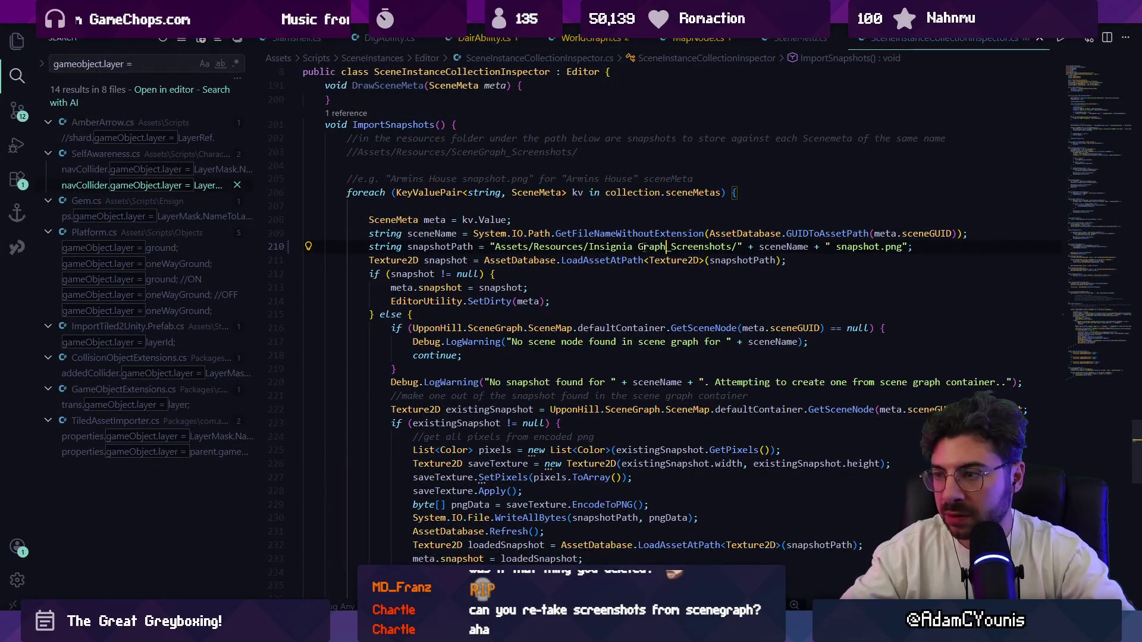
{"action": "key", "text": "alt+Tab"}
{"action": "left_click", "coordinate": [237, 450]}
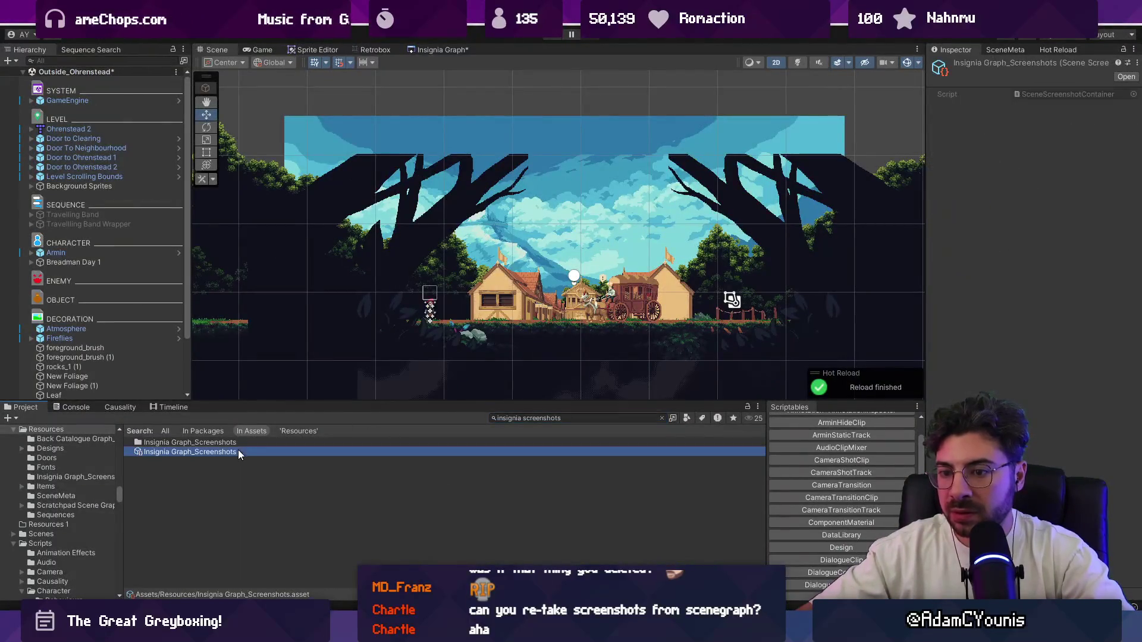
Search for and select SceneInstanceCollection, save the scene, and enter Play mode
{"action": "left_click", "coordinate": [527, 418]}
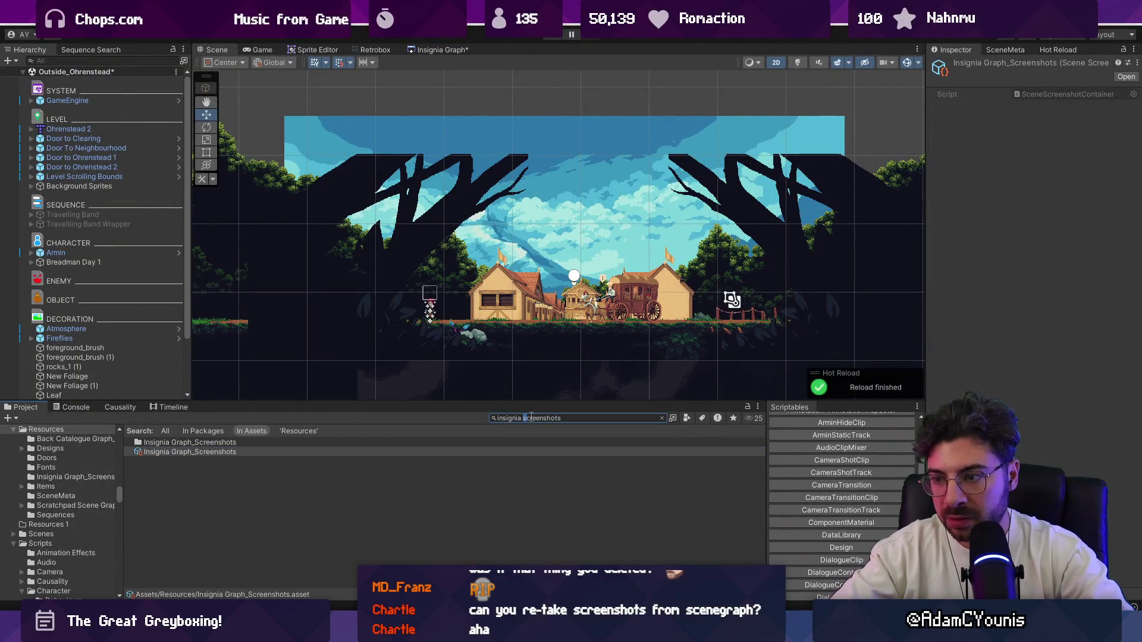
{"action": "type", "text": "scene instan"}
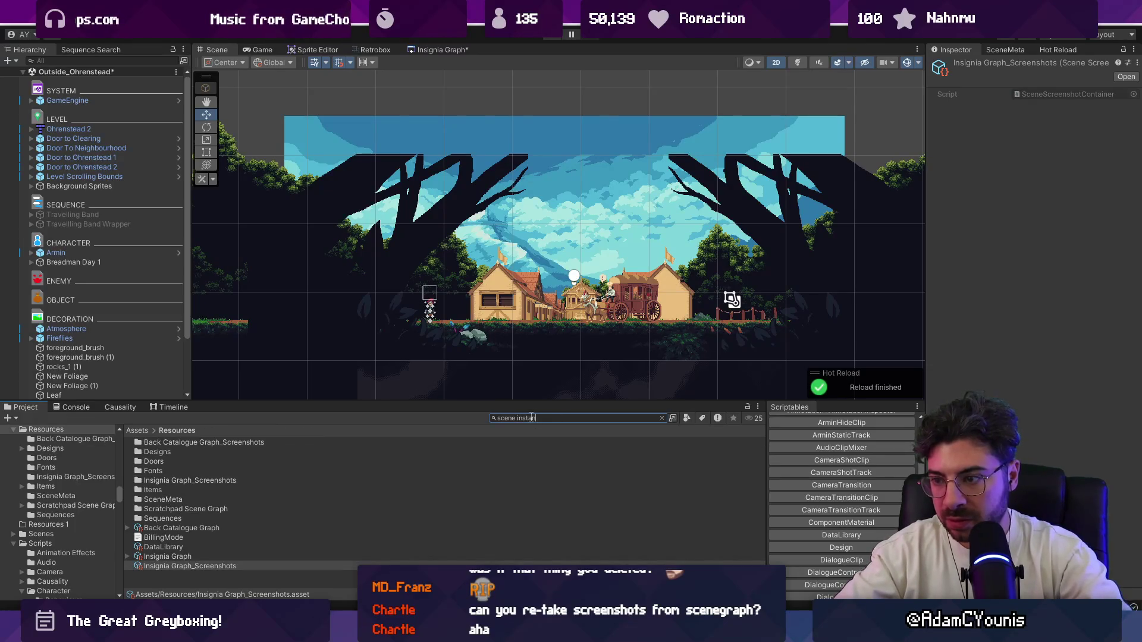
{"action": "type", "text": "ce"}
{"action": "left_click", "coordinate": [261, 470]}
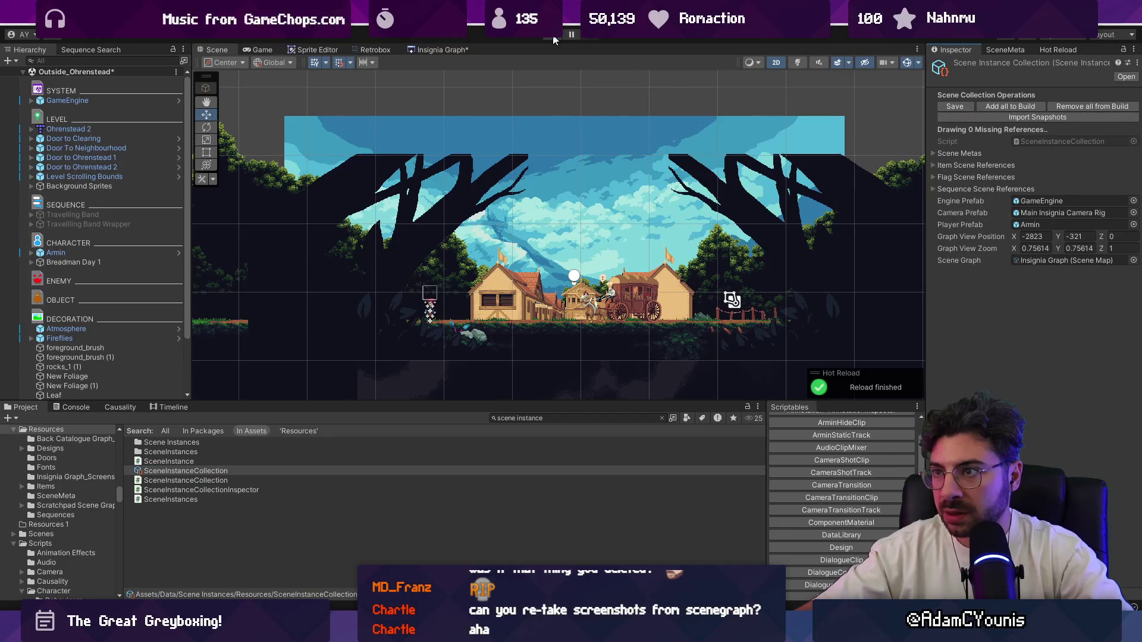
{"action": "key", "text": "ctrl+s"}
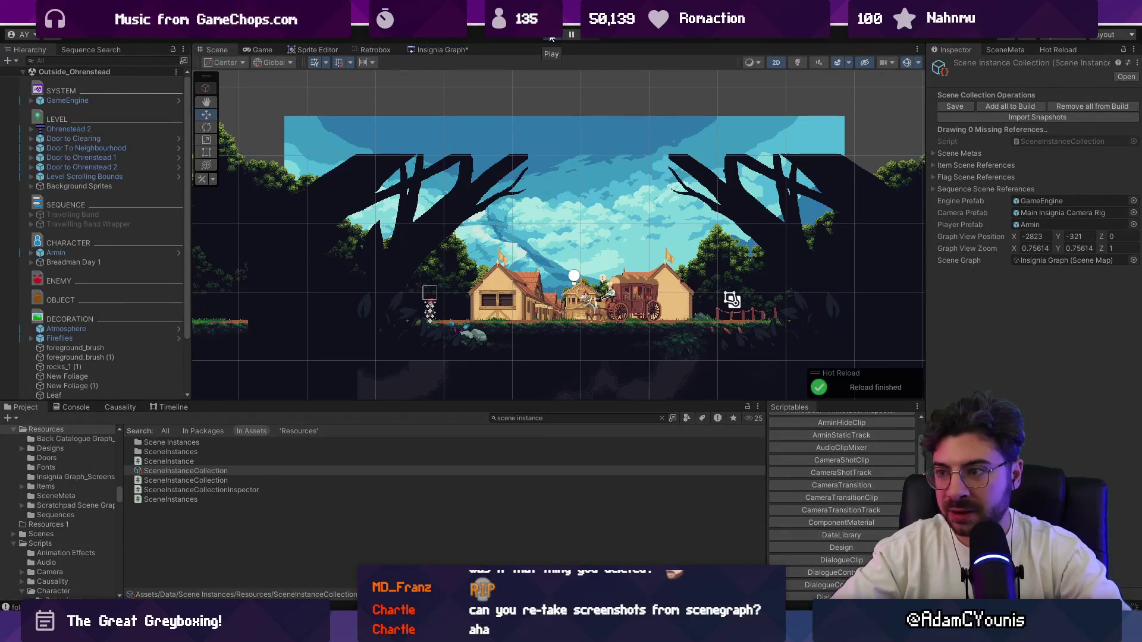
{"action": "left_click", "coordinate": [553, 34]}
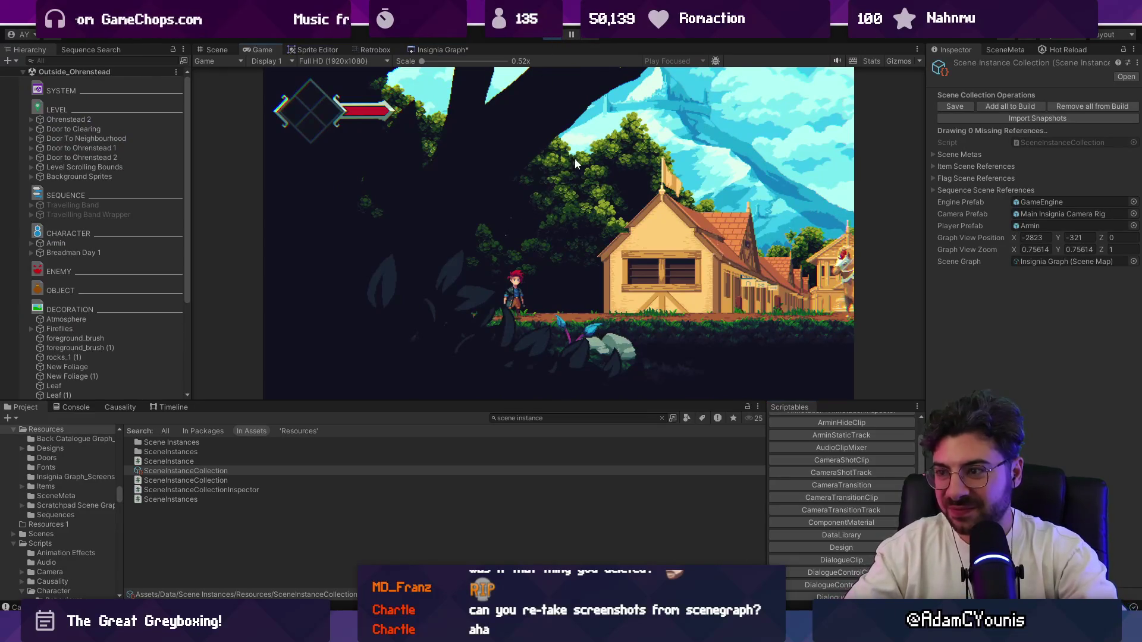
Open the in-game Map of the World in a maximised Game view to check room previews, then stop playing
{"action": "key", "text": "m"}
{"action": "key", "text": "shift+space"}
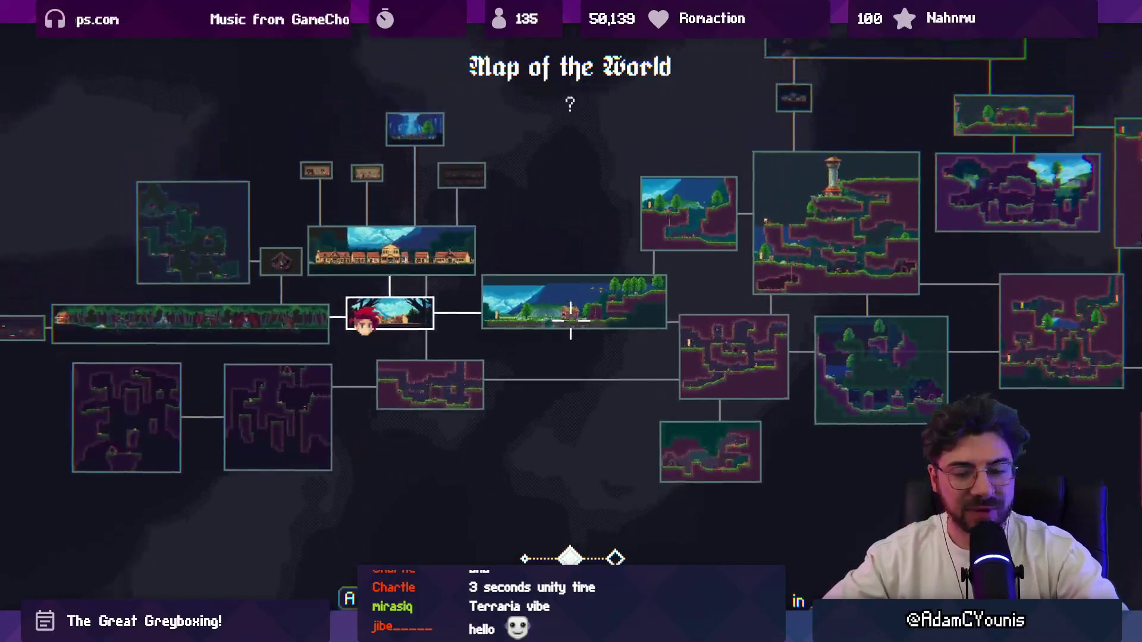
{"action": "key", "text": "shift+space"}
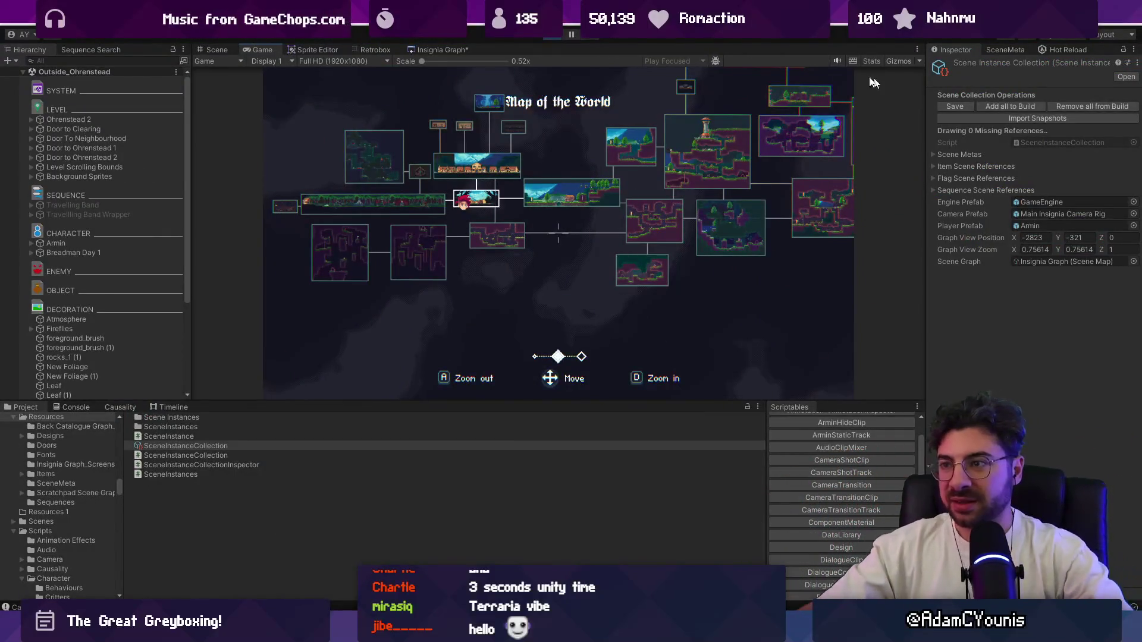
{"action": "left_click", "coordinate": [553, 35]}
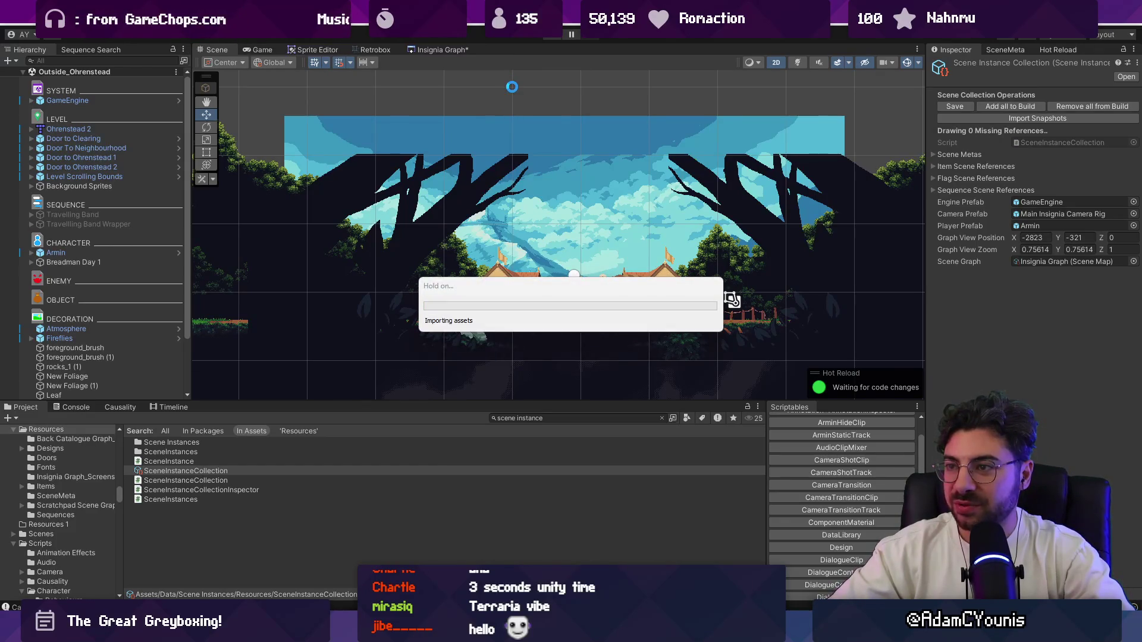
{"action": "key", "text": "alt+Tab"}
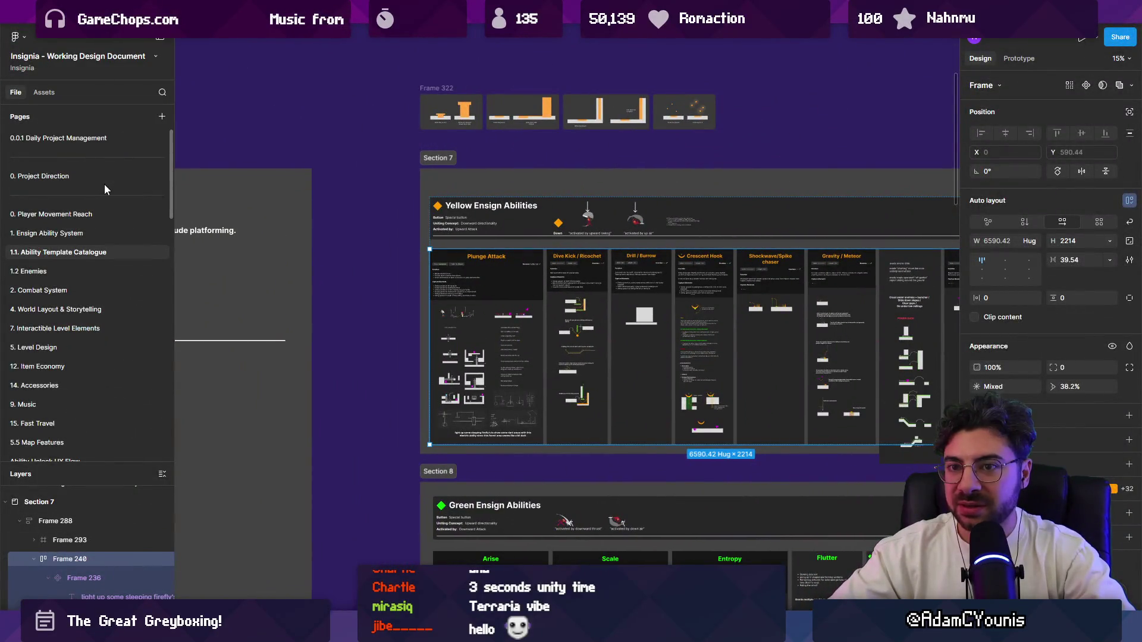
Open the 0.0.1 Daily Project Management page and pan around its task boards
{"action": "left_click", "coordinate": [105, 139]}
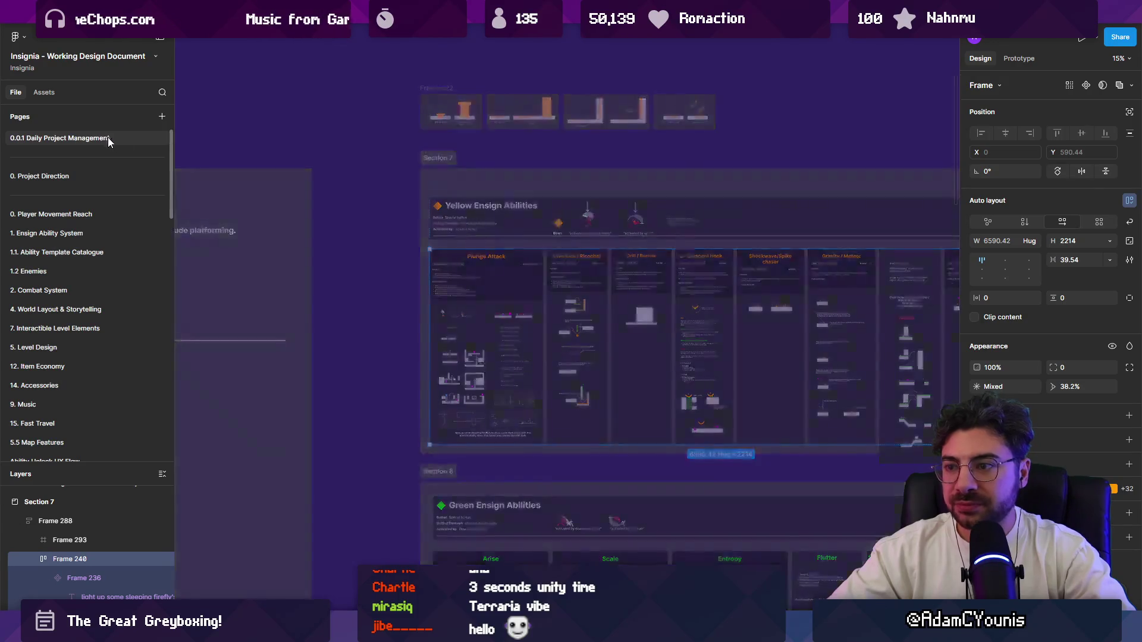
{"action": "scroll", "coordinate": [387, 231], "scroll_direction": "up", "scroll_amount": 10}
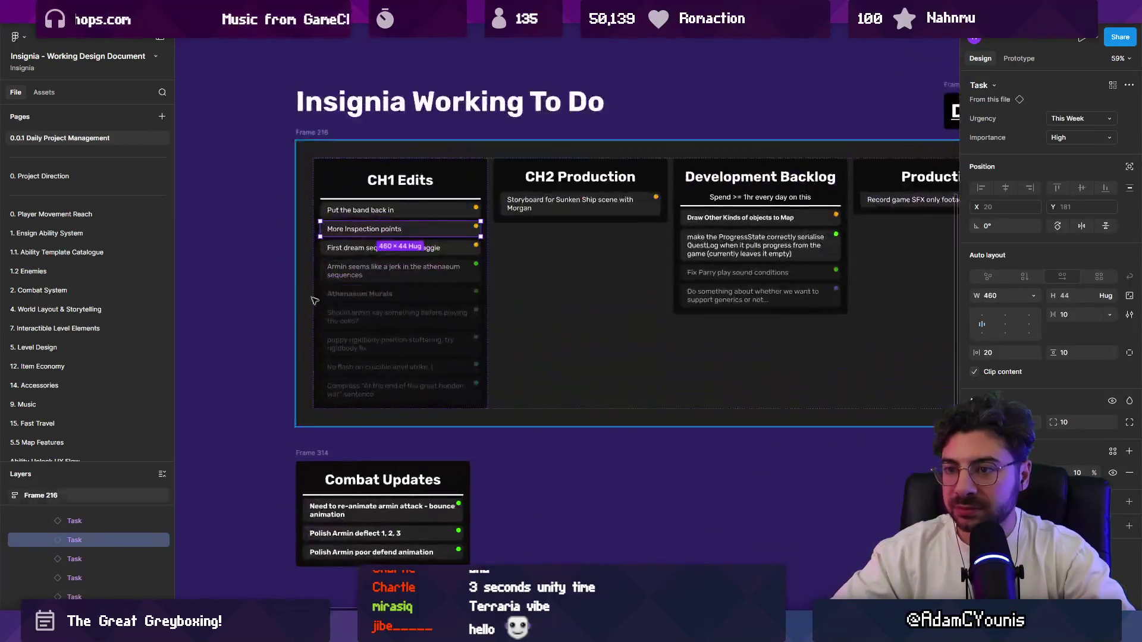
{"action": "scroll", "coordinate": [387, 230], "scroll_direction": "up", "scroll_amount": 1}
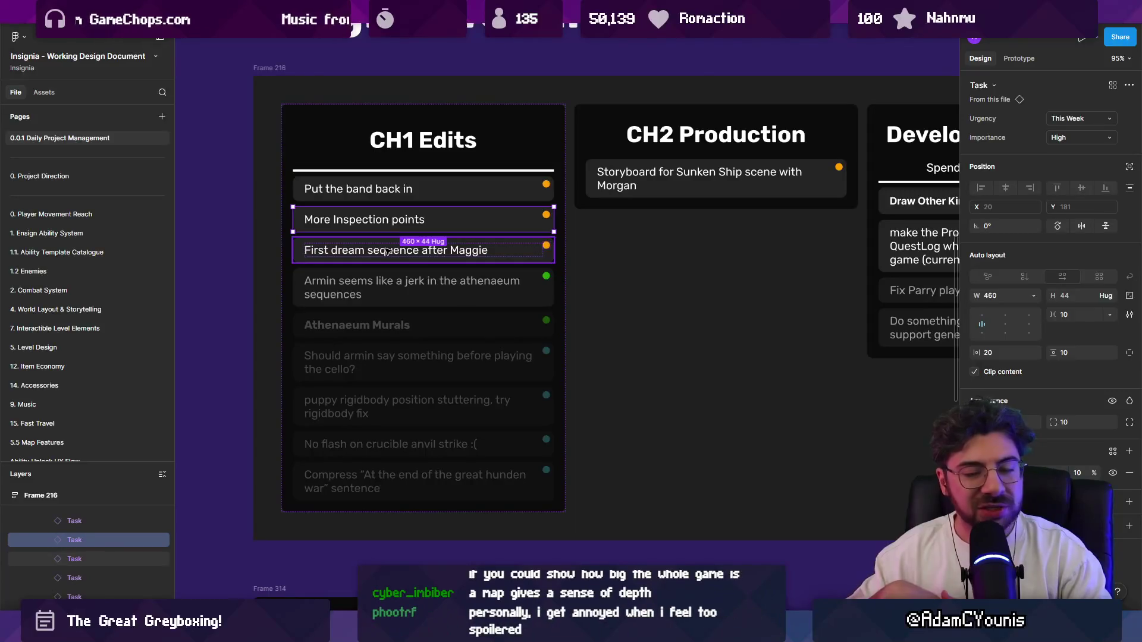
{"action": "key", "text": "Escape"}
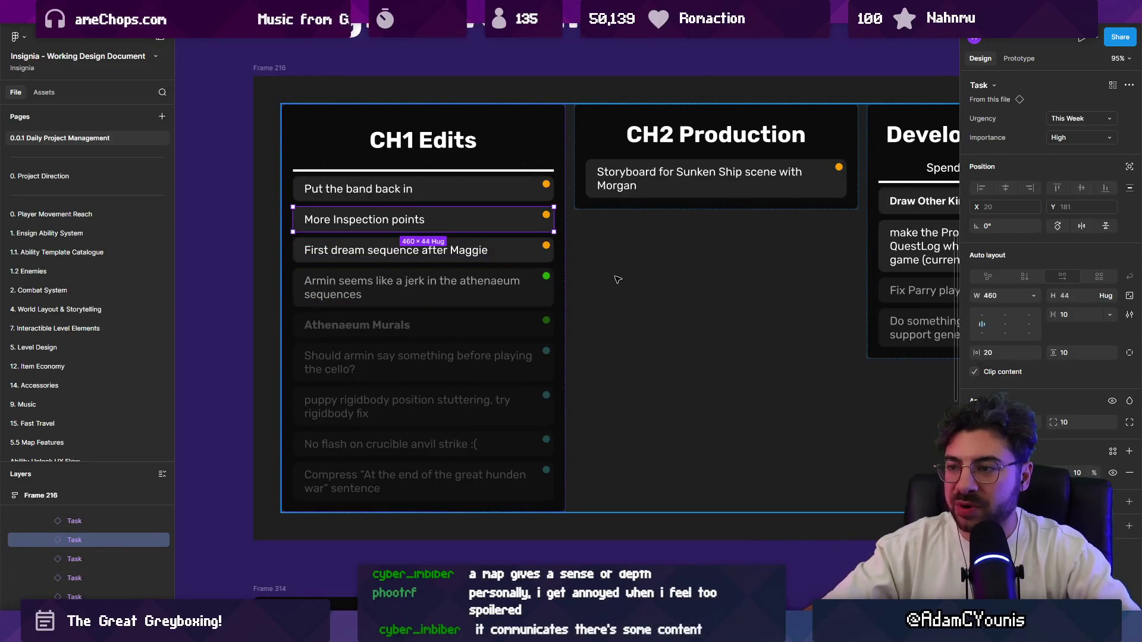
{"action": "scroll", "coordinate": [574, 288], "scroll_direction": "down", "scroll_amount": 3, "text": "ctrl"}
{"action": "left_click", "coordinate": [336, 294]}
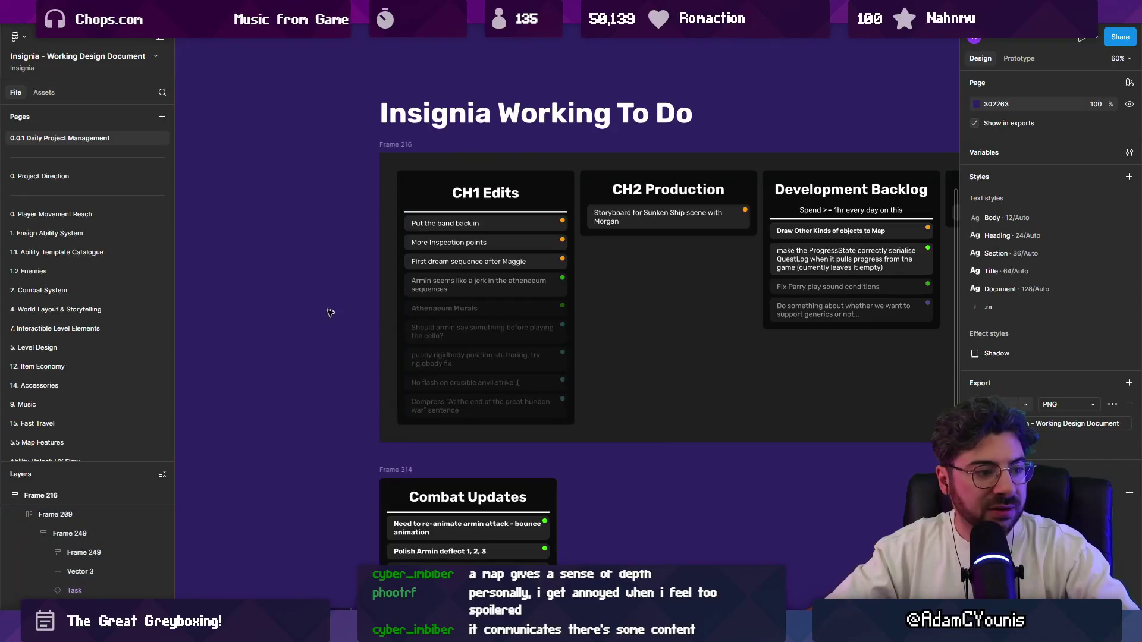
{"action": "scroll", "coordinate": [338, 333], "scroll_direction": "right", "scroll_amount": 5}
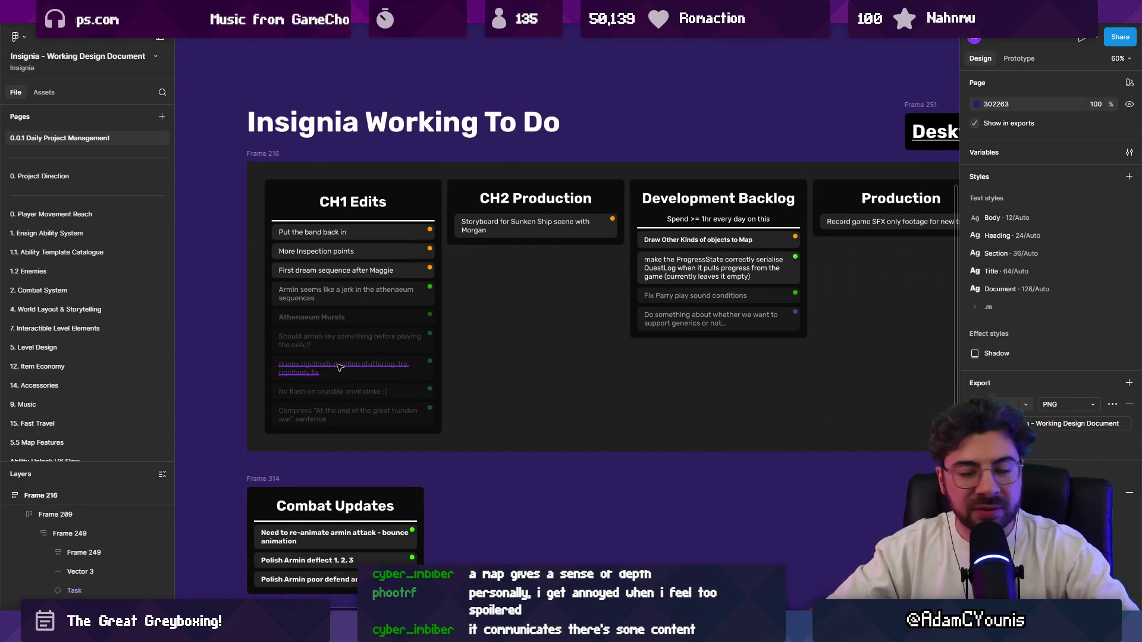
{"action": "scroll", "coordinate": [486, 281], "scroll_direction": "down", "scroll_amount": 5, "text": "ctrl"}
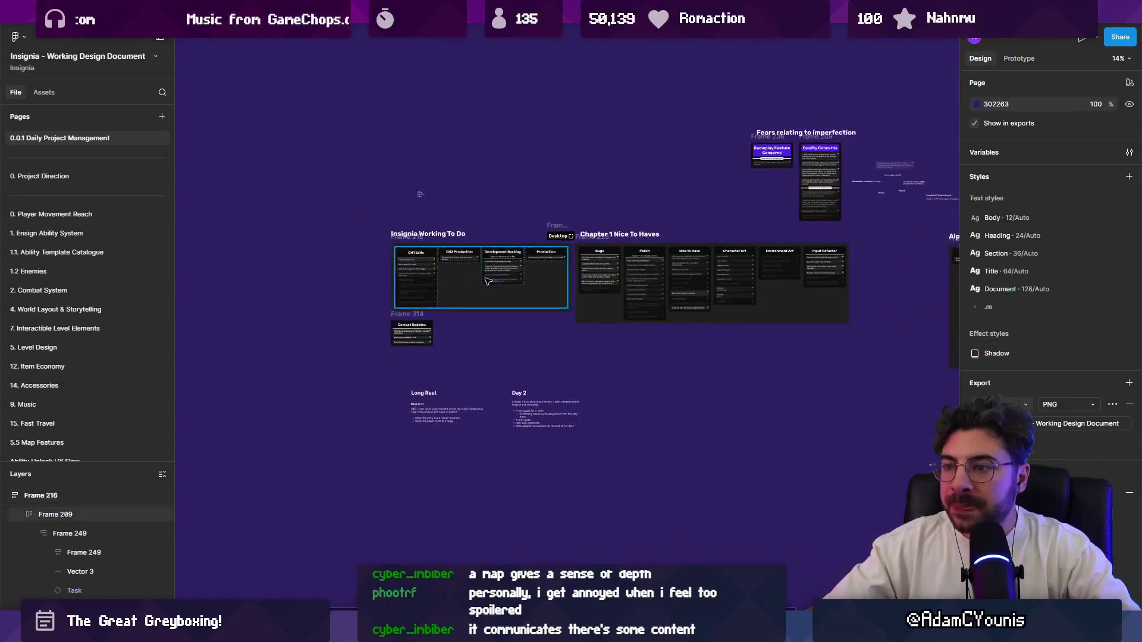
{"action": "scroll", "coordinate": [459, 266], "scroll_direction": "up", "scroll_amount": 5, "text": "ctrl"}
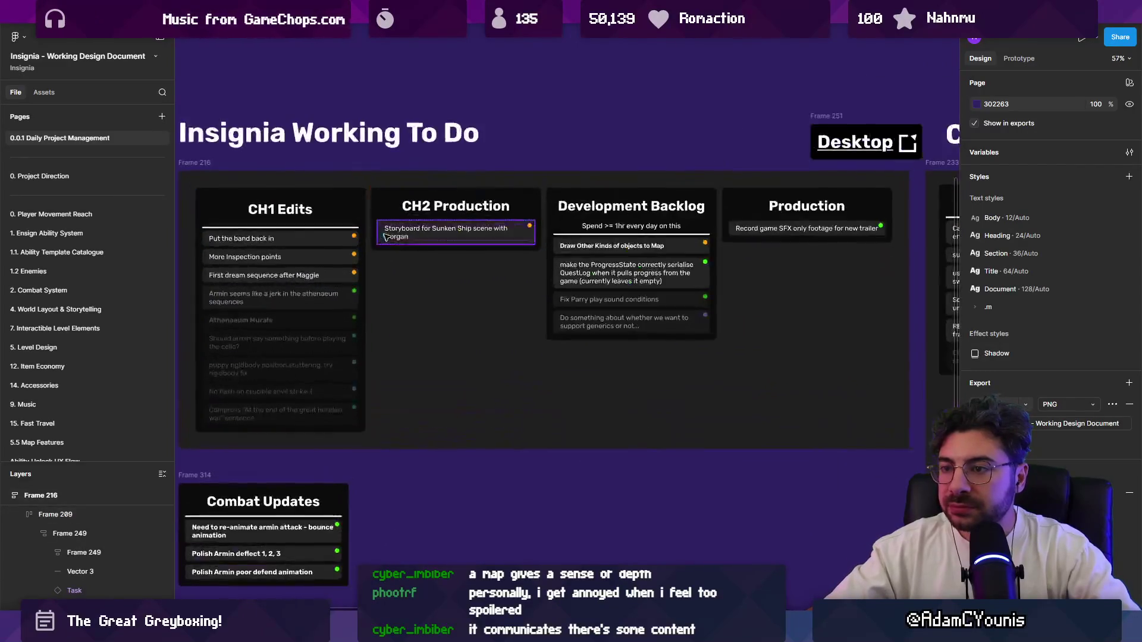
{"action": "scroll", "coordinate": [418, 240], "scroll_direction": "down", "scroll_amount": 2, "text": "ctrl"}
Search the page for 'trailer' to find the SFX-only footage task, then pause the music
{"action": "key", "text": "ctrl+f"}
{"action": "type", "text": "trailer"}
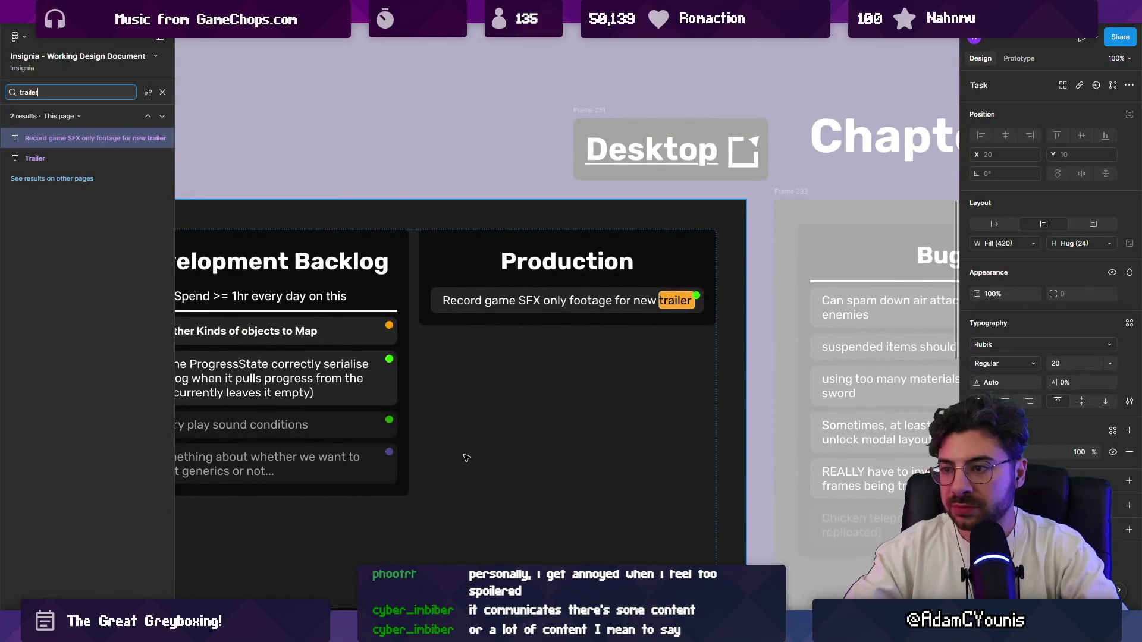
{"action": "key", "text": "Escape"}
{"action": "key", "text": "Escape"}
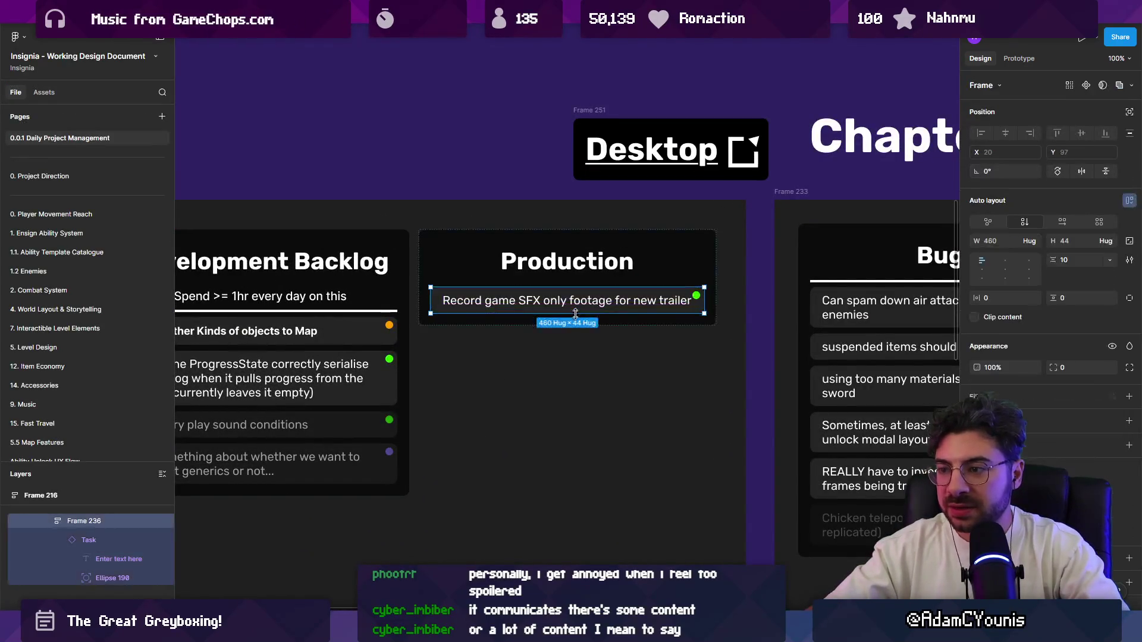
{"action": "scroll", "coordinate": [574, 314], "scroll_direction": "up", "scroll_amount": 4, "text": "ctrl"}
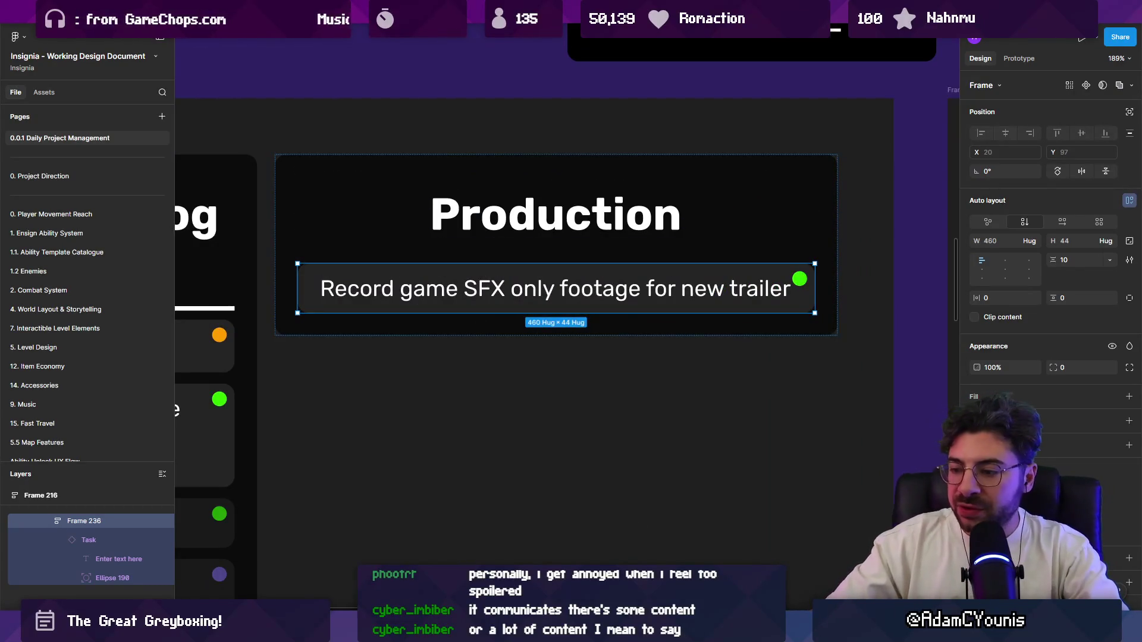
{"action": "key", "text": "alt+Tab"}
{"action": "left_click", "coordinate": [503, 529]}
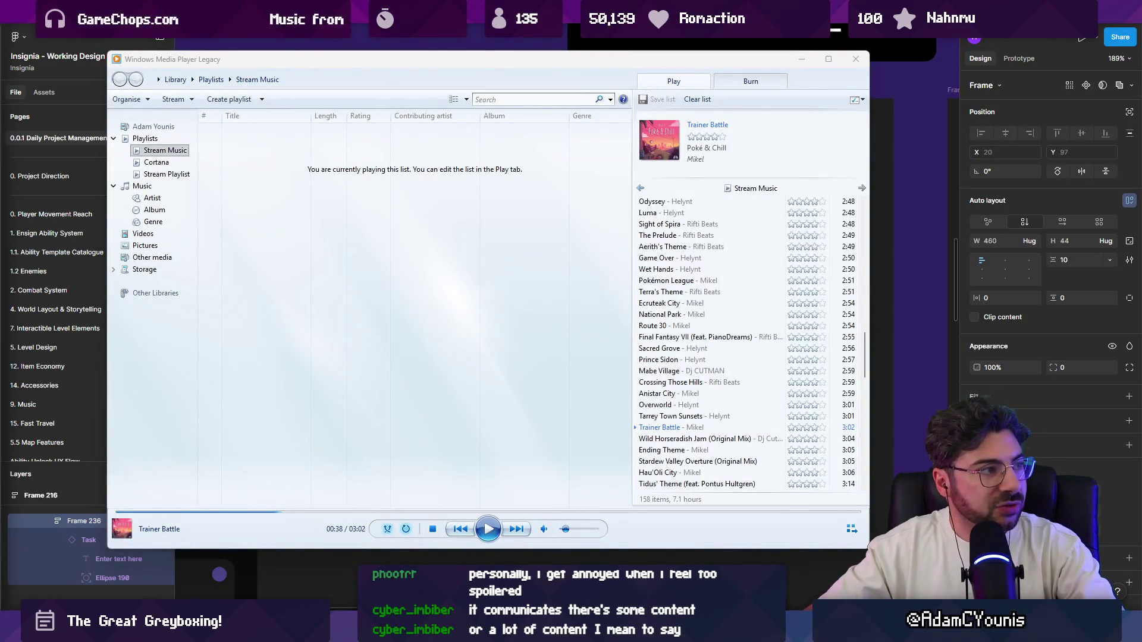
Search YouTube for the Shovel Knight announce trailer and open Shovel Knight Trailer HD
{"action": "key", "text": "alt+Tab"}
{"action": "type", "text": "shovel kjni"}
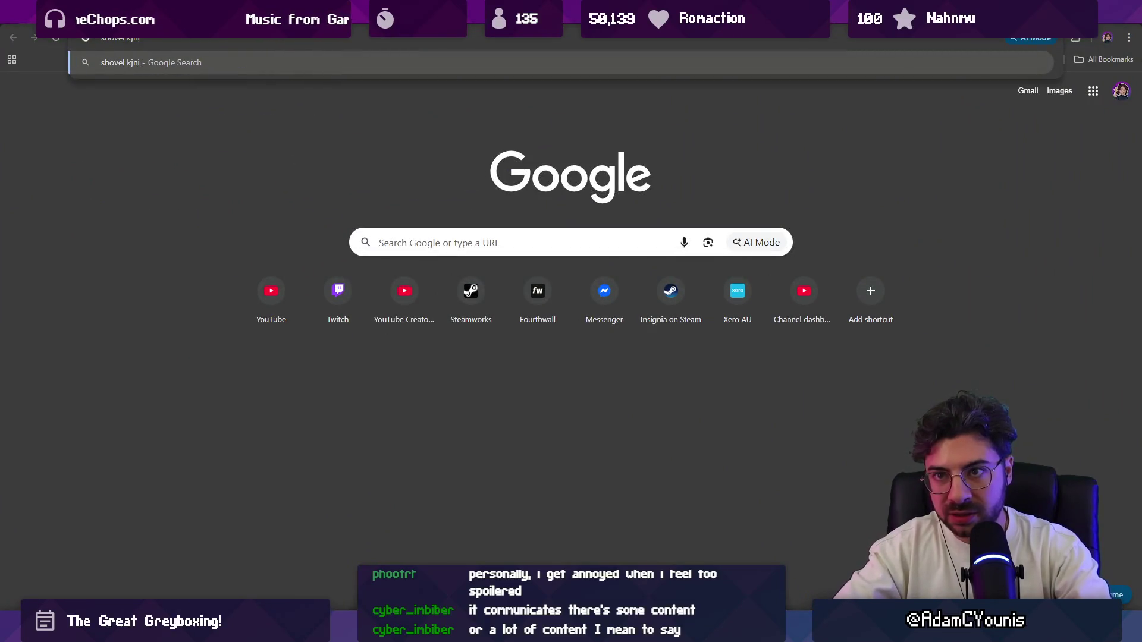
{"action": "type", "text": "nnouncement trailer"}
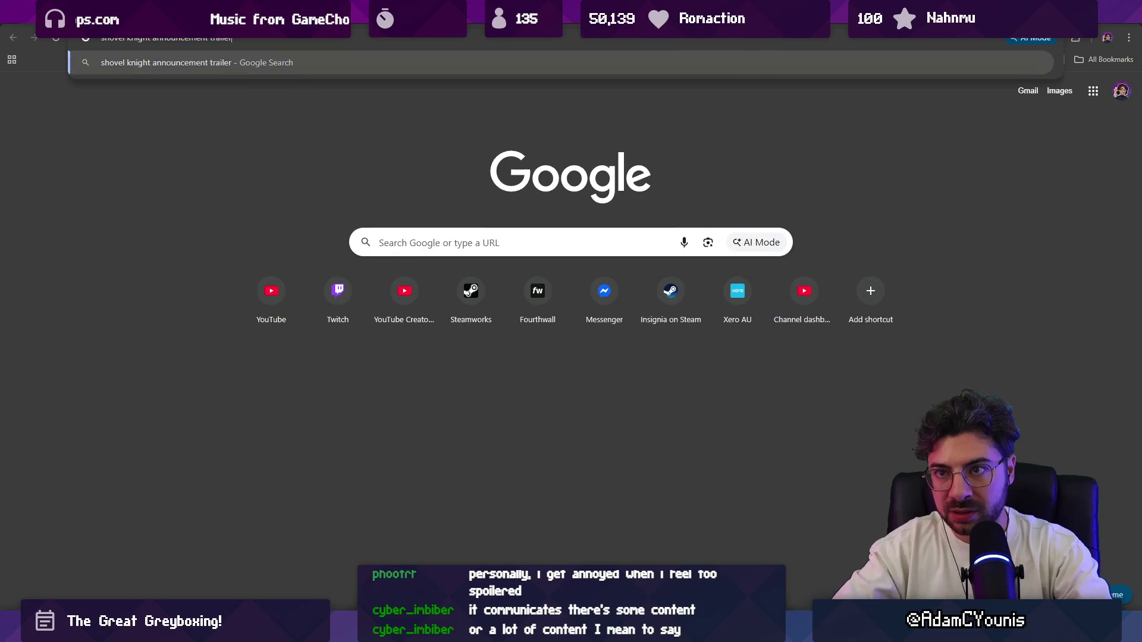
{"action": "key", "text": "Return"}
{"action": "left_click", "coordinate": [150, 191]}
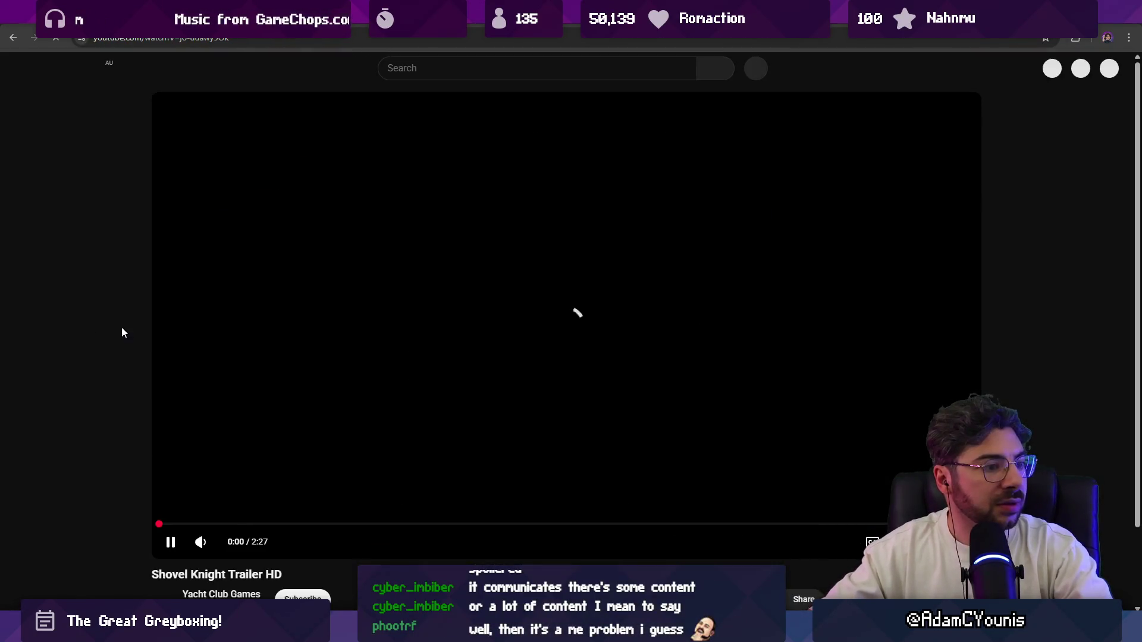
Rewind the trailer to its opening titles and turn its volume down
{"action": "left_click", "coordinate": [208, 524]}
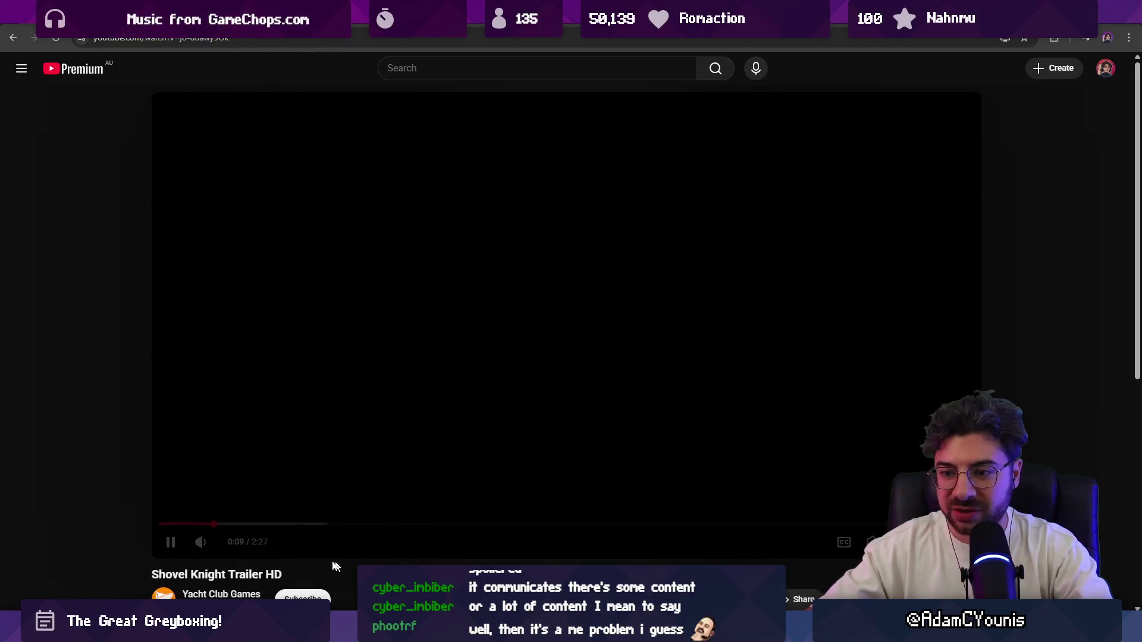
{"action": "left_click", "coordinate": [257, 524]}
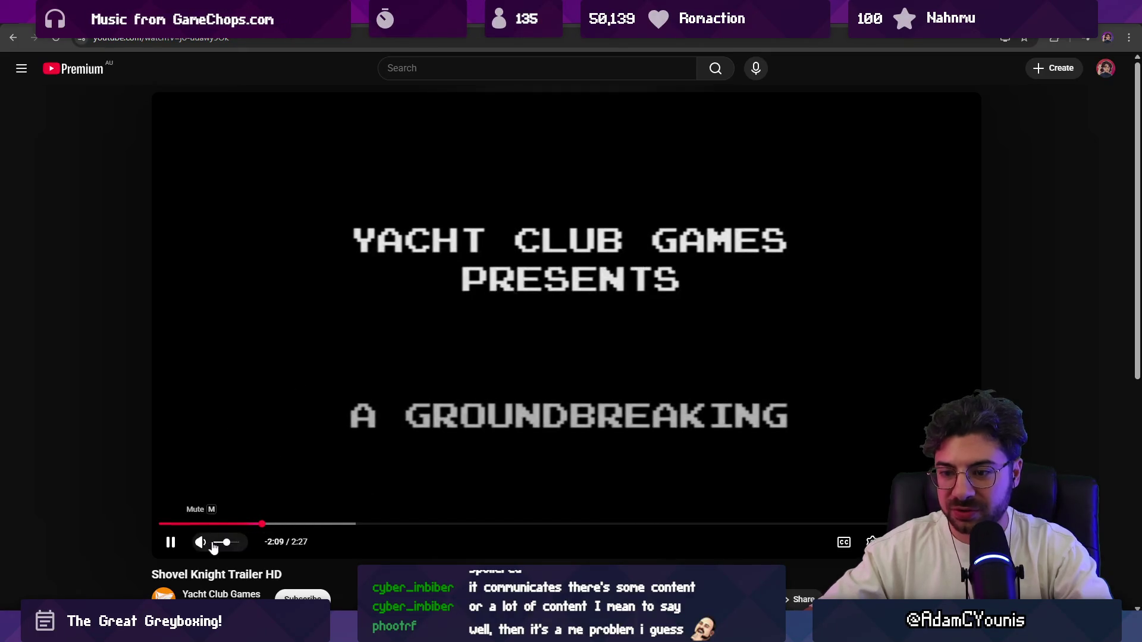
{"action": "left_click", "coordinate": [269, 542]}
{"action": "left_click", "coordinate": [272, 542]}
{"action": "left_click", "coordinate": [219, 543]}
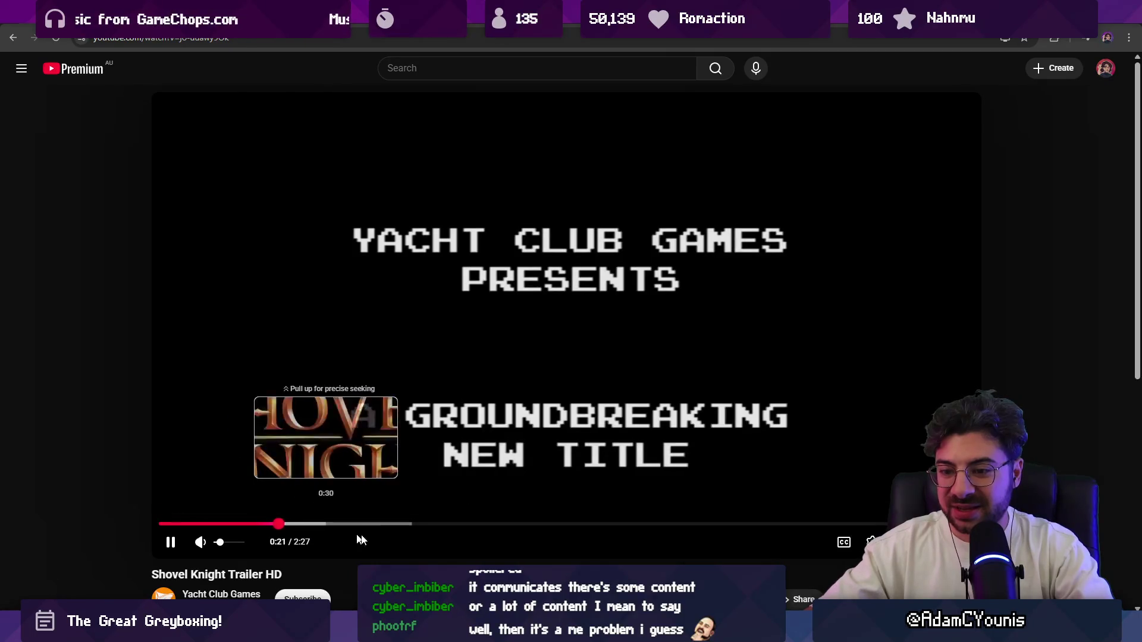
{"action": "scroll", "coordinate": [303, 526], "scroll_direction": "down", "scroll_amount": 3}
{"action": "scroll", "coordinate": [321, 524], "scroll_direction": "up", "scroll_amount": 3}
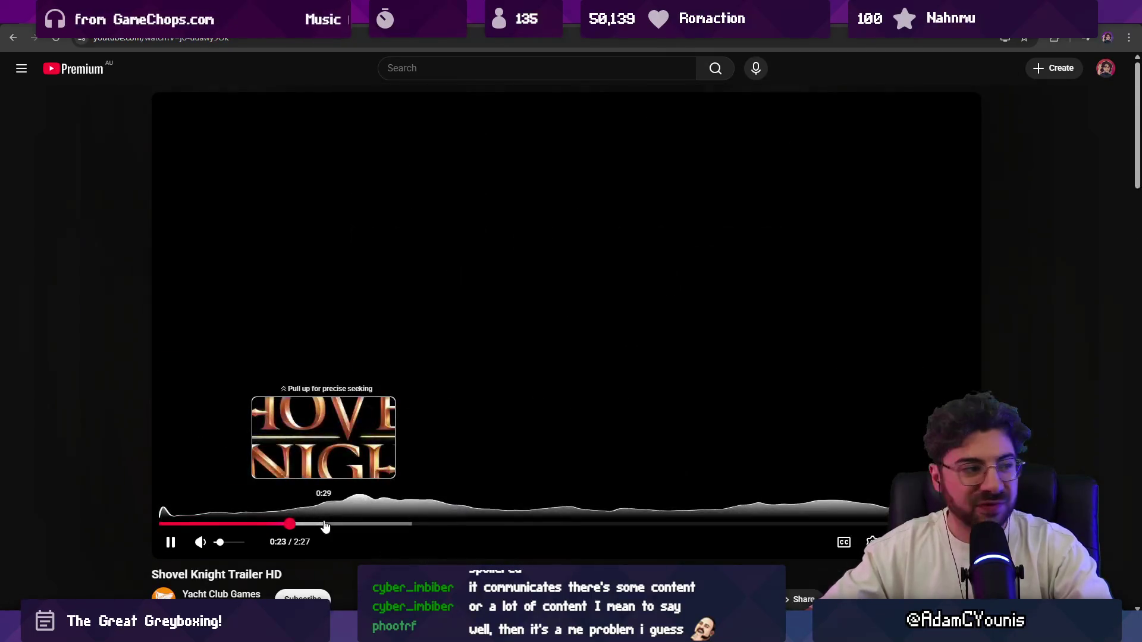
Skip ahead through the gameplay, pause on the 1:13 campfire scene, then resume
{"action": "left_click", "coordinate": [326, 525]}
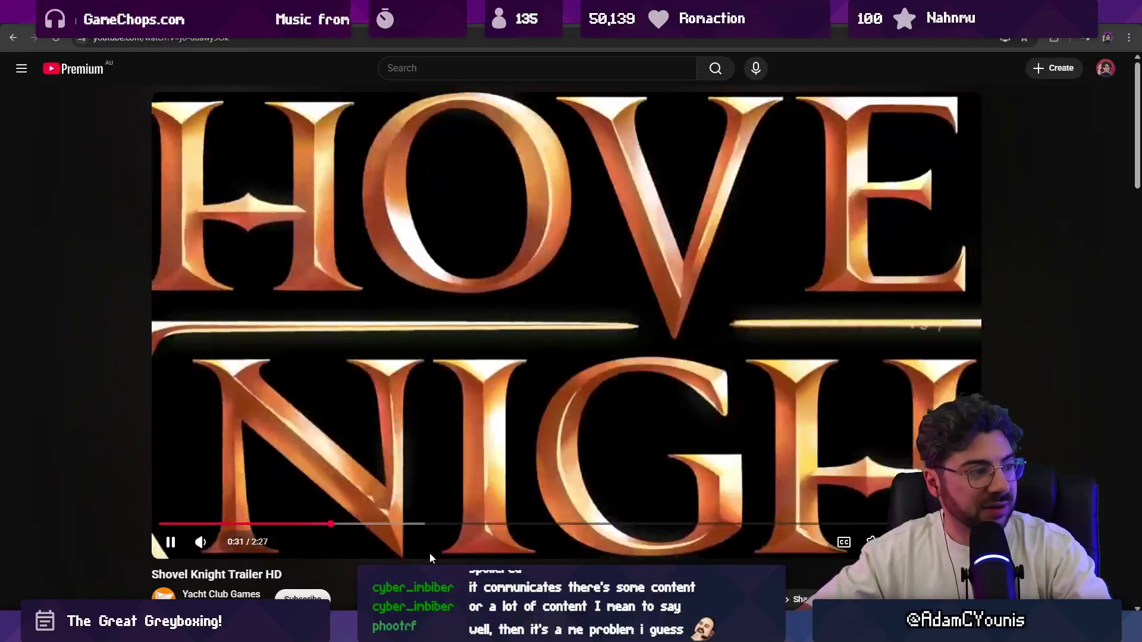
{"action": "key", "text": "l"}
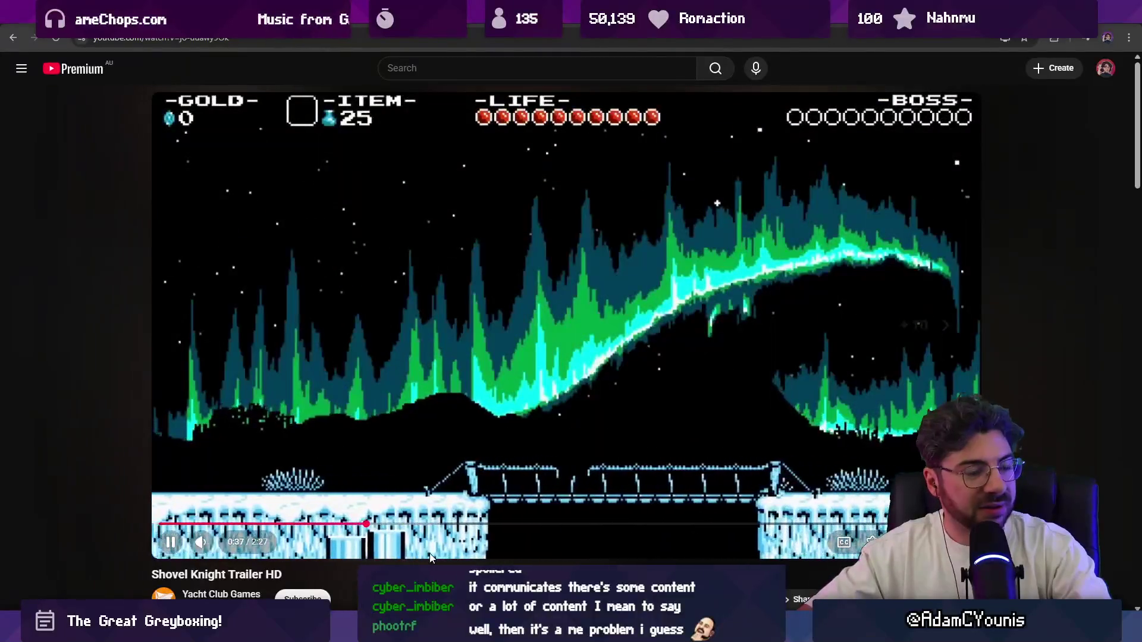
{"action": "key", "text": "Right"}
{"action": "key", "text": "Right"}
{"action": "key", "text": "Right"}
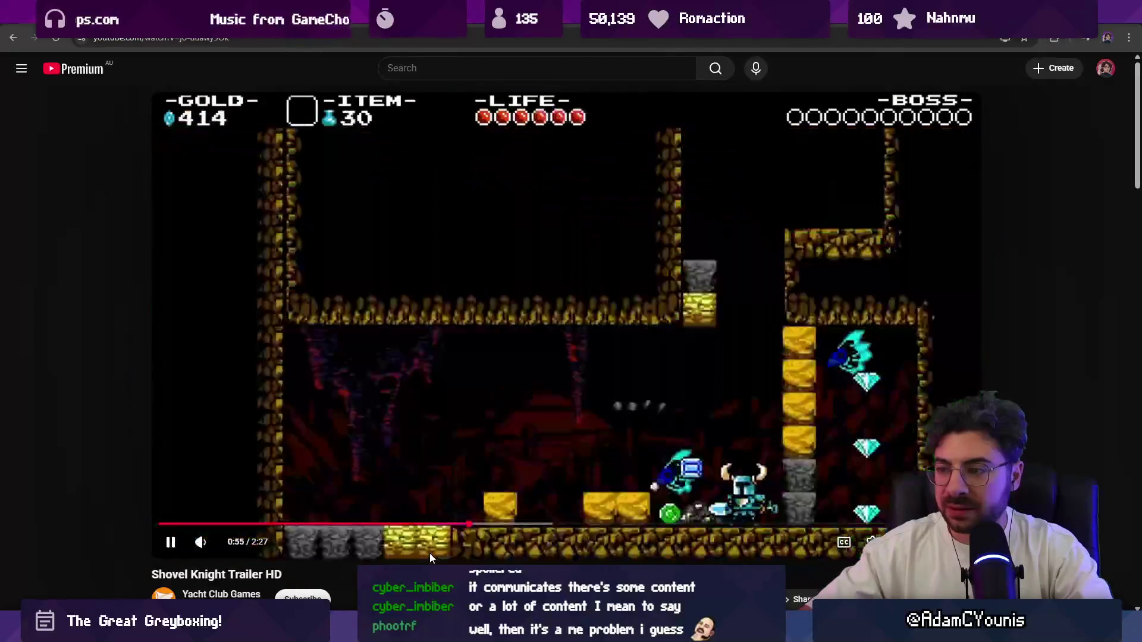
{"action": "key", "text": "Right"}
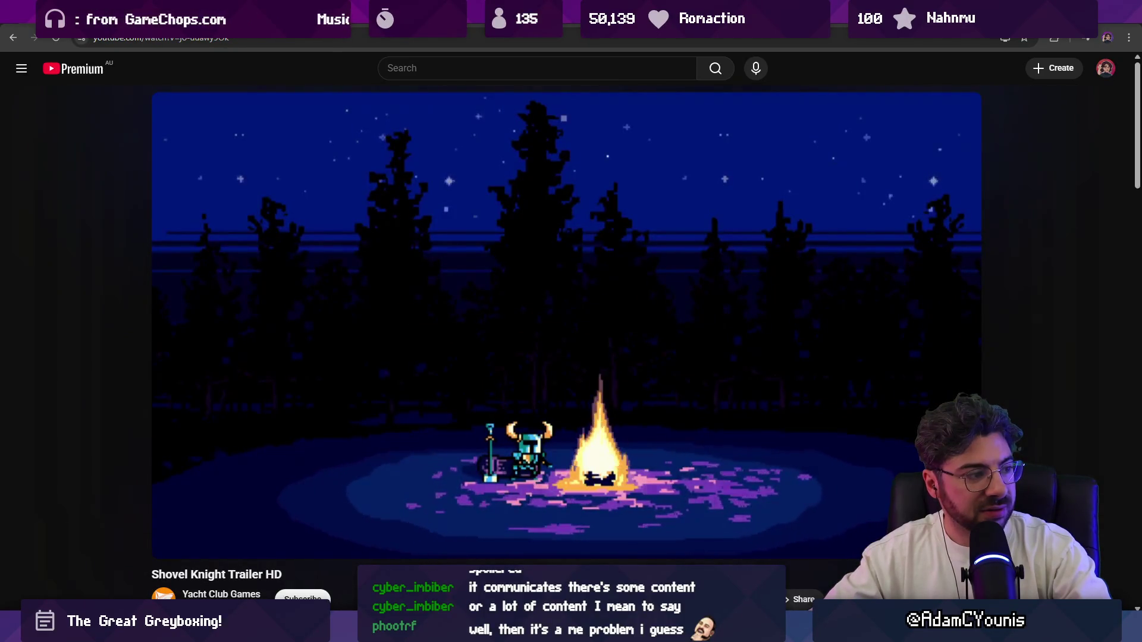
{"action": "key", "text": "Left"}
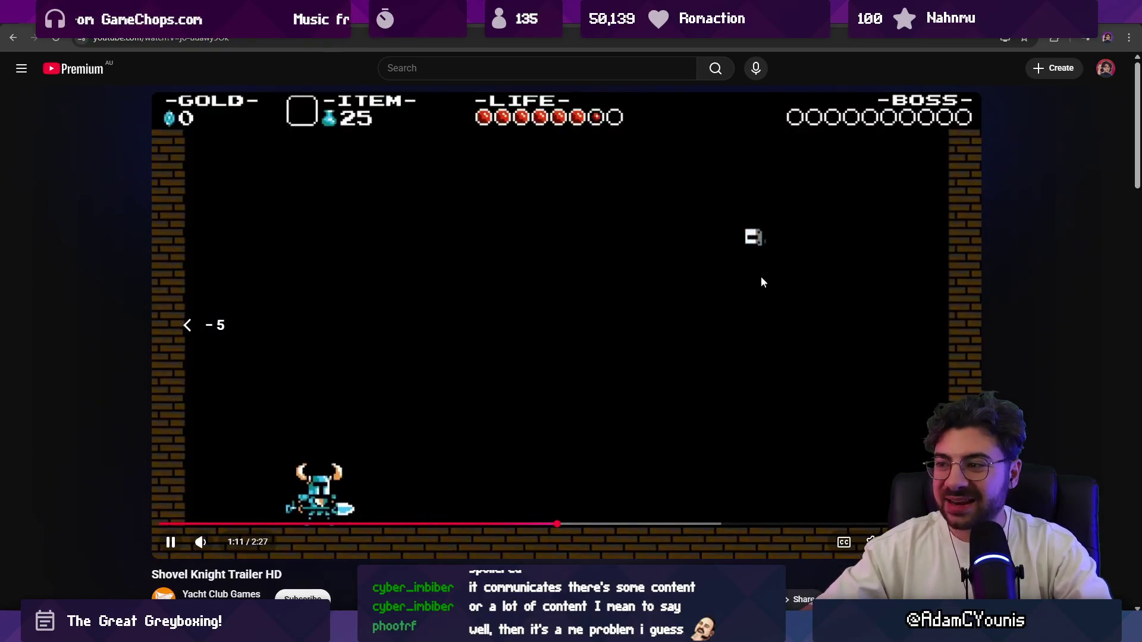
{"action": "left_click", "coordinate": [739, 353]}
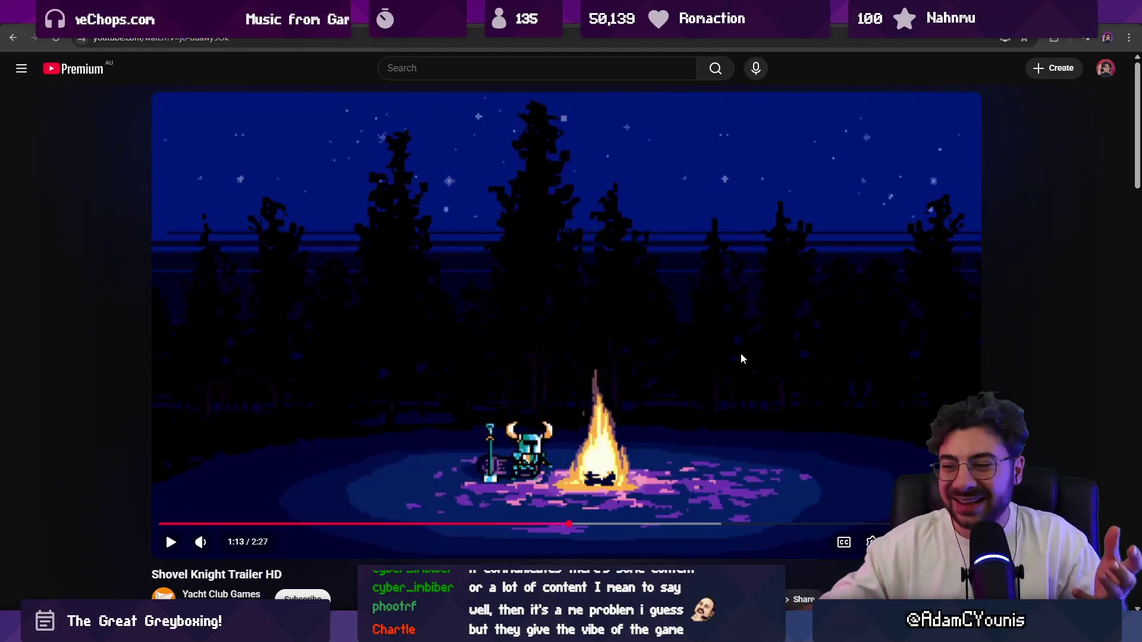
{"action": "left_click", "coordinate": [736, 347]}
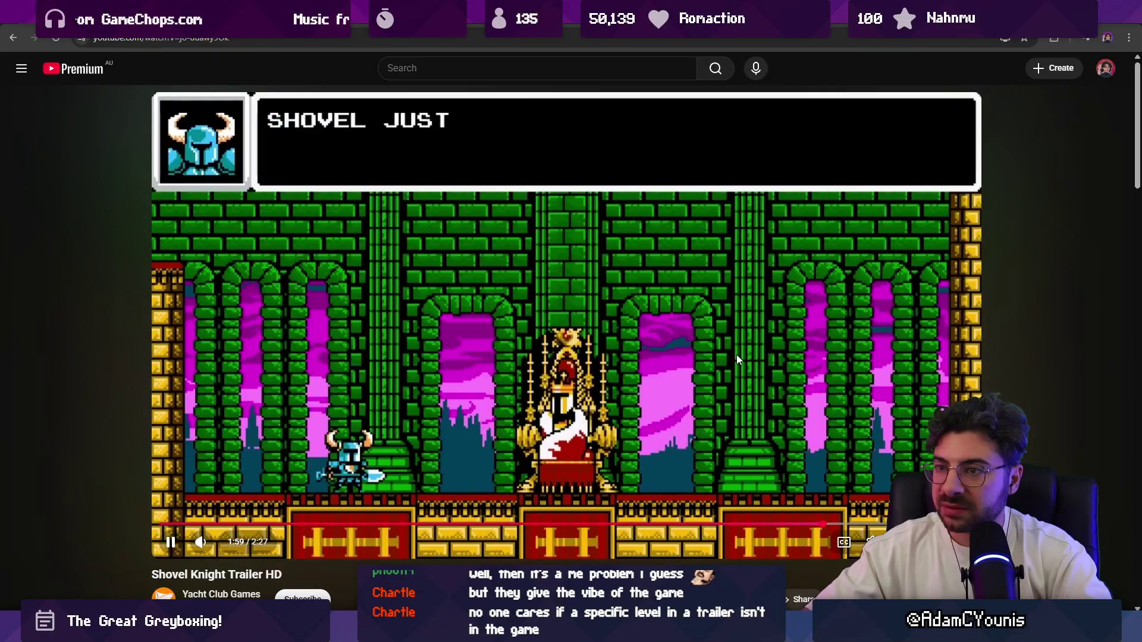
Skip ahead ten seconds, pause on the 2:12 closing Shovel Knight logo, and leave the browser
{"action": "key", "text": "l"}
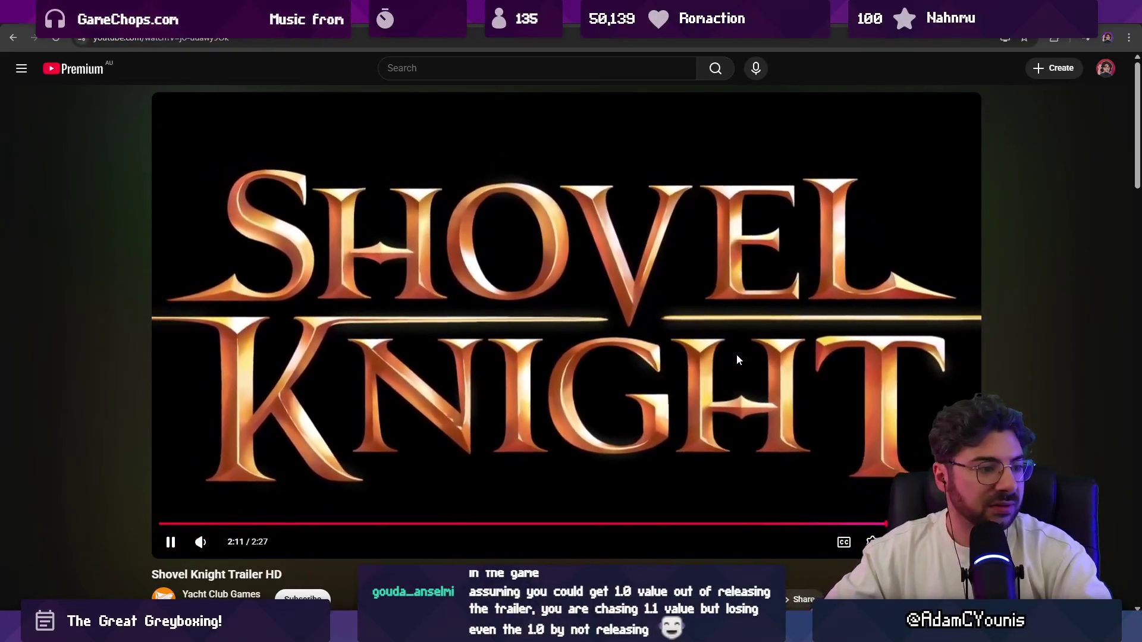
{"action": "left_click", "coordinate": [473, 356]}
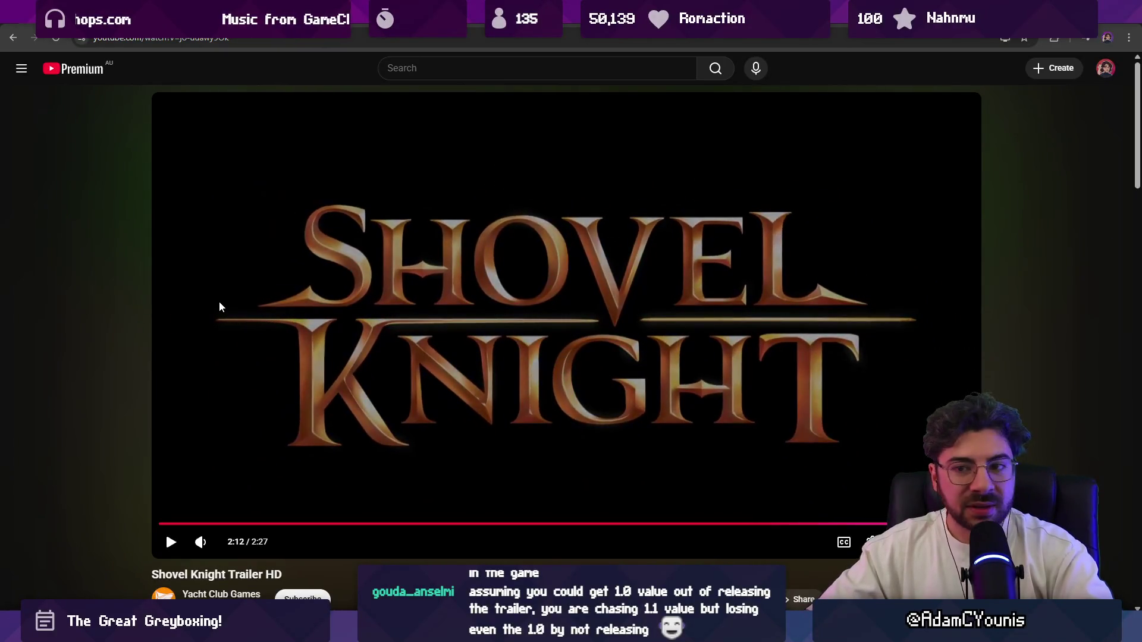
{"action": "key", "text": "alt+Tab"}
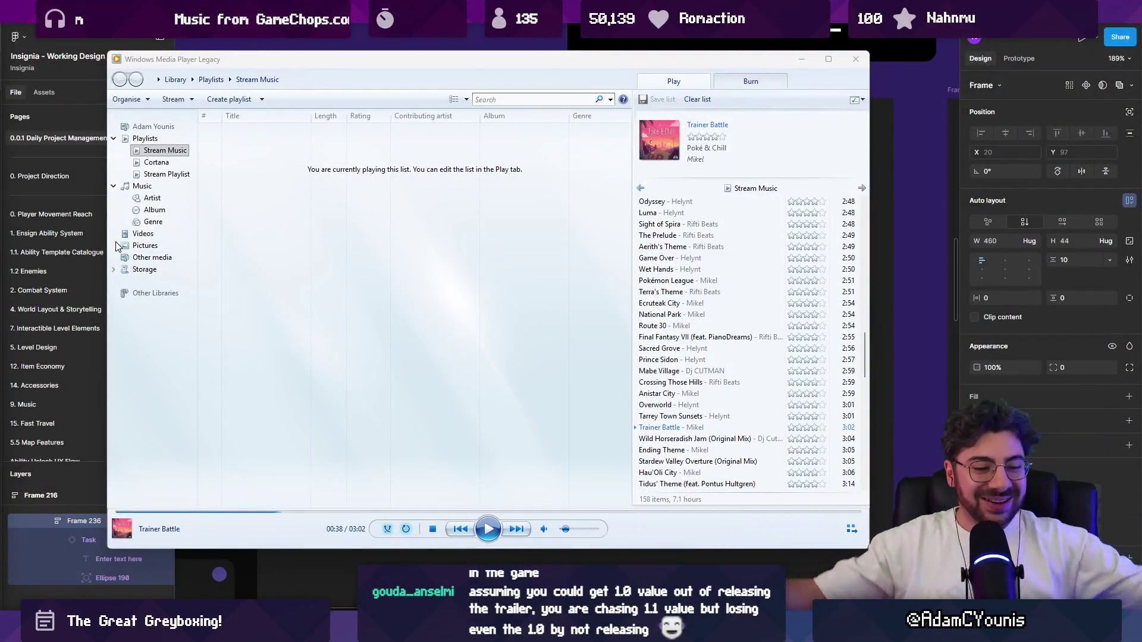
Bring Figma forward and zoom out over the task boards and Long Rest and Day 2 notes
{"action": "left_click", "coordinate": [990, 70]}
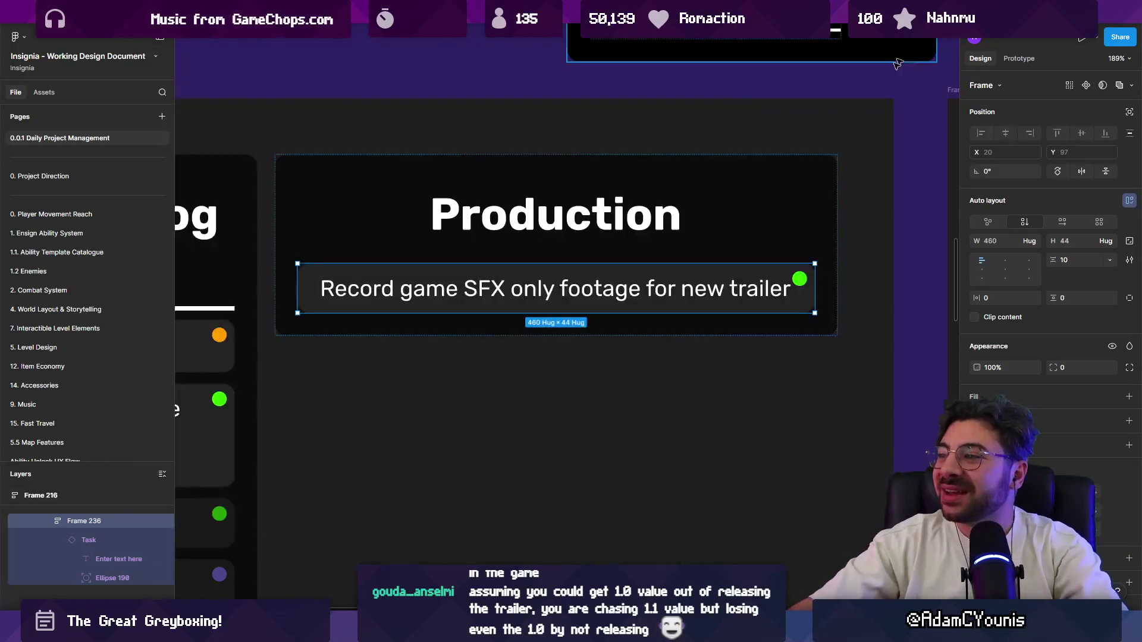
{"action": "scroll", "coordinate": [527, 241], "scroll_direction": "down", "scroll_amount": 10}
{"action": "scroll", "coordinate": [527, 241], "scroll_direction": "up", "scroll_amount": 5}
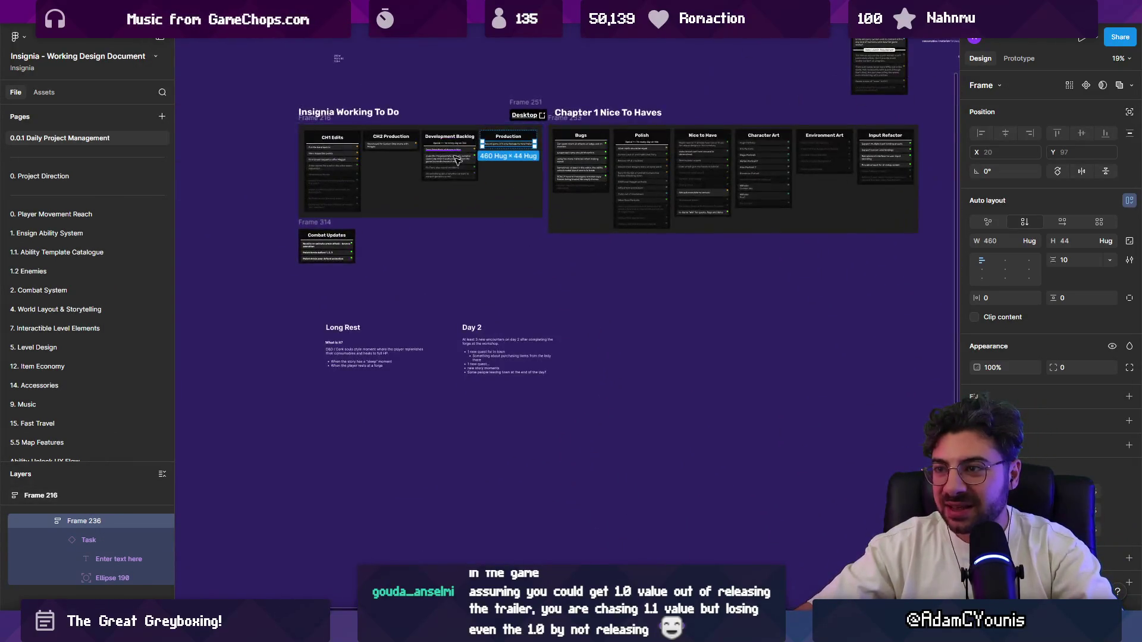
{"action": "left_click_drag", "start_coordinate": [457, 213], "coordinate": [448, 212]}
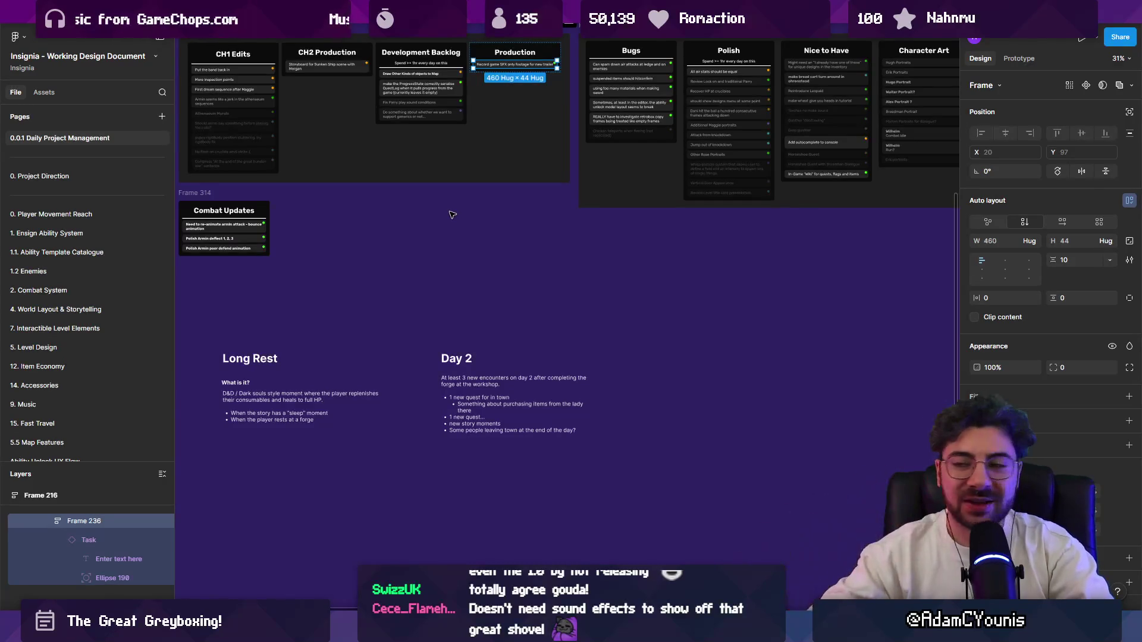
{"action": "scroll", "coordinate": [517, 253], "scroll_direction": "down", "scroll_amount": 3}
{"action": "left_click_drag", "start_coordinate": [517, 250], "coordinate": [465, 202]}
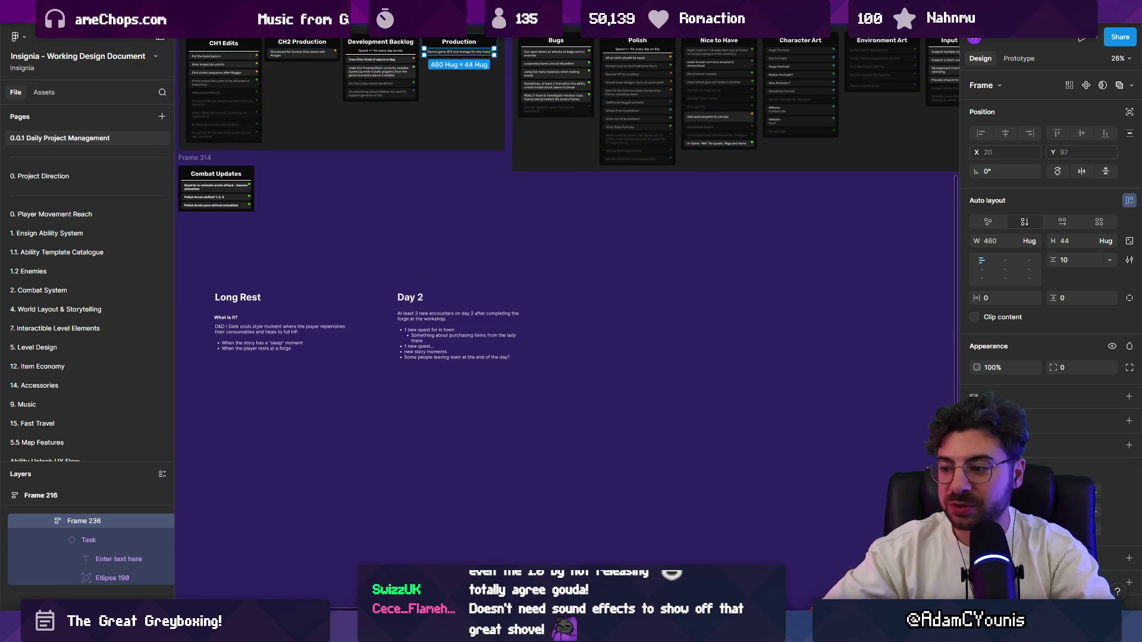
Switch to the Desktop drafts file's Daily Tasks page
{"action": "key", "text": "alt+Tab"}
{"action": "key", "text": "alt+Tab"}
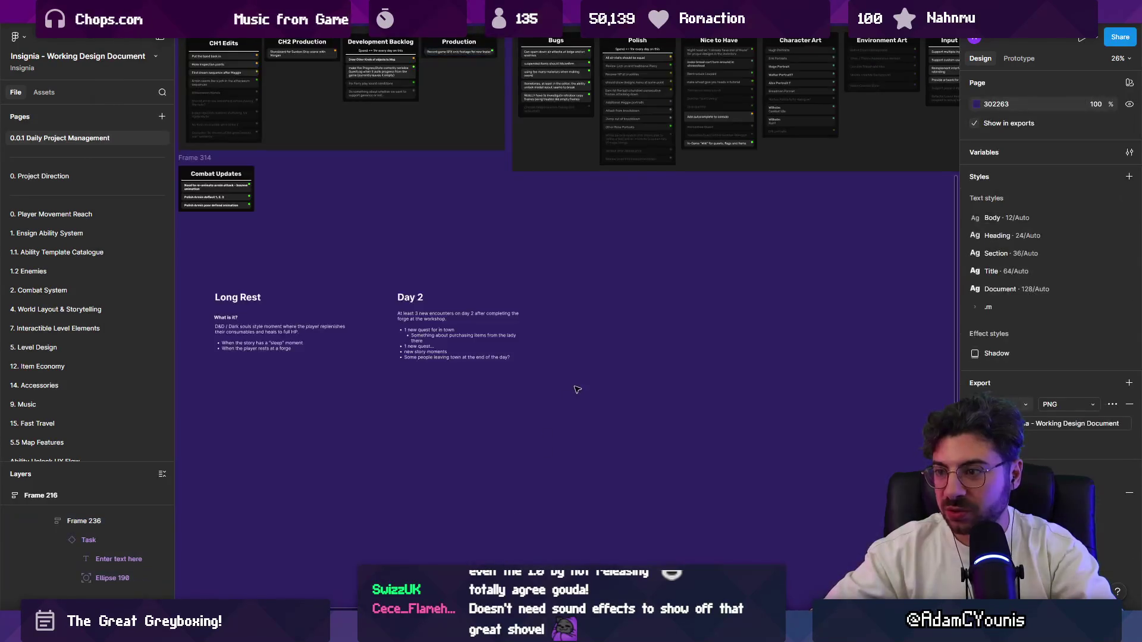
{"action": "key", "text": "shift+1"}
{"action": "key", "text": "ctrl+Tab"}
Zoom into Frame 300 and select the Flood Fill, Look North and Set Expectations theme frames
{"action": "scroll", "coordinate": [550, 226], "scroll_direction": "up", "scroll_amount": 10}
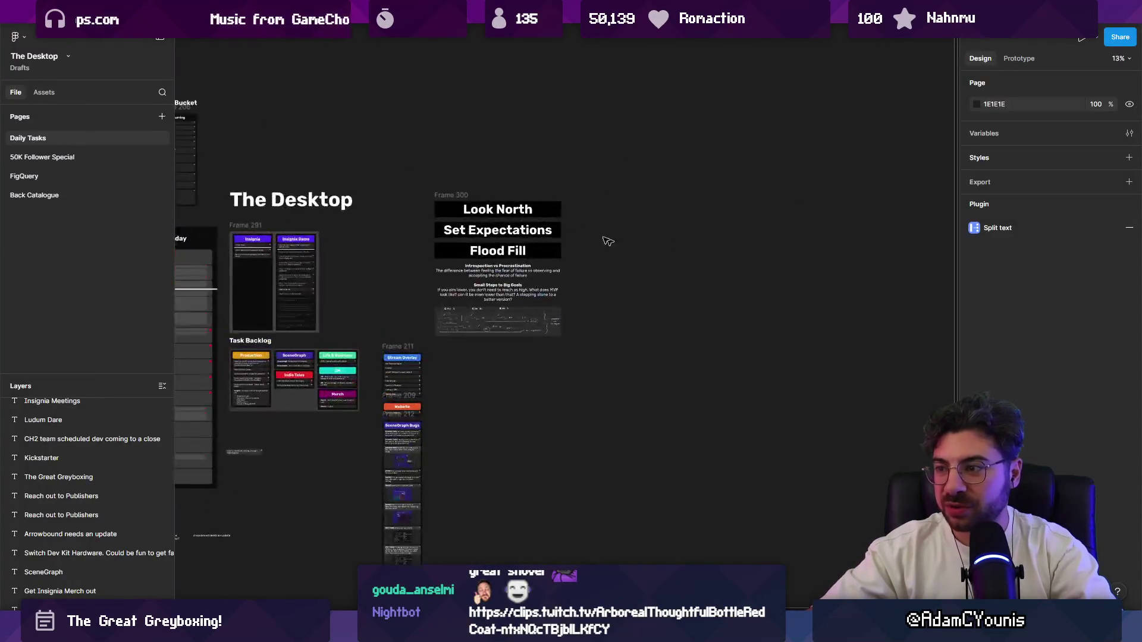
{"action": "scroll", "coordinate": [550, 226], "scroll_direction": "down", "scroll_amount": 1}
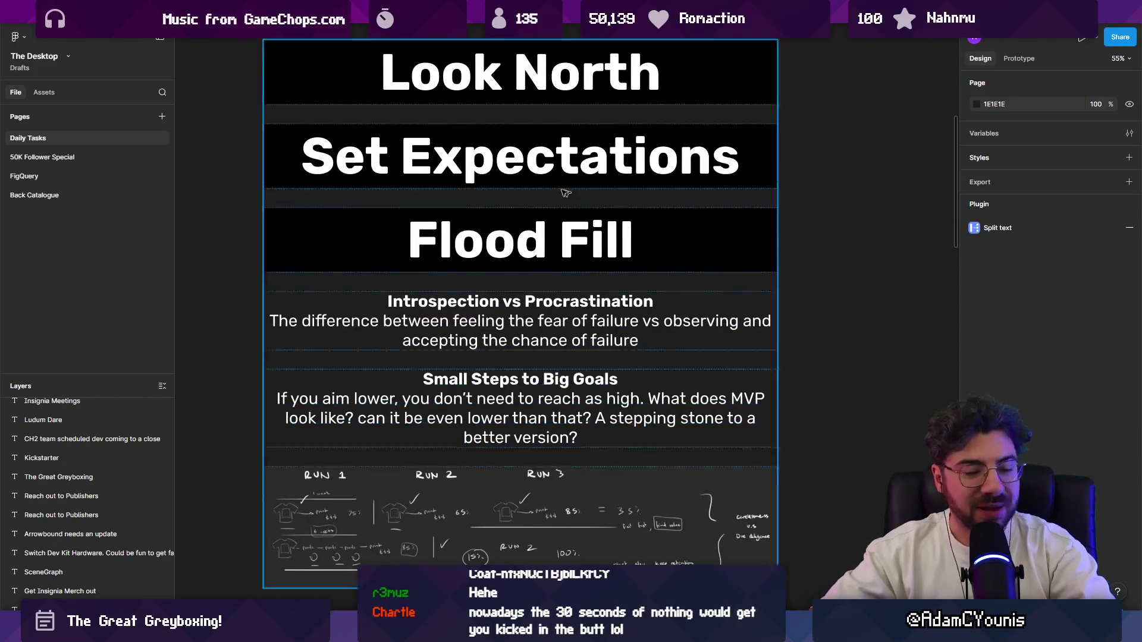
{"action": "left_click", "coordinate": [533, 252]}
{"action": "left_click", "coordinate": [426, 179]}
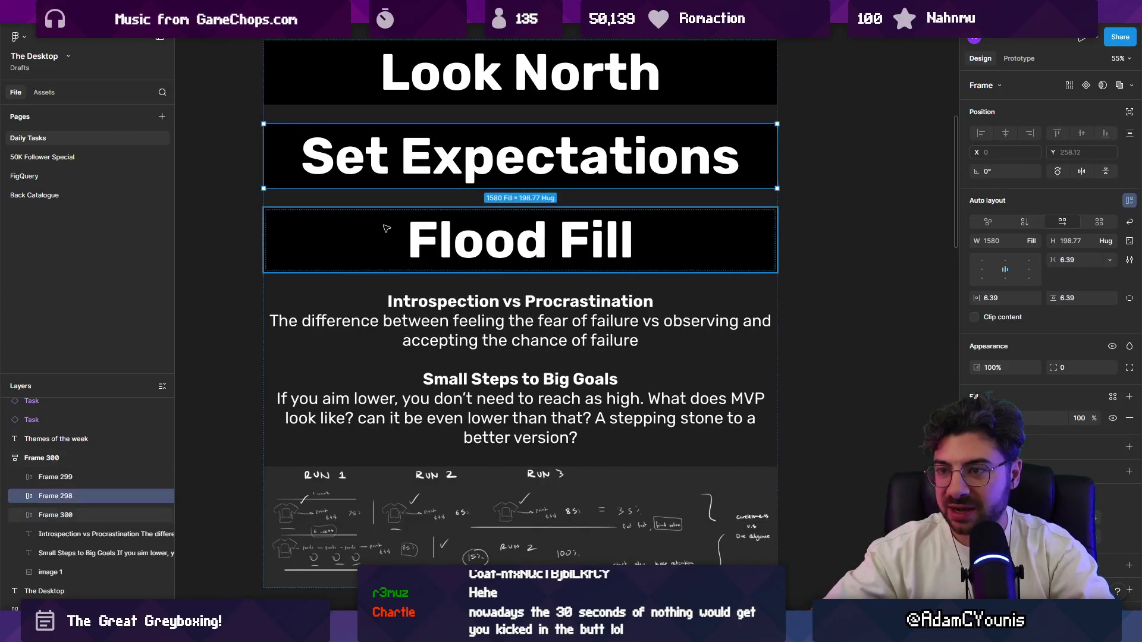
{"action": "left_click", "coordinate": [932, 240]}
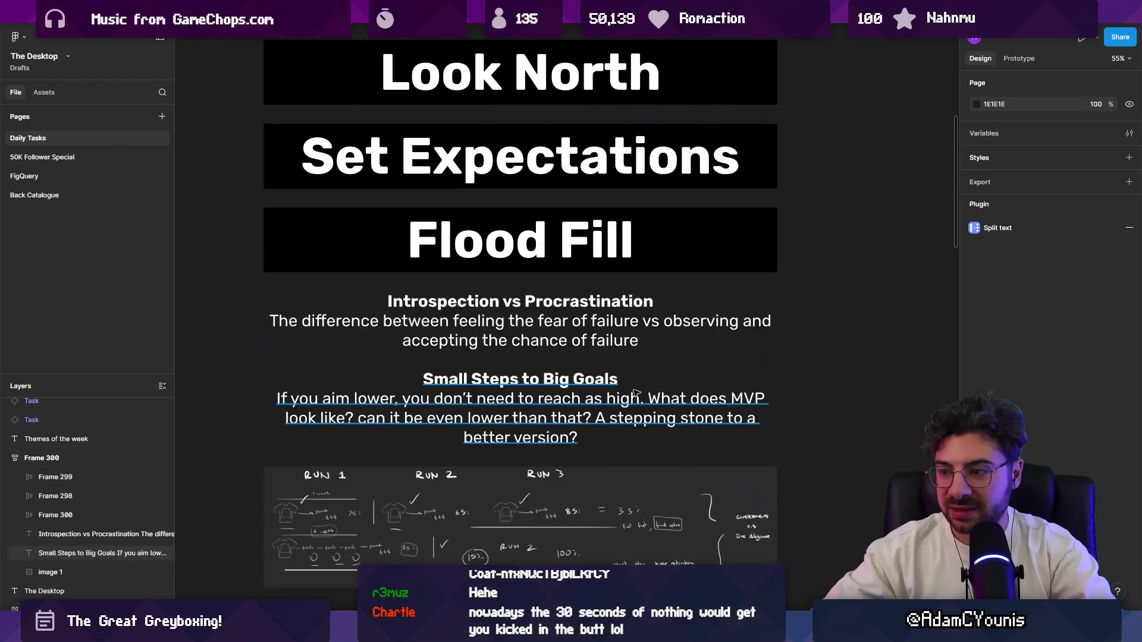
{"action": "left_click", "coordinate": [602, 209]}
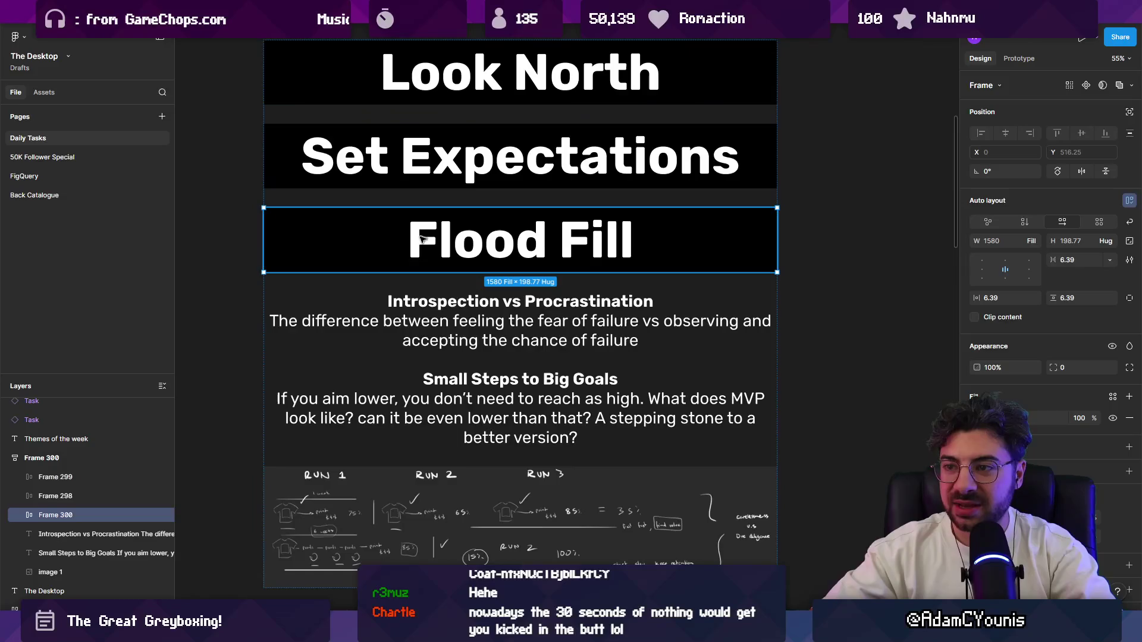
{"action": "left_click", "coordinate": [319, 97]}
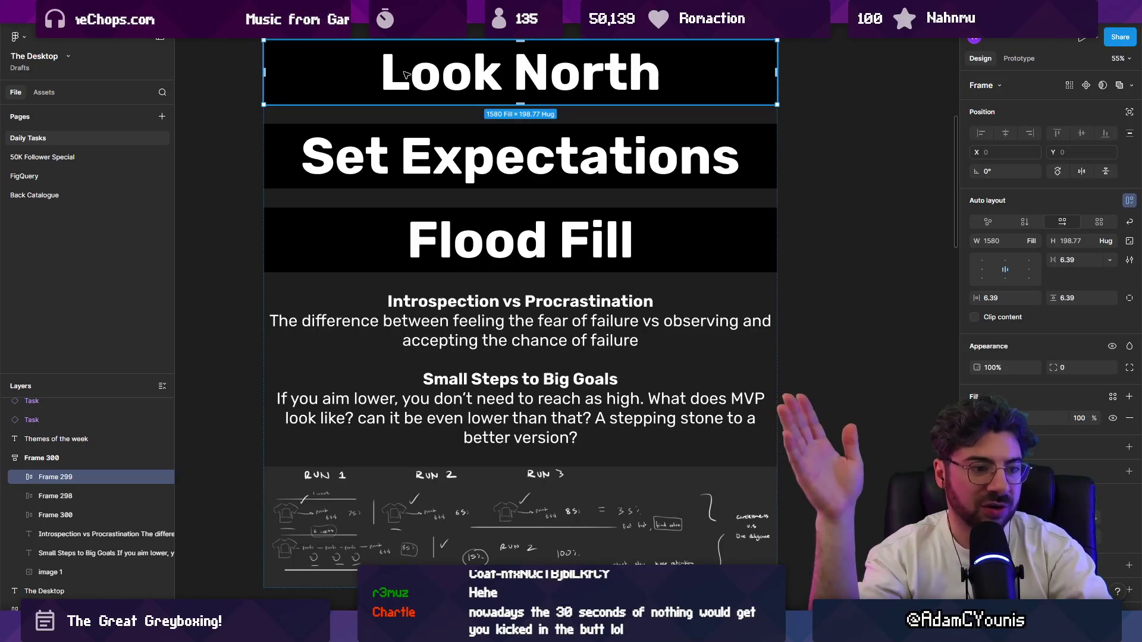
{"action": "left_click", "coordinate": [501, 149]}
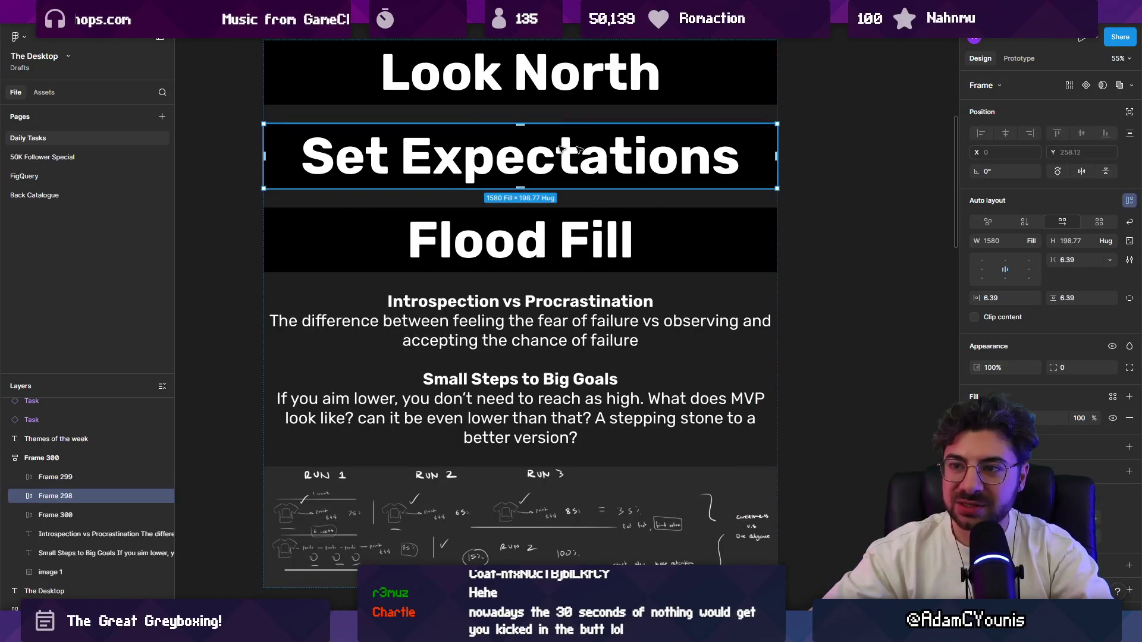